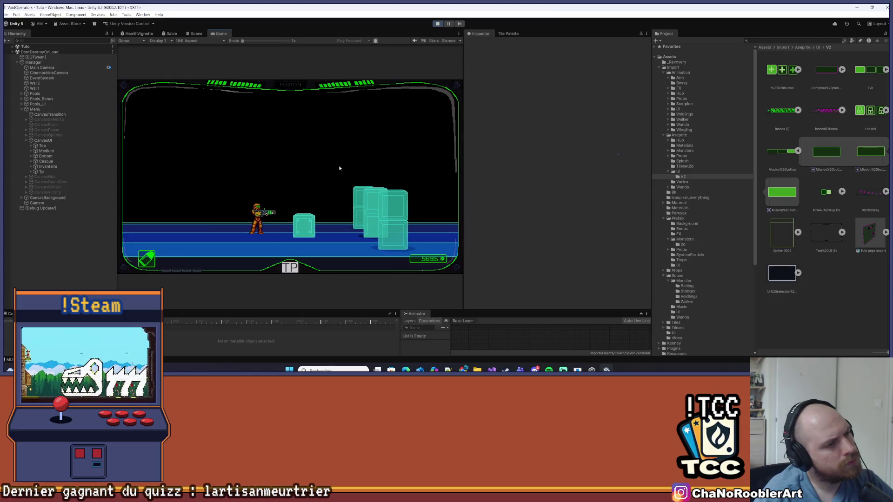
# Roll and run the character right through the Tuto level until the Hub2d scene loads.
pyautogui.press('space')
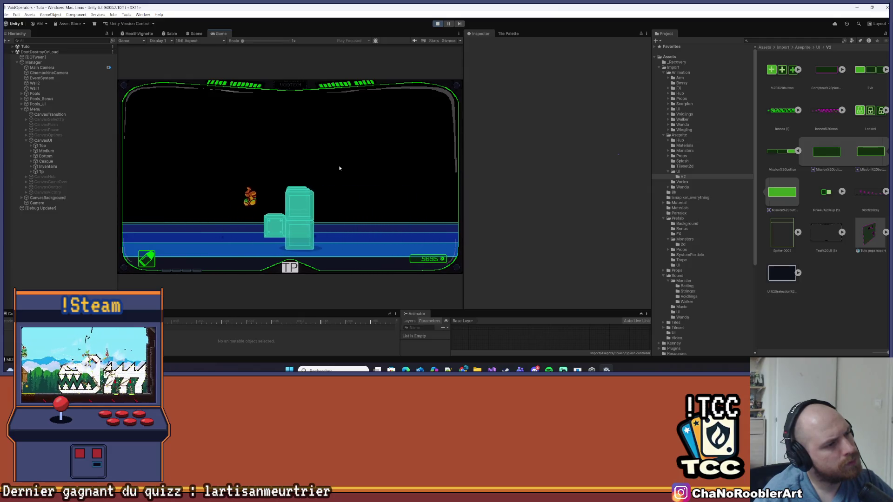
pyautogui.press('d')
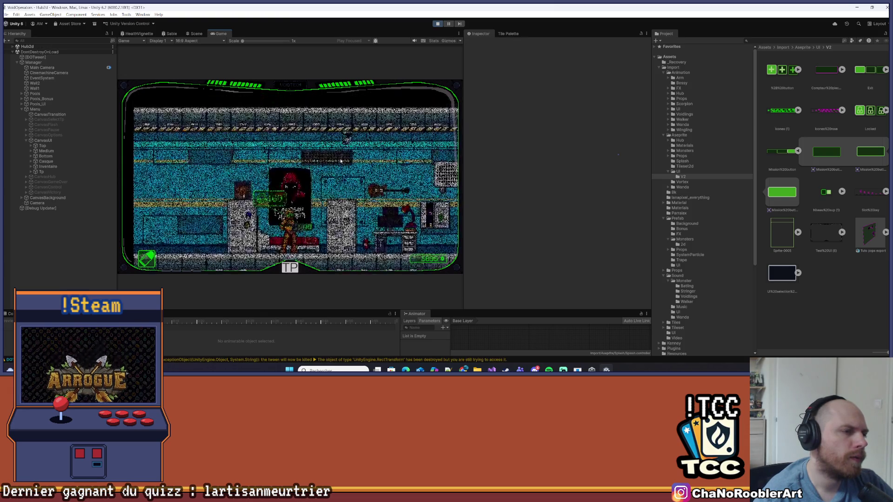
# Run right to the lab terminal, open the upgrade menu and view MODULE HUNTER details.
pyautogui.press('d')
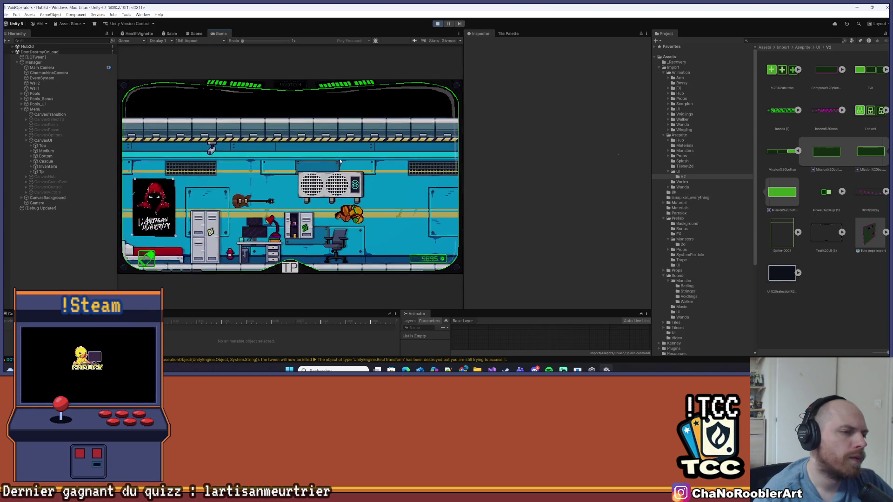
pyautogui.press('d')
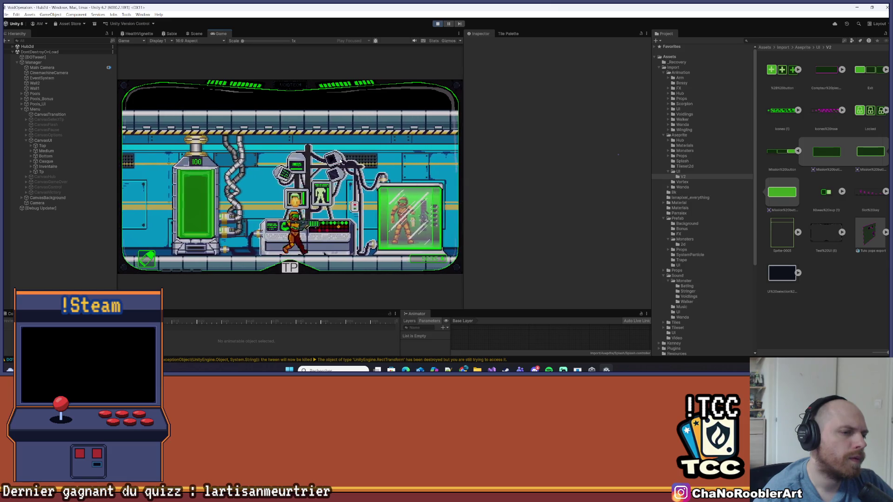
pyautogui.press('e')
pyautogui.click(292, 172)
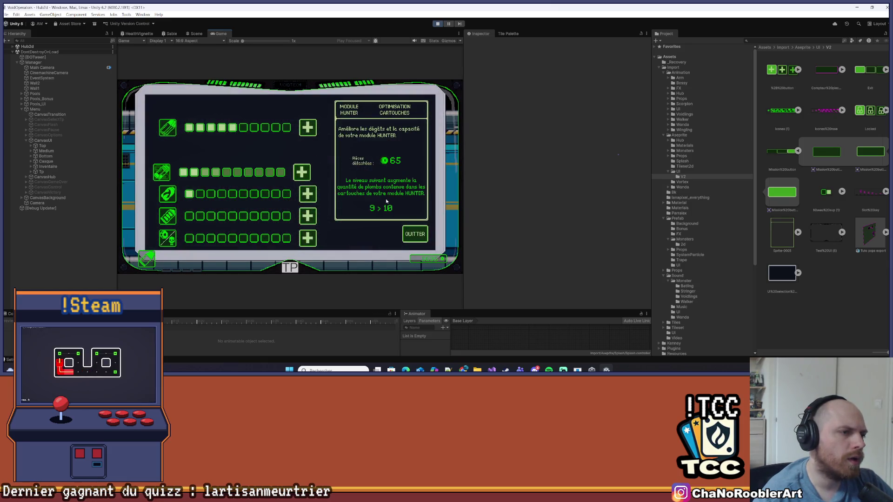
# Close and reopen the upgrade panel repeatedly to check its starting row, then close it.
pyautogui.press('Escape')
pyautogui.press('e')
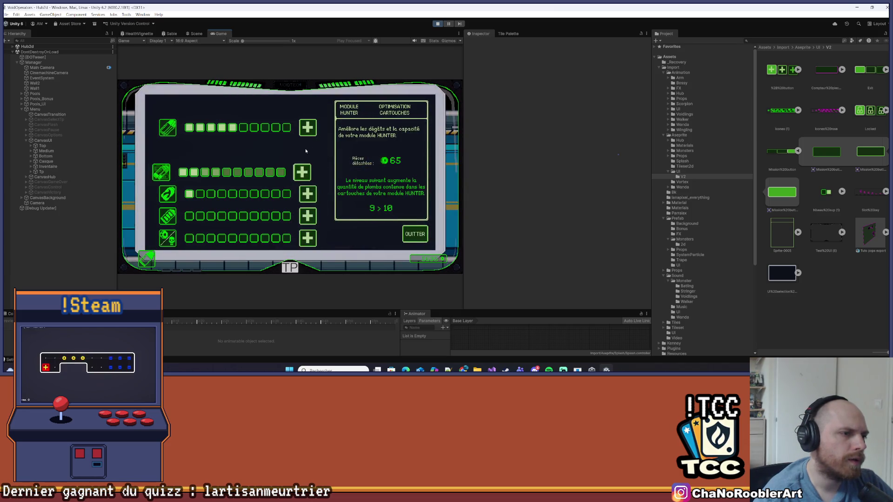
pyautogui.click(414, 239)
pyautogui.click(335, 236)
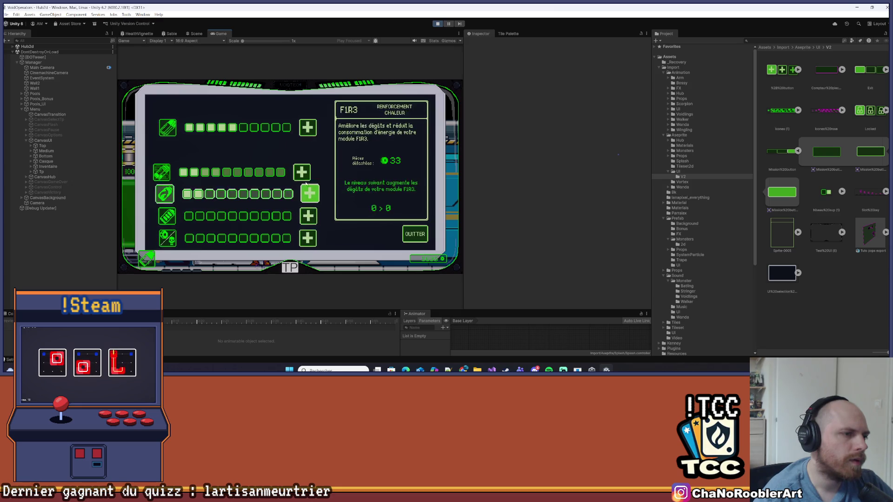
pyautogui.click(410, 235)
pyautogui.press('e')
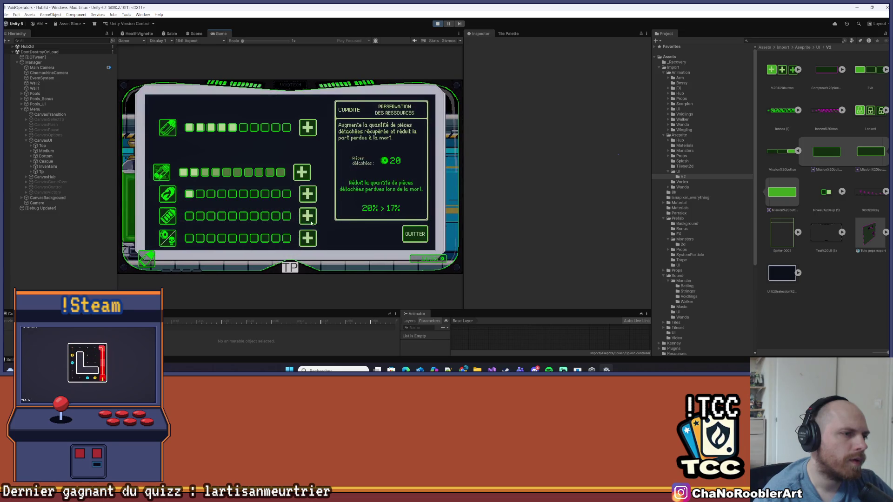
pyautogui.click(414, 235)
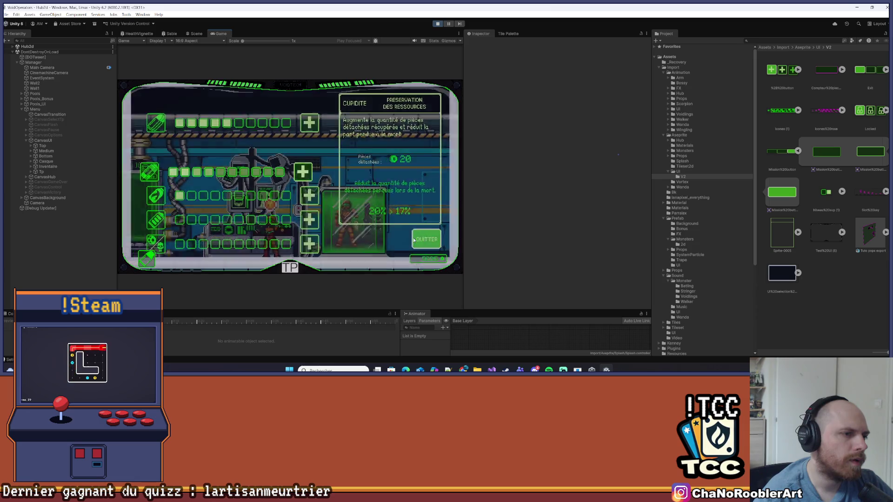
pyautogui.press('e')
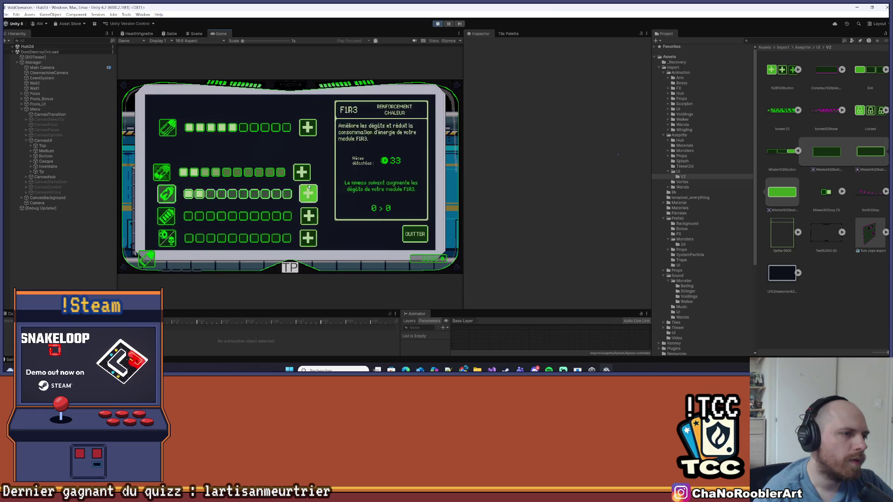
pyautogui.press('Escape')
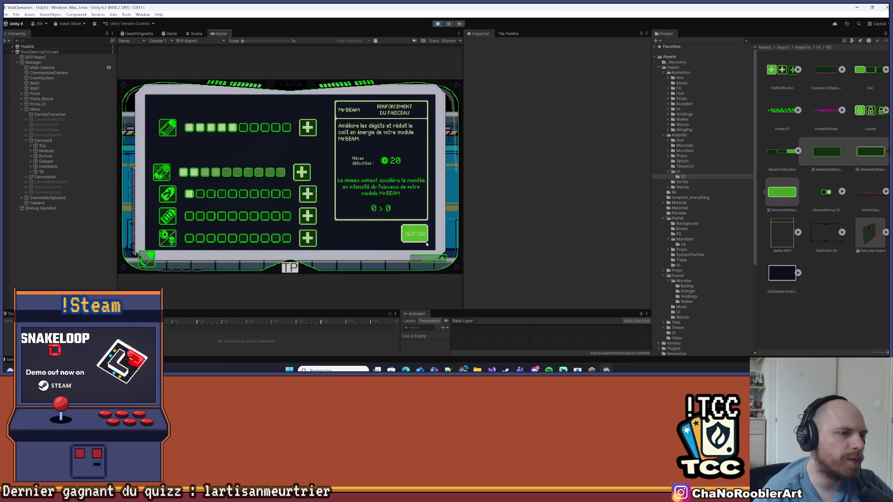
# Walk to the VOIDTECH terminal, open the mission panel and select Mission 1.
pyautogui.press('d')
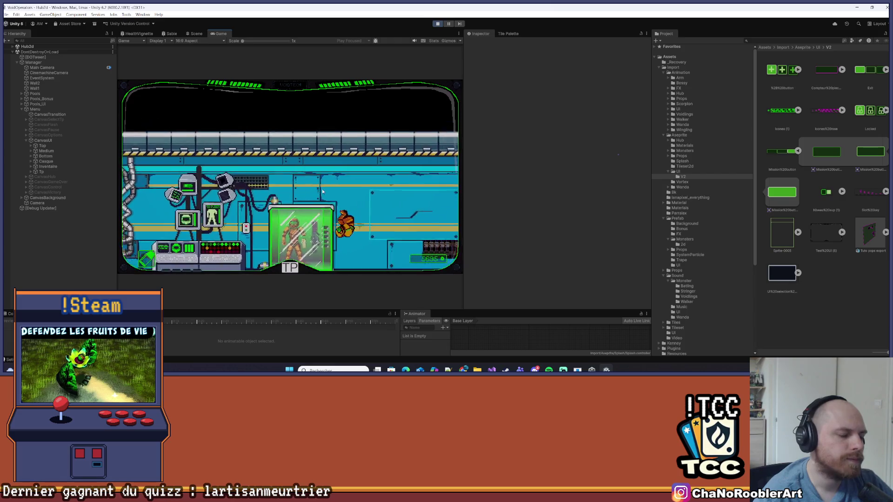
pyautogui.press('d')
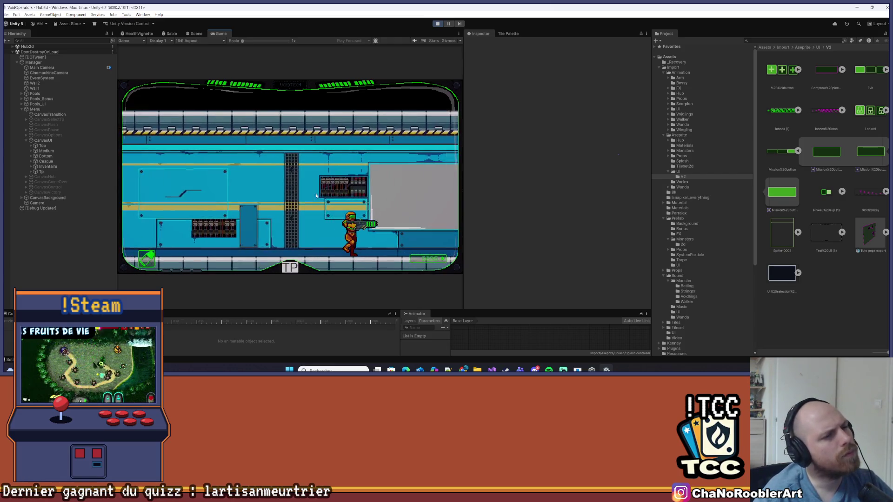
pyautogui.press('d')
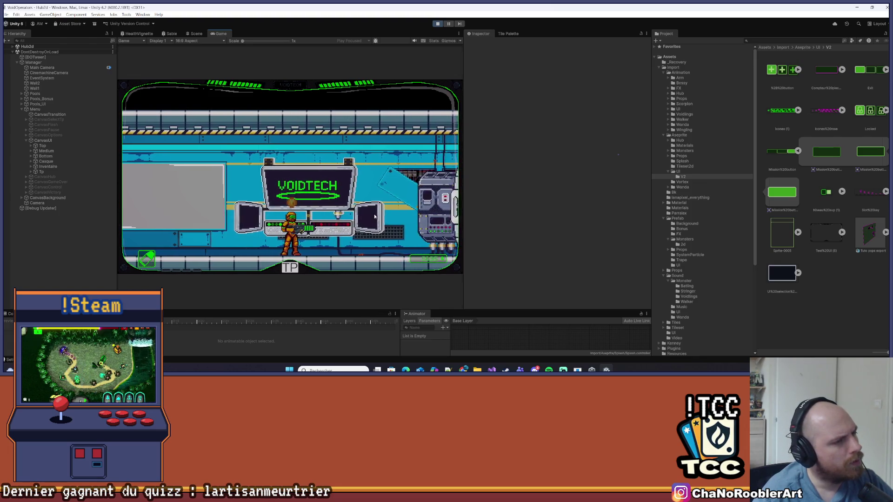
pyautogui.press('e')
pyautogui.click(177, 135)
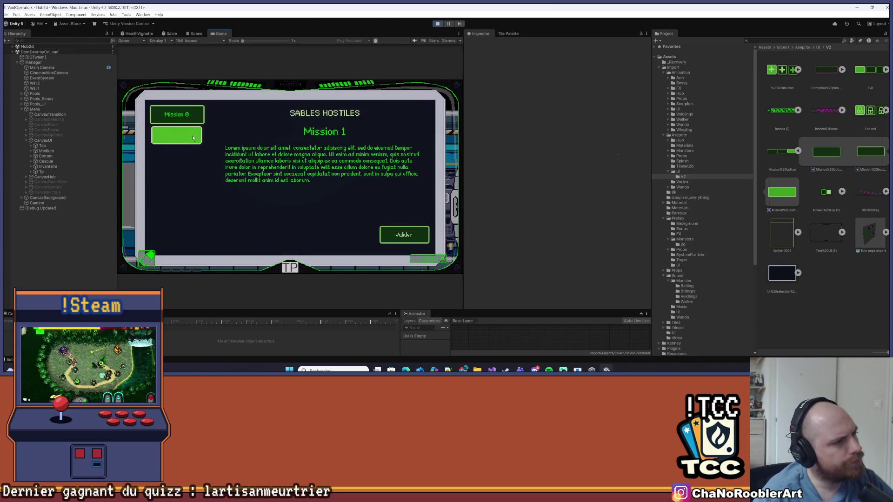
# Toggle the panel selection between Tuto, Mission 1 and Valider with the W, S and D keys.
pyautogui.press('w')
pyautogui.press('s')
pyautogui.press('d')
pyautogui.press('w')
pyautogui.press('s')
pyautogui.press('w')
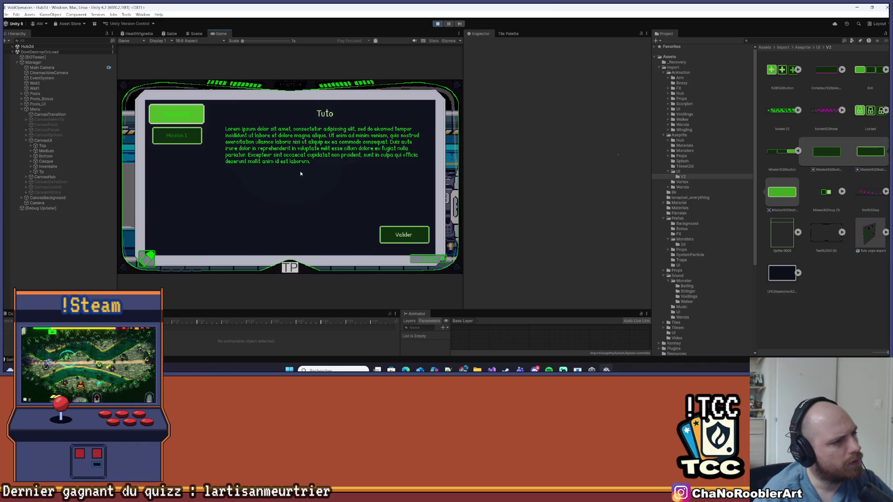
pyautogui.press('s')
pyautogui.press('w')
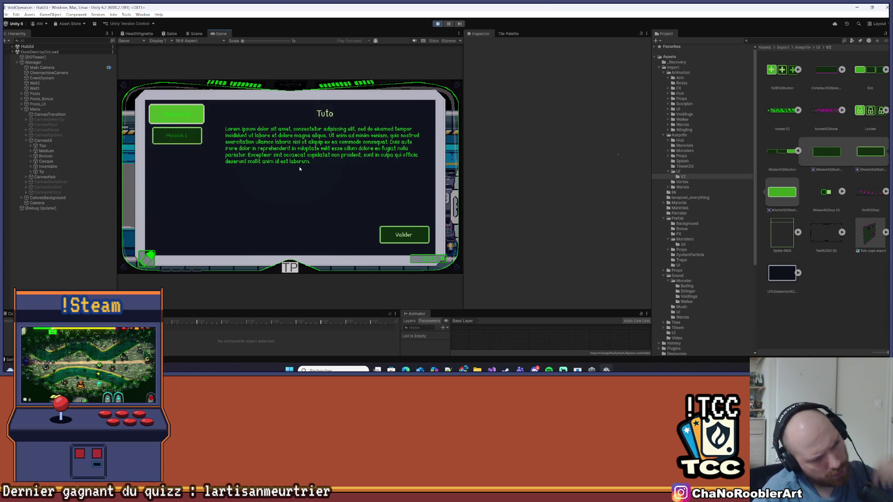
# Test deselection by clicking off the buttons, reselect the mission entry, and expand CanvasHub.
pyautogui.click(290, 170)
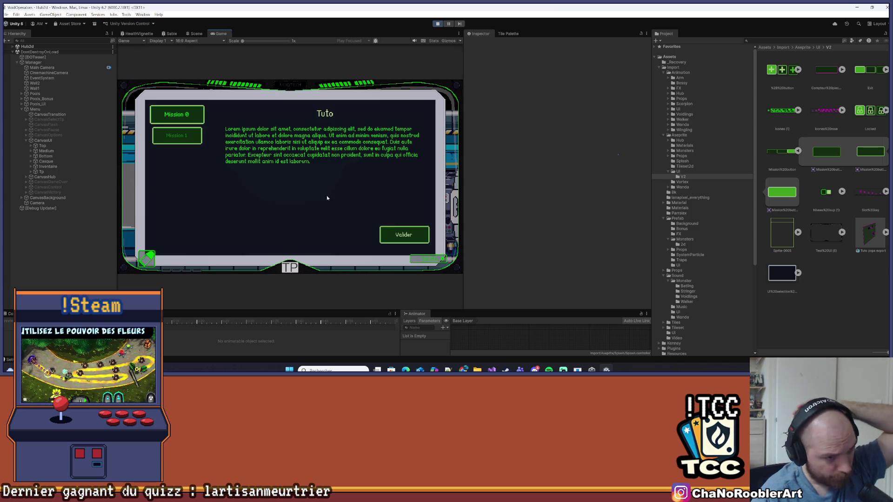
pyautogui.click(176, 112)
pyautogui.click(177, 112)
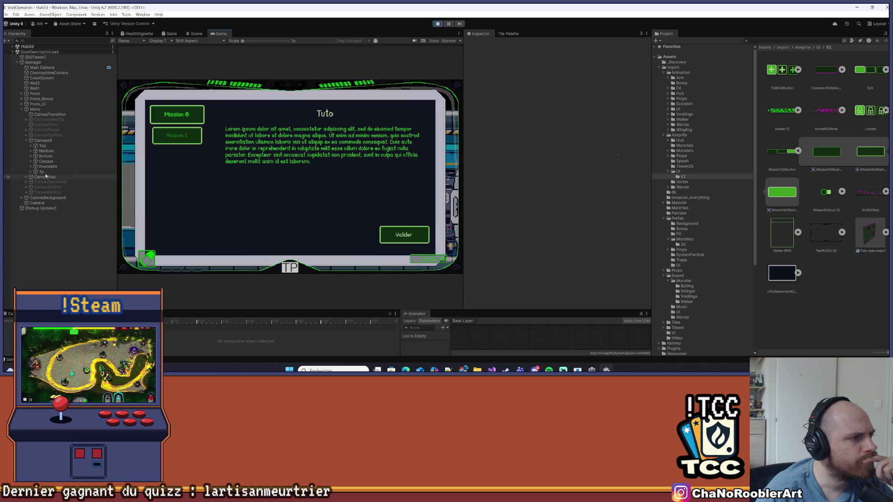
pyautogui.click(27, 177)
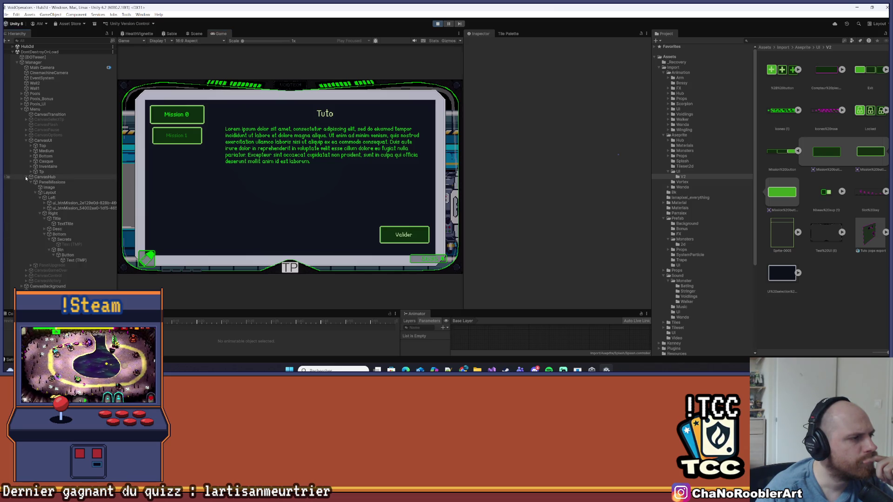
# Inspect both ui_btnMission objects' image, sprite-swap and 1.1 X scale settings, then switch to Visual Studio.
pyautogui.click(73, 203)
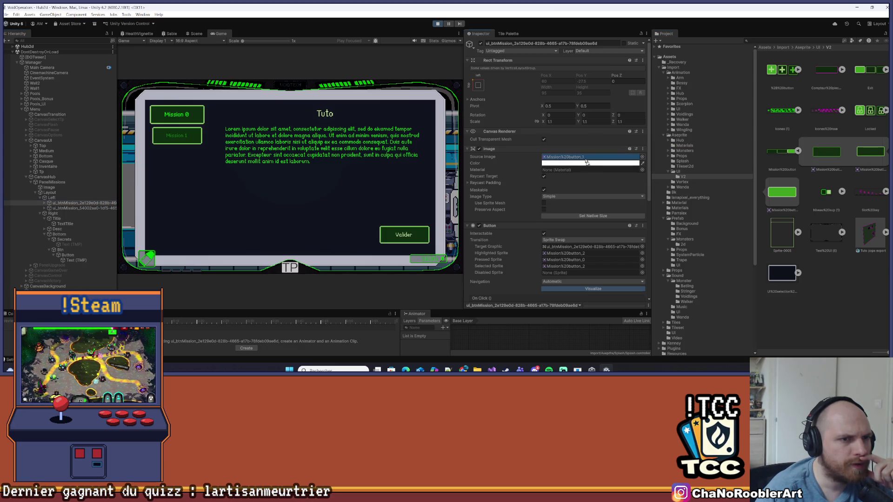
pyautogui.click(85, 208)
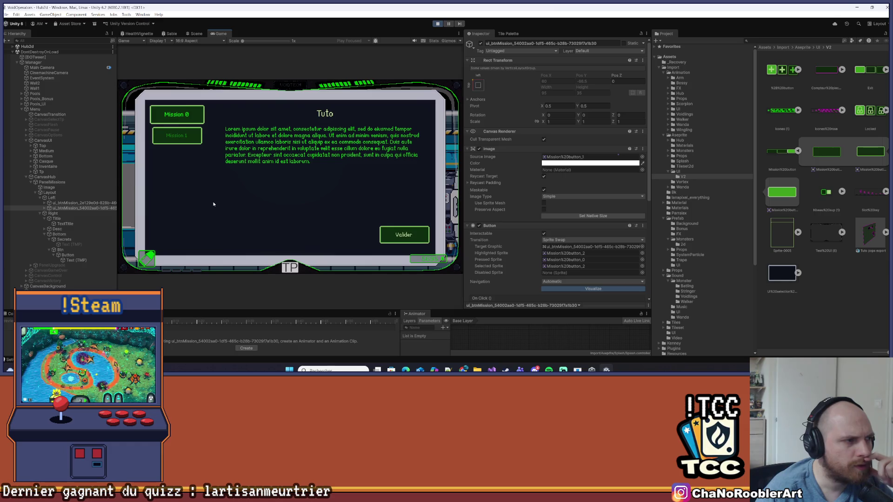
pyautogui.click(196, 138)
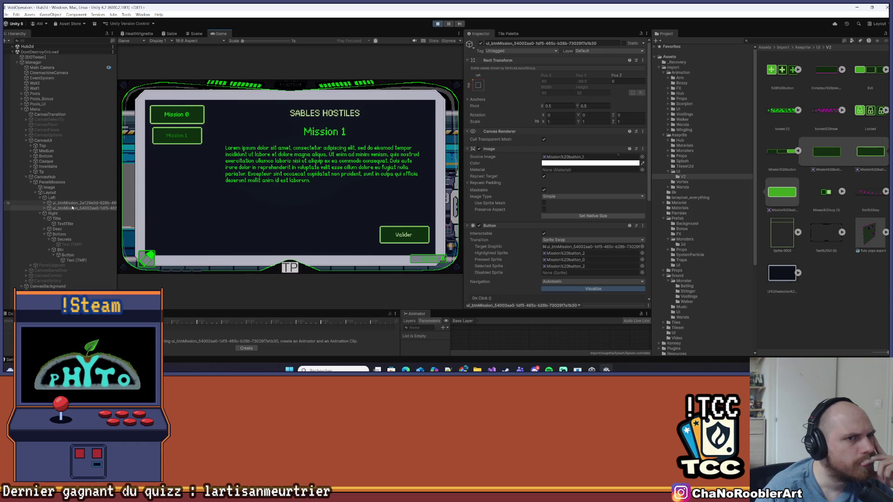
pyautogui.press('Up')
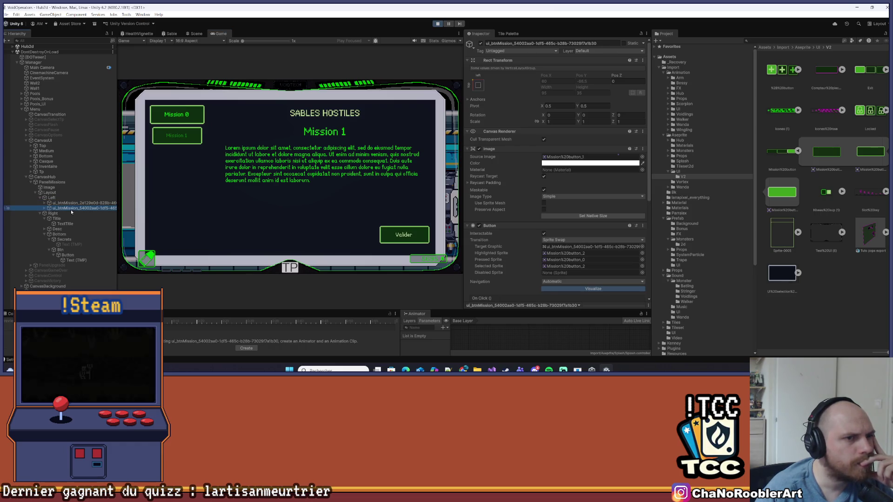
pyautogui.click(68, 204)
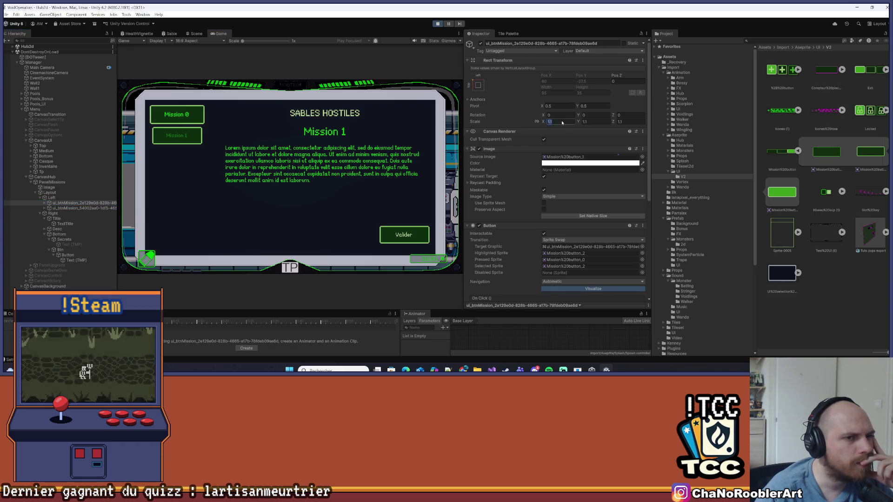
pyautogui.press('Return')
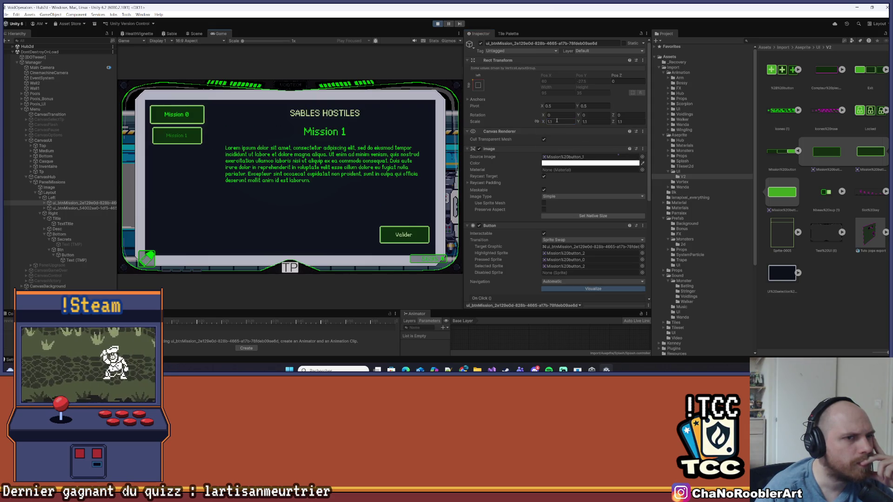
pyautogui.click(491, 370)
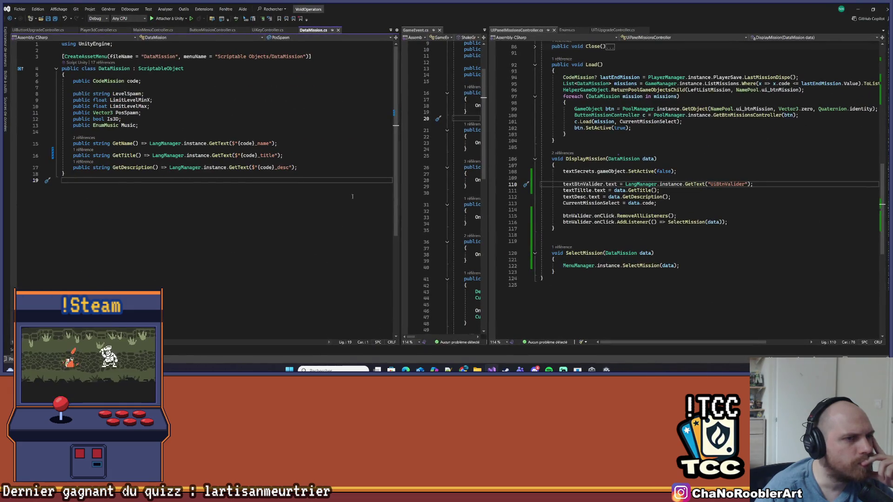
# Widen the GameEvent.cs and DataMission.cs code panes in Visual Studio.
pyautogui.moveTo(397, 135); pyautogui.dragTo(202, 149)
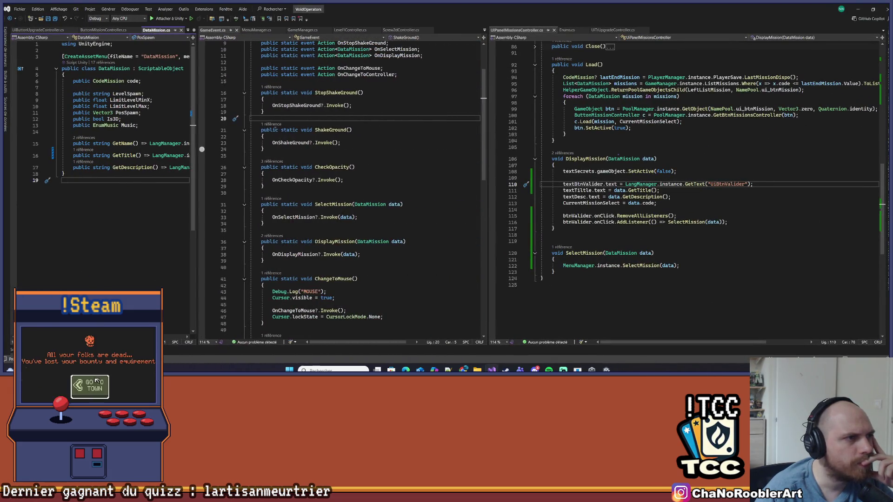
pyautogui.click(487, 120)
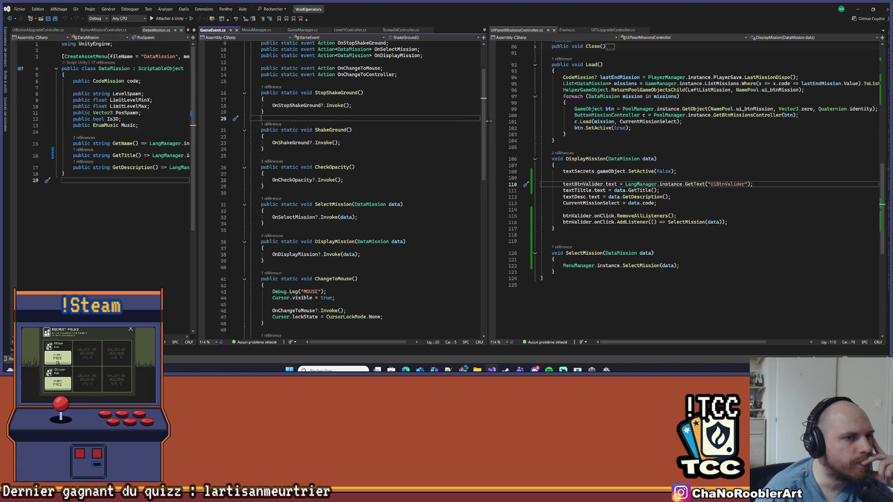
pyautogui.moveTo(488, 121); pyautogui.dragTo(519, 121)
pyautogui.scroll(2, 697, 186)
pyautogui.scroll(3, 372, 186)
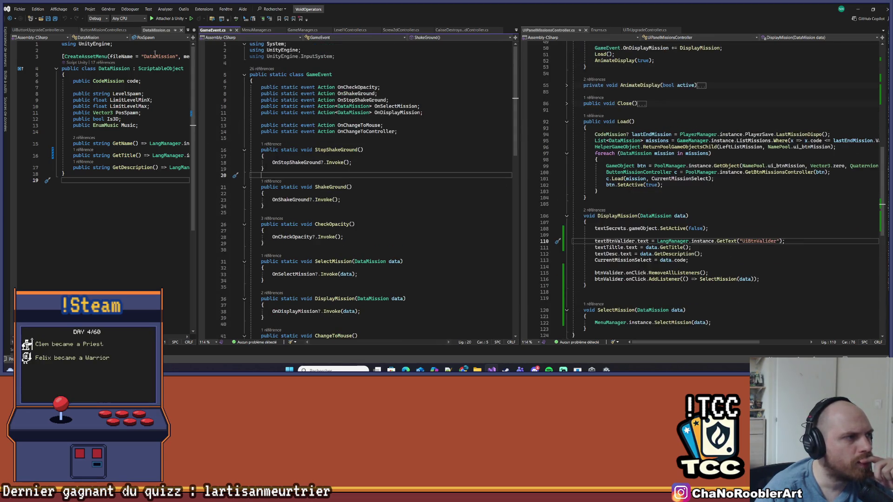
pyautogui.moveTo(196, 72); pyautogui.dragTo(378, 73)
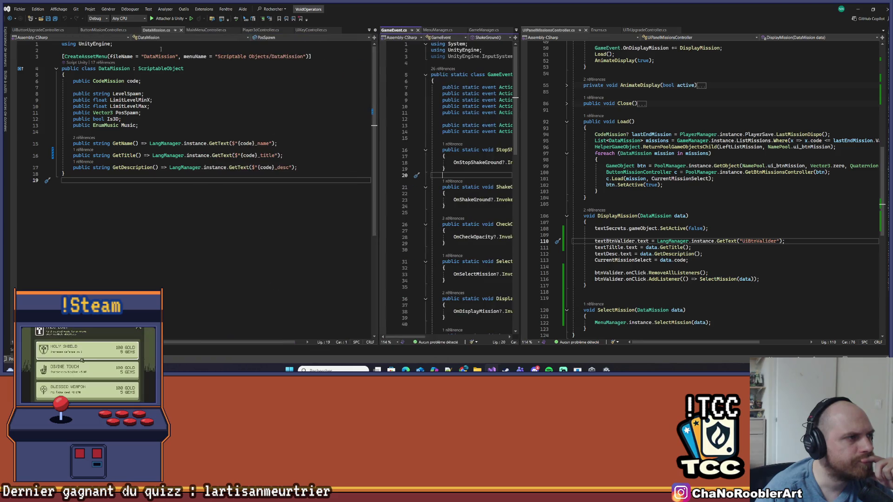
# In ButtonMissionController.cs, delete the DOColor/DOScale animation lines from Select and OnSelect.
pyautogui.click(112, 30)
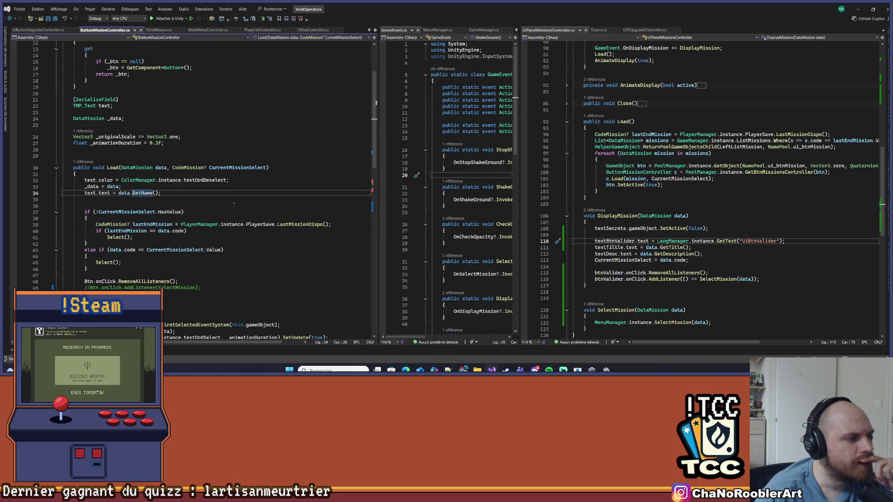
pyautogui.scroll(-6, 244, 200)
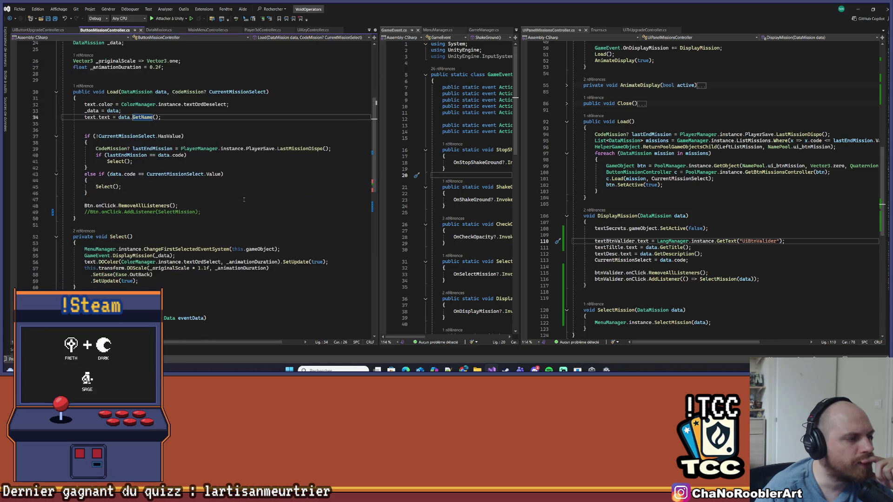
pyautogui.moveTo(157, 222); pyautogui.dragTo(33, 203)
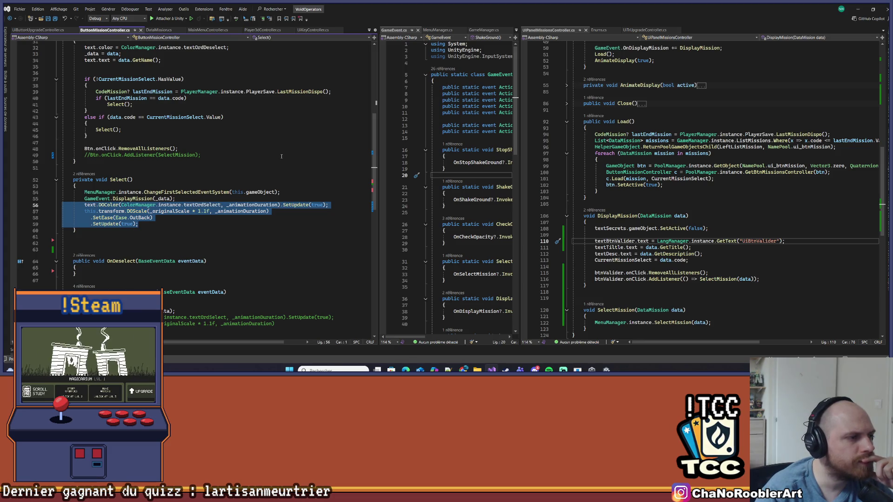
pyautogui.press('BackSpace')
pyautogui.press('BackSpace')
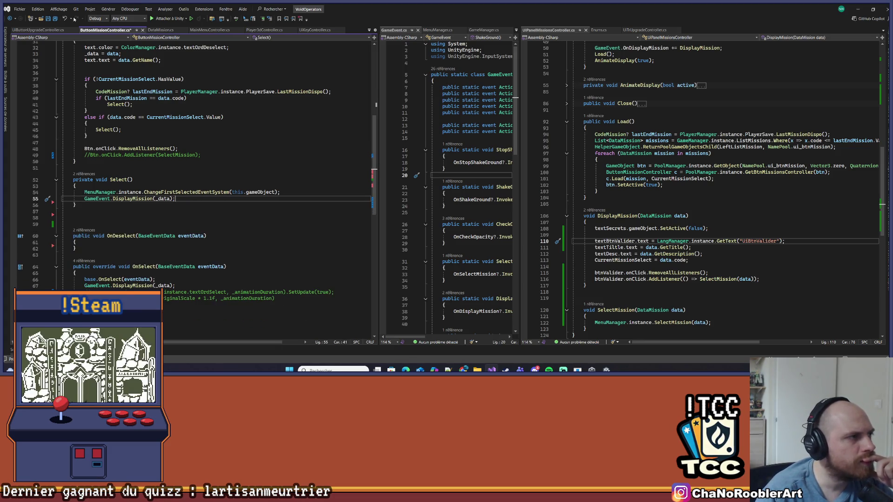
pyautogui.scroll(-1, 164, 255)
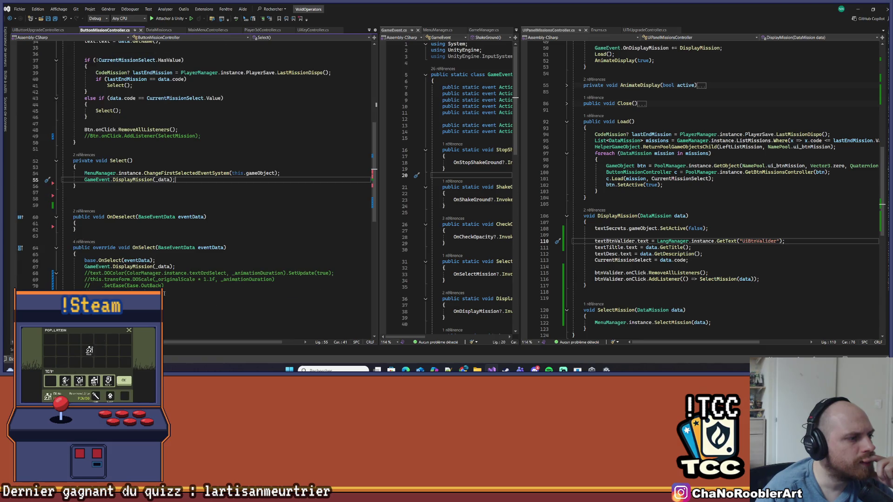
pyautogui.moveTo(164, 294); pyautogui.dragTo(62, 273)
pyautogui.press('BackSpace')
pyautogui.press('BackSpace')
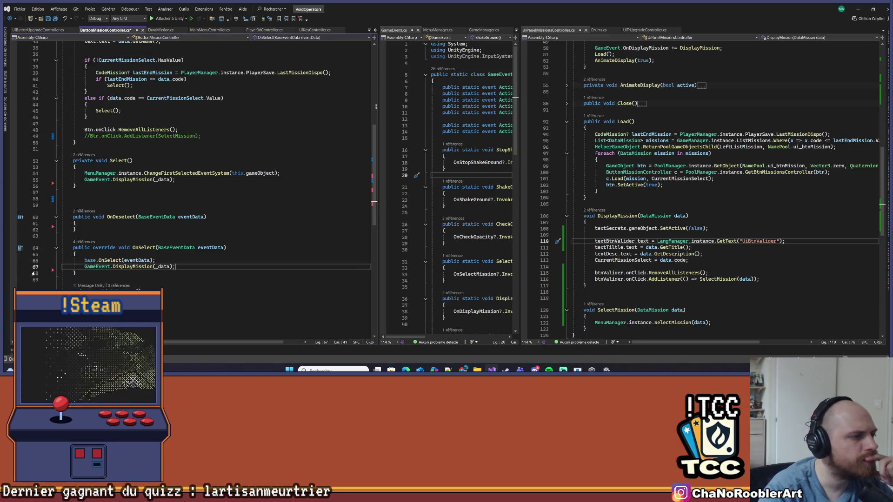
# Remove the unused _originalScale and _animationDuration fields, then minimize Visual Studio.
pyautogui.scroll(5, 257, 207)
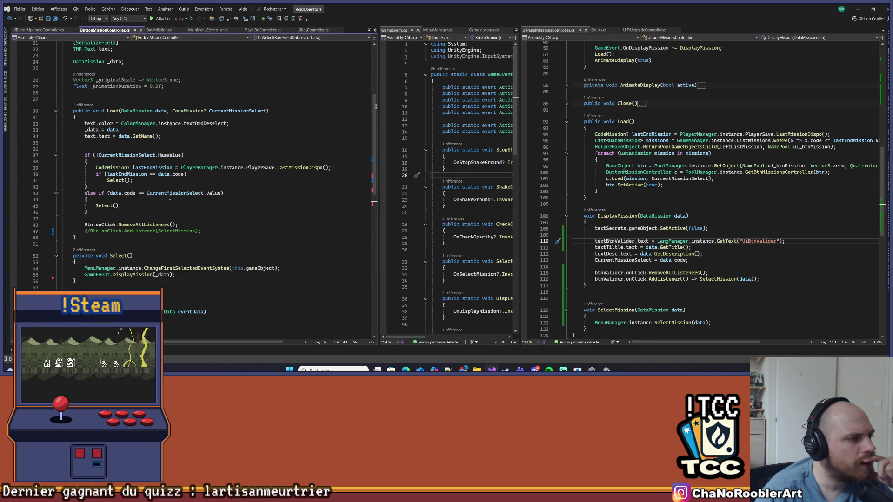
pyautogui.scroll(2, 170, 198)
pyautogui.scroll(4, 167, 196)
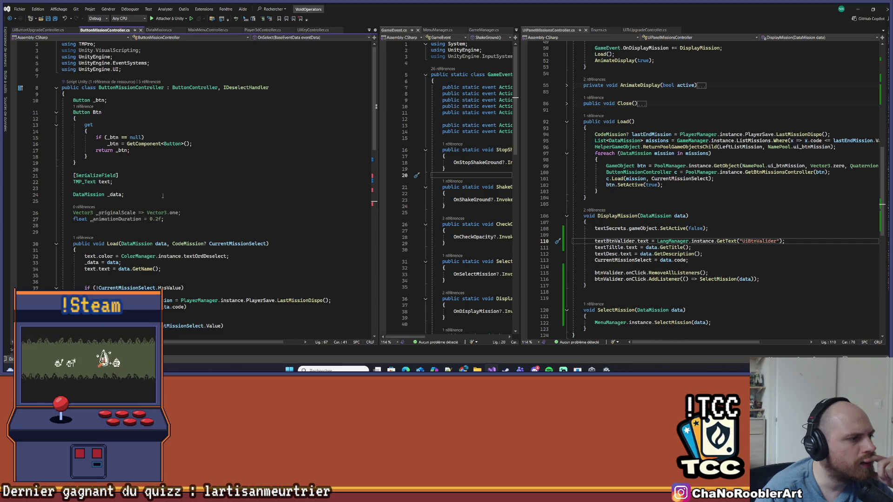
pyautogui.moveTo(98, 233)
pyautogui.mouseDown()
pyautogui.moveTo(65, 210)
pyautogui.moveTo(124, 196)
pyautogui.mouseUp()
pyautogui.press('Delete')
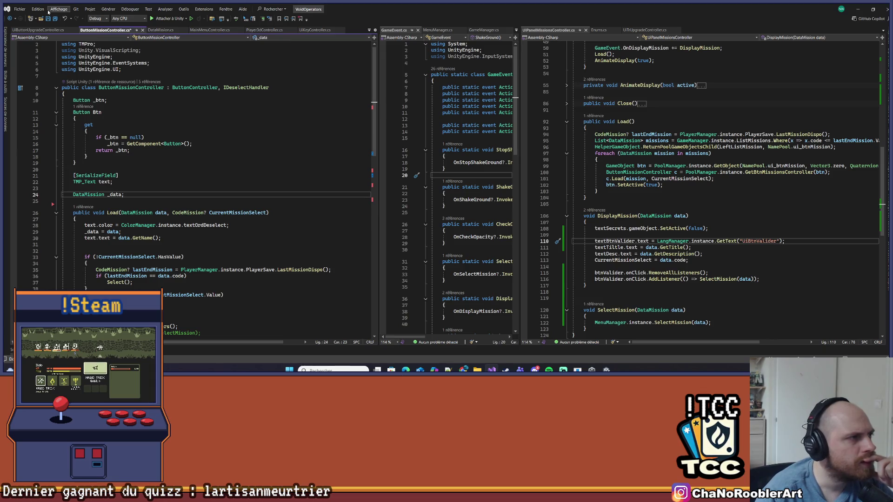
pyautogui.scroll(-10, 174, 227)
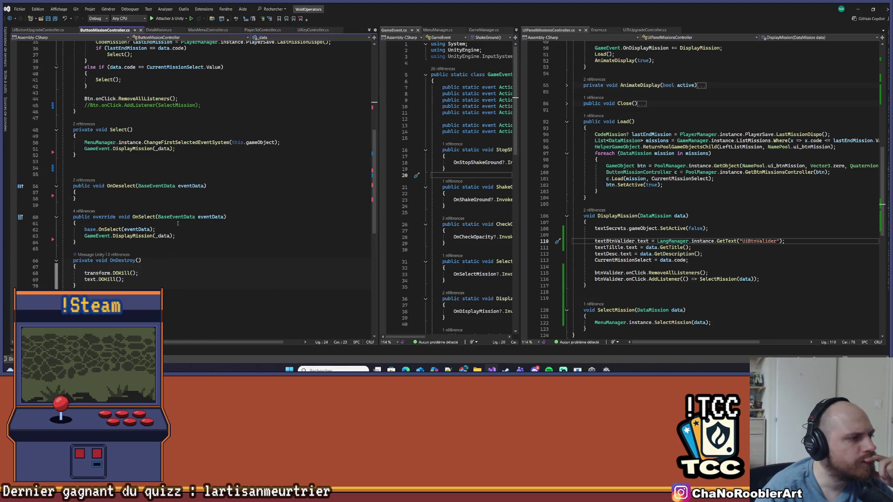
pyautogui.scroll(6, 173, 228)
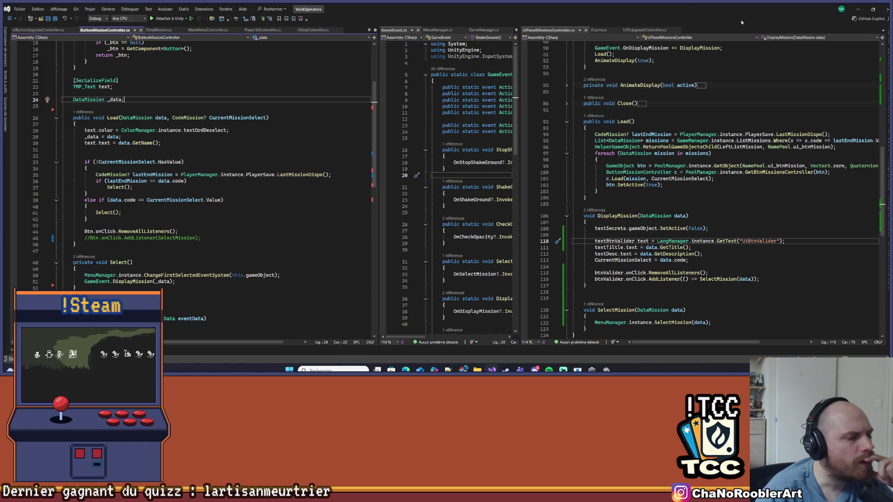
pyautogui.click(75, 244)
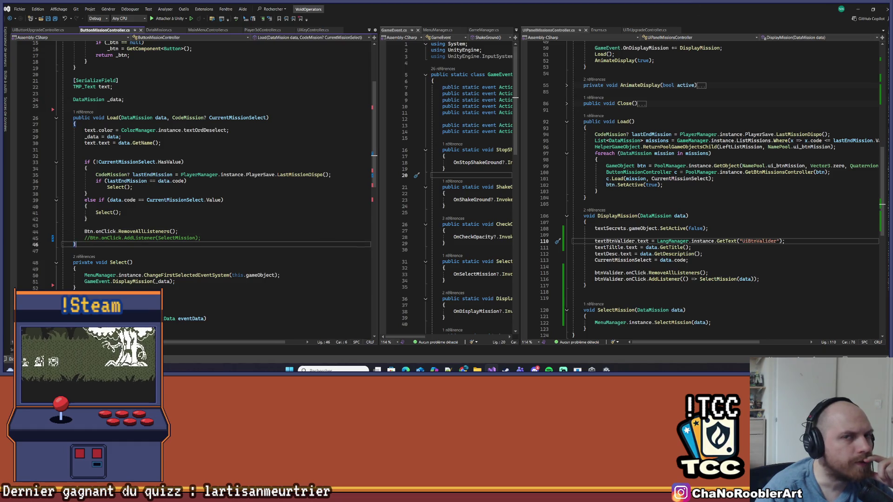
pyautogui.click(858, 9)
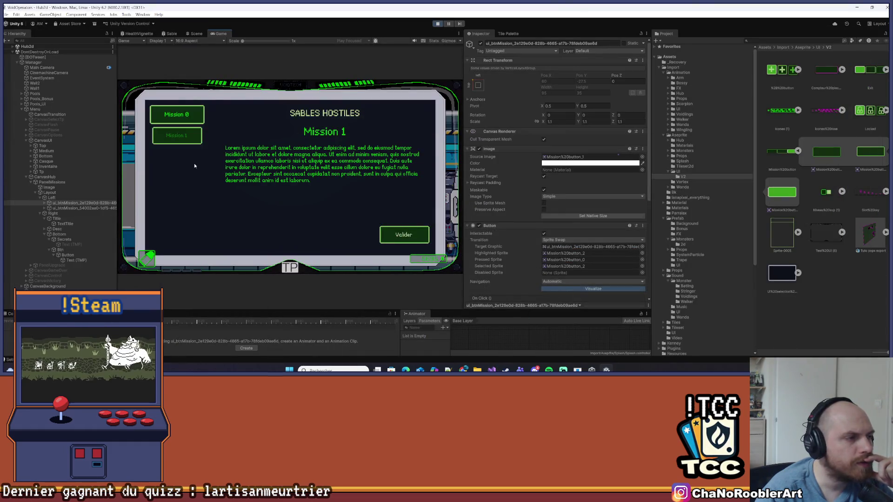
# Exit play mode, discard the play-mode changes, and save the Hub2d scene via File > Save.
pyautogui.click(437, 23)
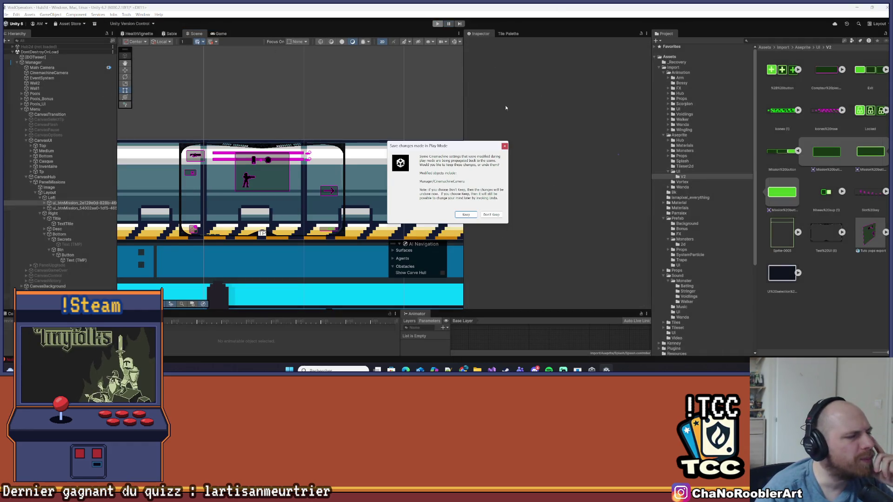
pyautogui.click(505, 146)
pyautogui.click(6, 14)
pyautogui.click(28, 44)
# Activate CanvasHub and PanelMissions and frame the missions panel in the scene.
pyautogui.click(46, 193)
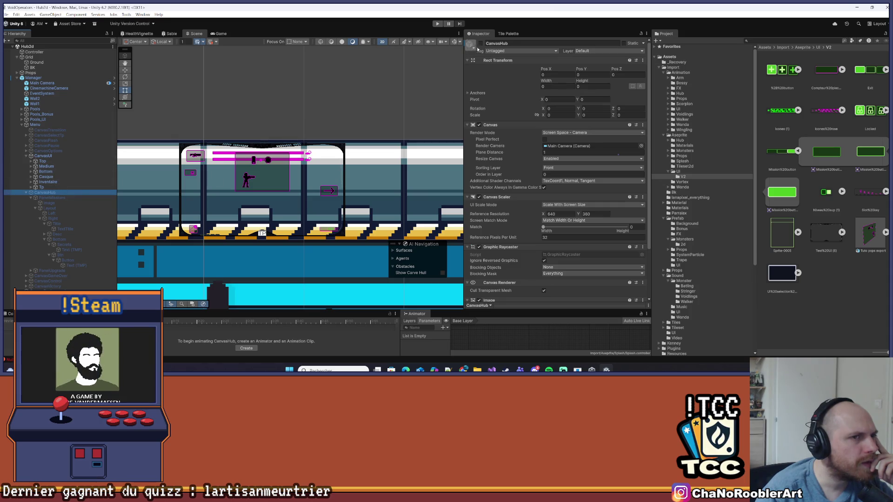
pyautogui.click(480, 43)
pyautogui.click(71, 198)
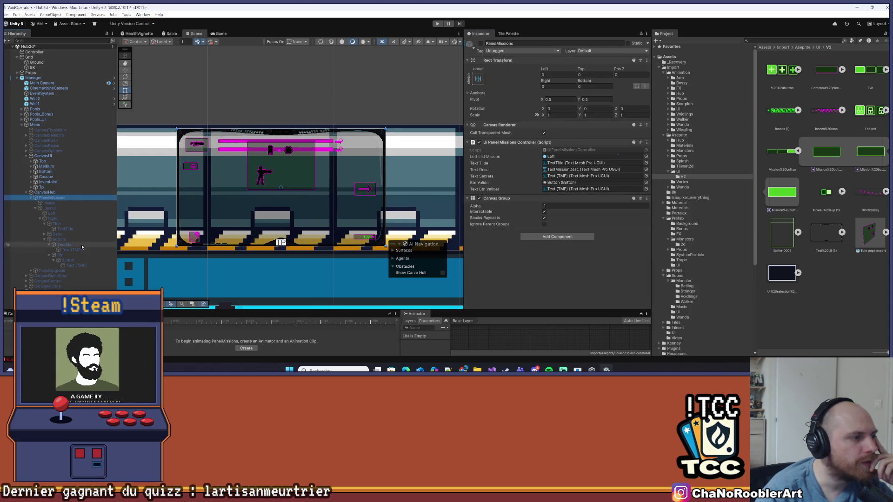
pyautogui.click(480, 44)
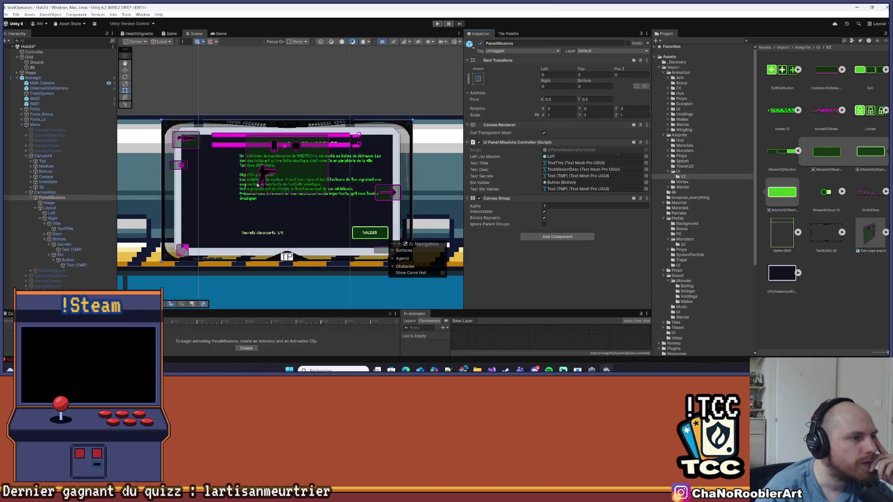
pyautogui.doubleClick(108, 199)
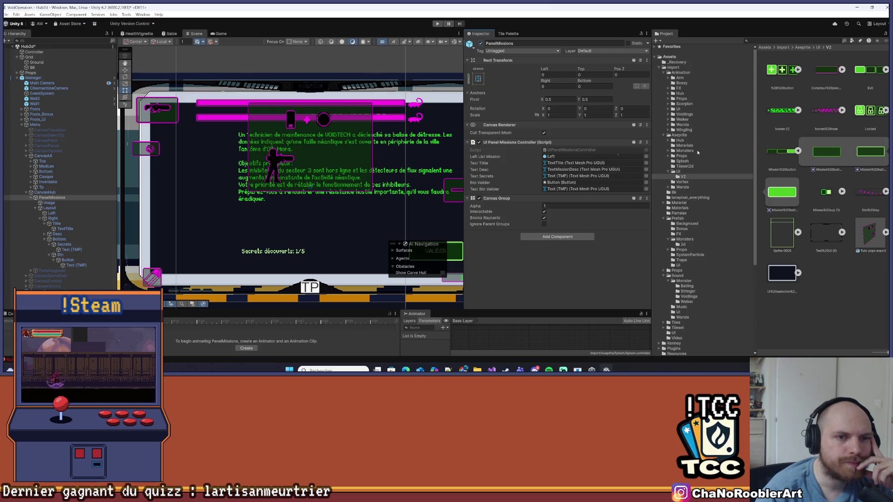
# Browse the Project folders to Prefab and open its UI subfolder.
pyautogui.click(686, 136)
pyautogui.click(682, 192)
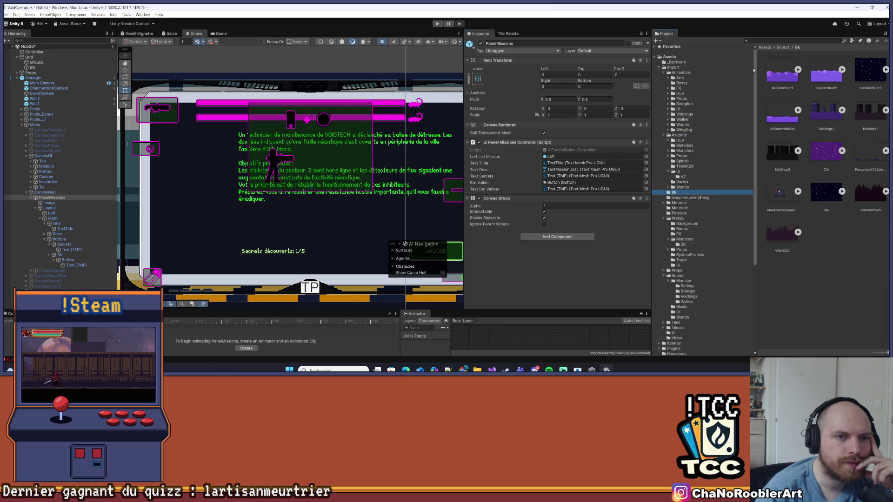
pyautogui.click(683, 187)
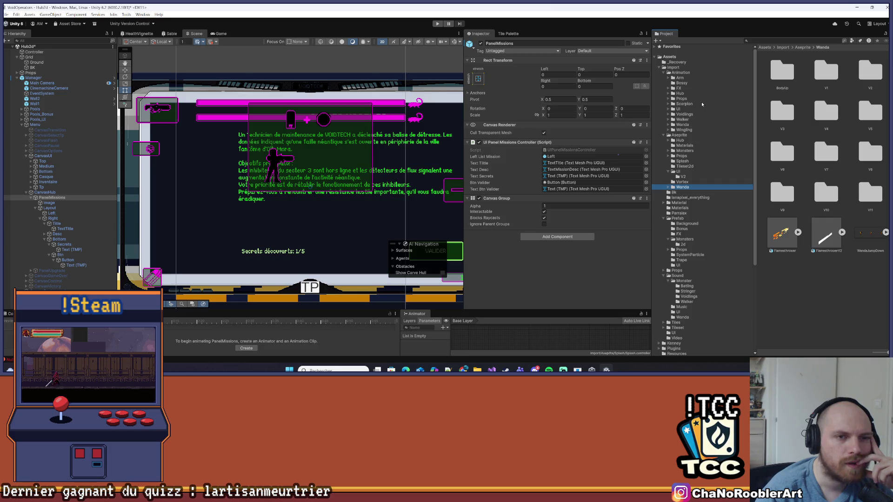
pyautogui.click(677, 218)
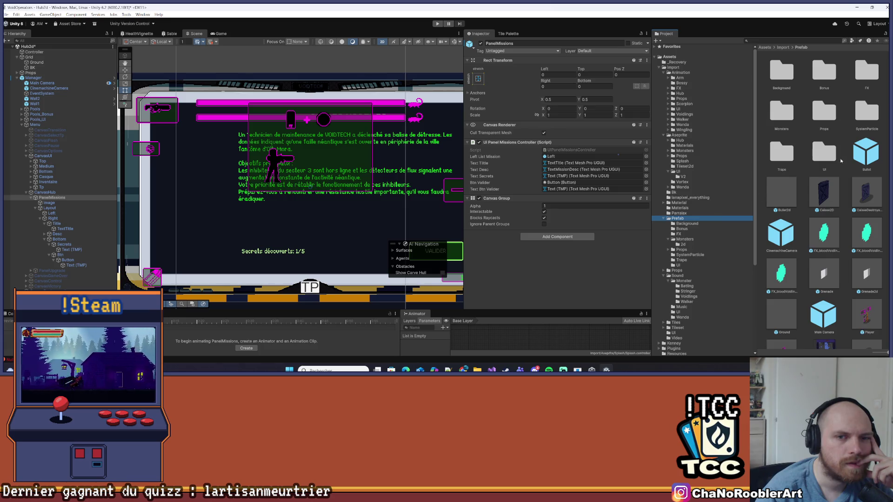
pyautogui.doubleClick(830, 156)
# Review the ButtonMission prefab's Text (TMP) label, then return to Hub2d and select its button instance.
pyautogui.click(779, 72)
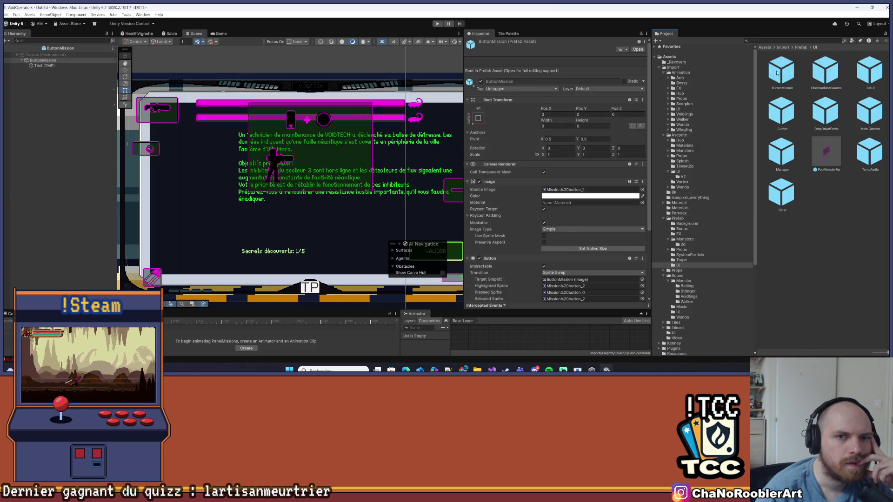
pyautogui.doubleClick(777, 72)
pyautogui.click(65, 65)
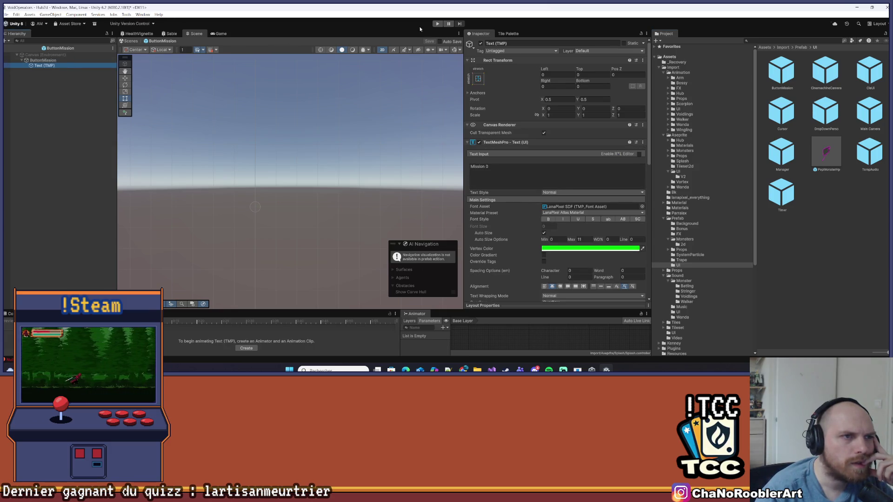
pyautogui.click(7, 61)
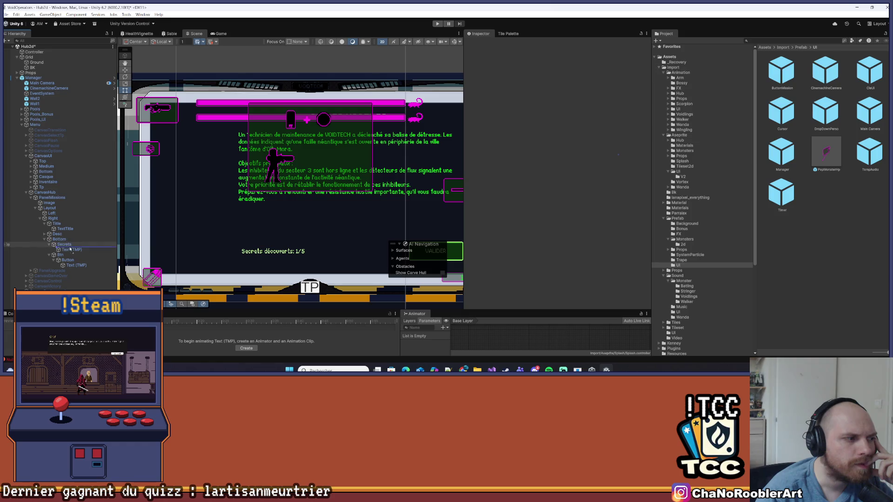
pyautogui.click(40, 213)
# Set the mission button label's Text (TMP) vertex colour to light green with the eyedropper.
pyautogui.click(58, 216)
pyautogui.doubleClick(45, 218)
pyautogui.click(45, 218)
pyautogui.doubleClick(66, 224)
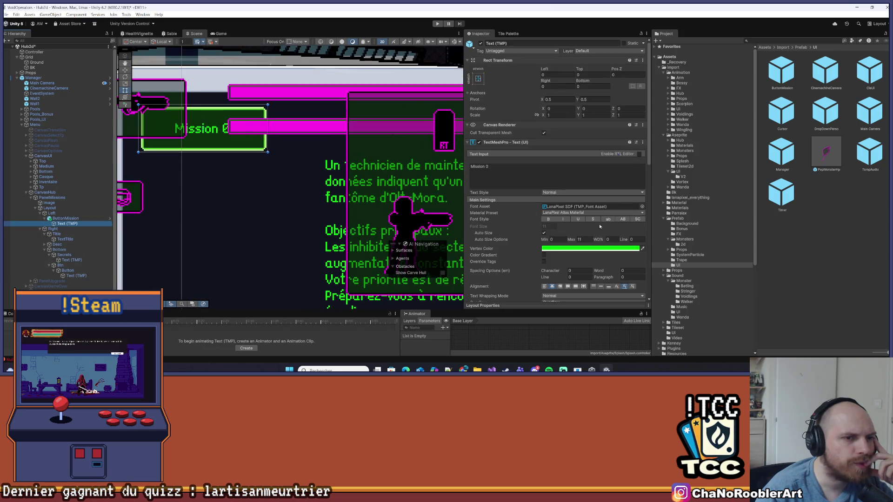
pyautogui.click(642, 249)
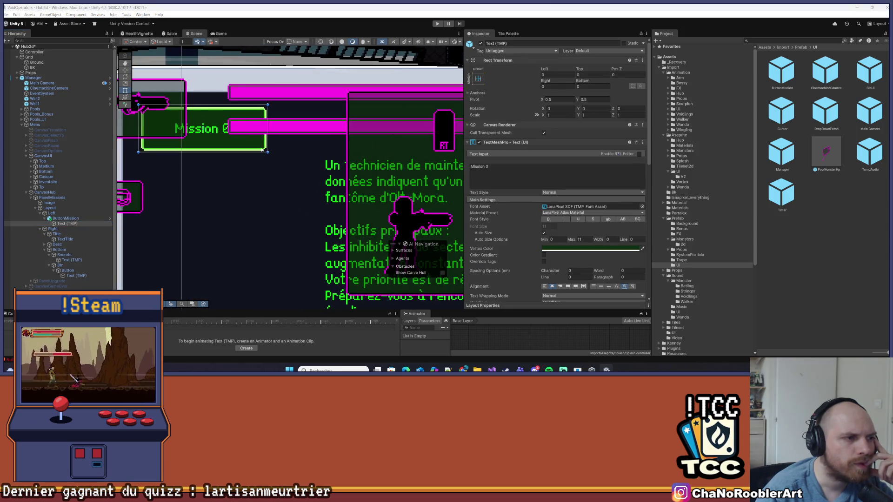
pyautogui.click(264, 150)
pyautogui.scroll(2, 243, 147)
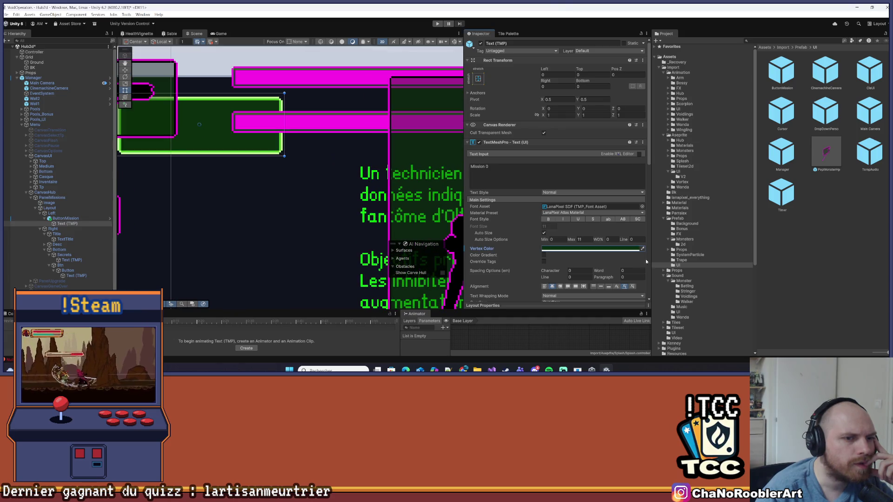
pyautogui.click(642, 249)
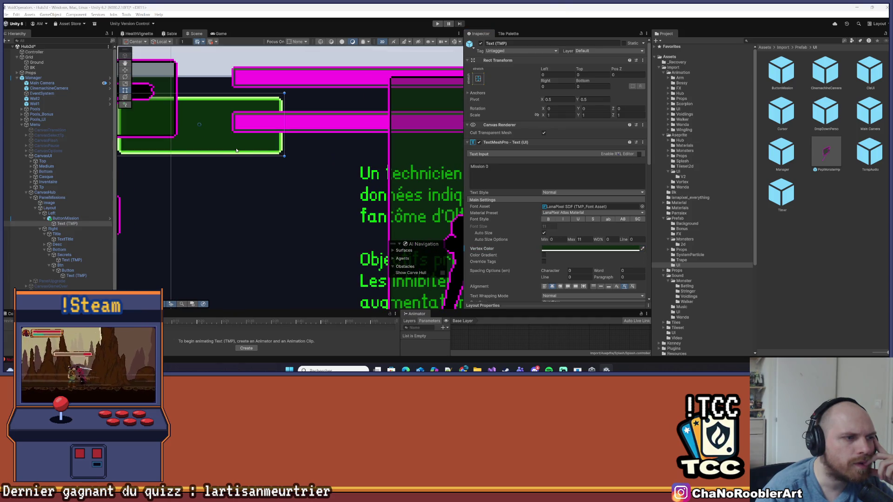
pyautogui.click(266, 159)
pyautogui.scroll(-4, 247, 218)
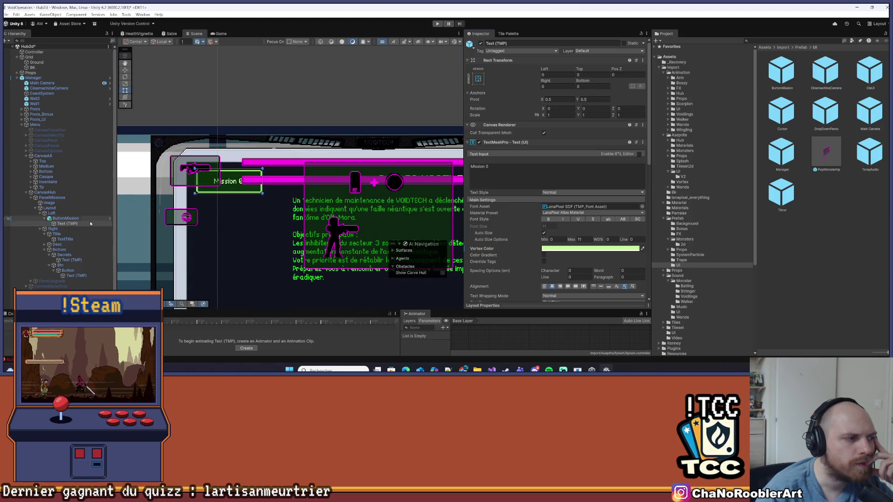
# Apply all overrides on the ButtonMission instance to the prefab.
pyautogui.click(65, 218)
pyautogui.click(511, 68)
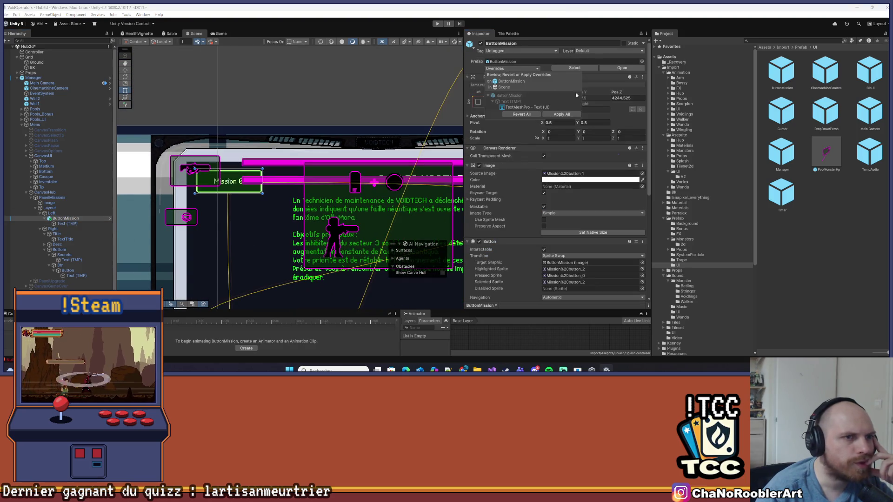
pyautogui.click(561, 114)
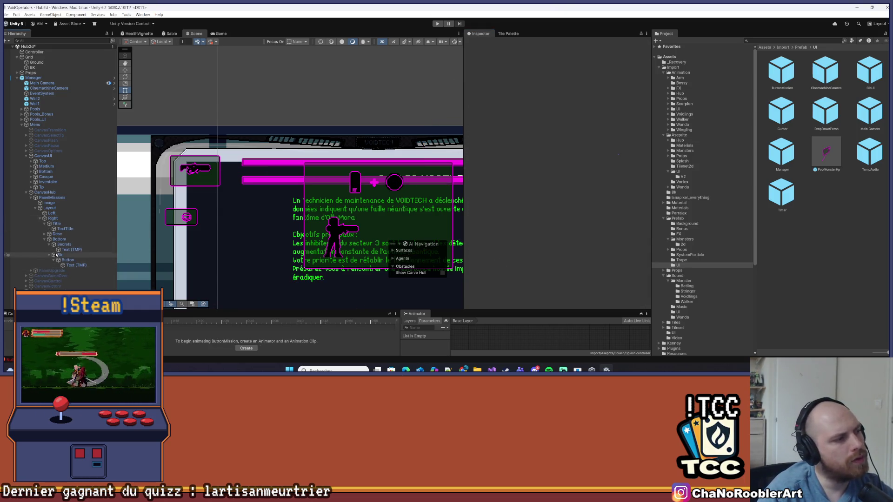
pyautogui.click(49, 208)
# Activate PanelUpgrade so its upgrade rows render, and inspect its Body layout.
pyautogui.click(30, 198)
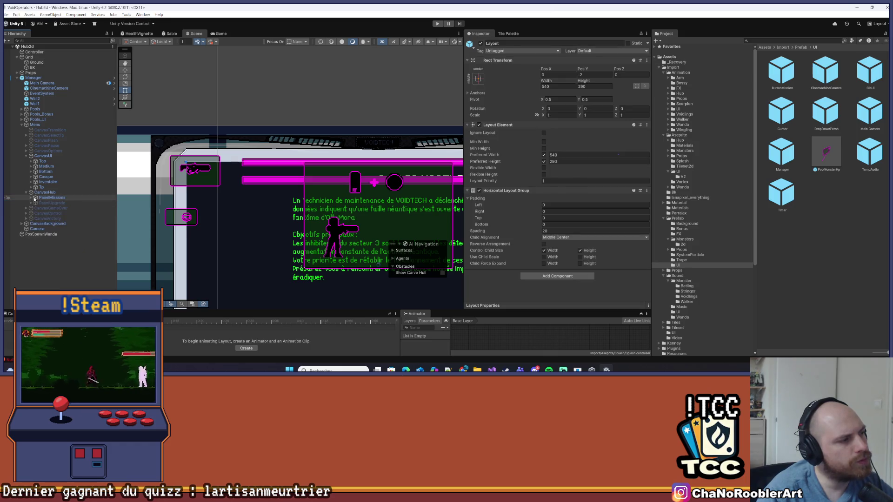
pyautogui.click(33, 199)
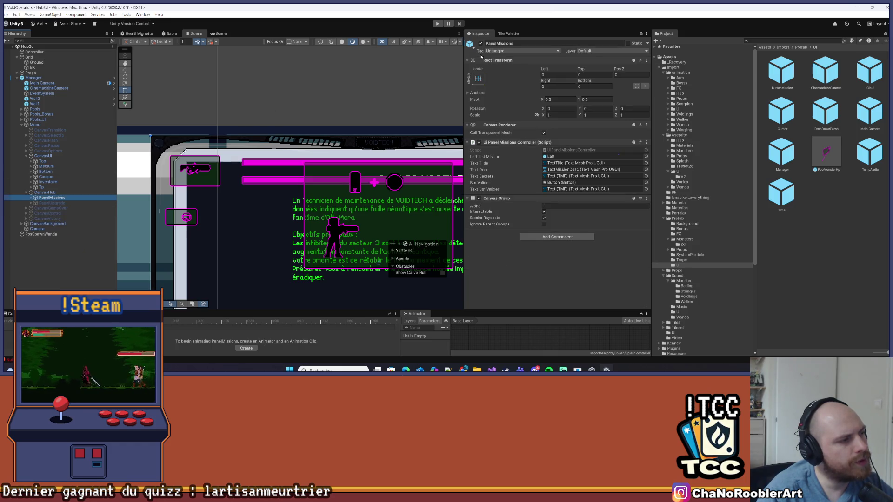
pyautogui.click(52, 203)
pyautogui.click(480, 44)
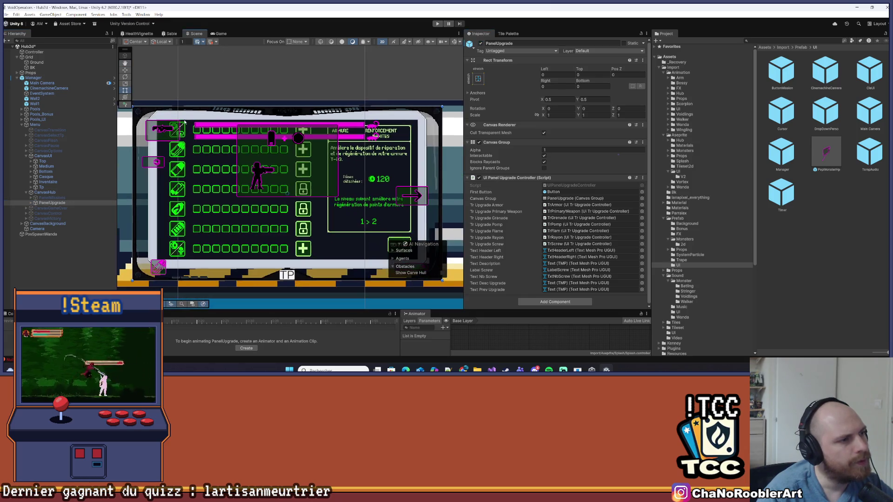
pyautogui.click(31, 203)
pyautogui.click(48, 208)
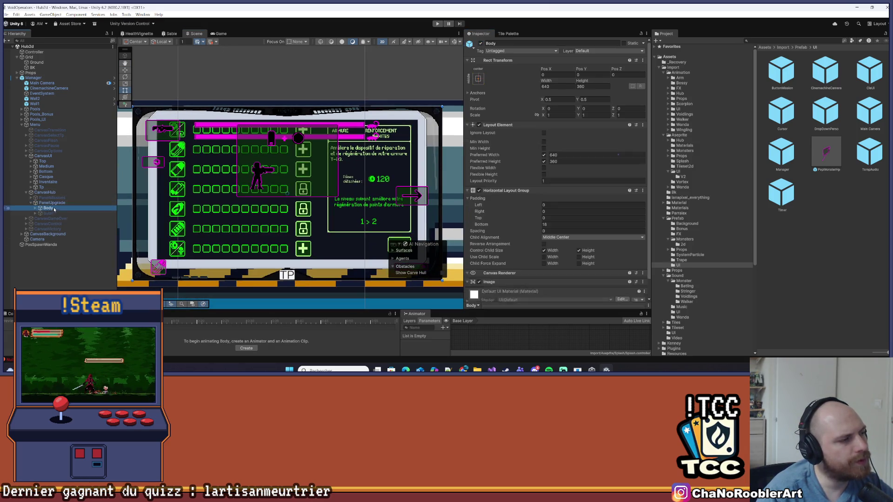
# Open the UIPanelUpgradeController script in Visual Studio.
pyautogui.click(52, 202)
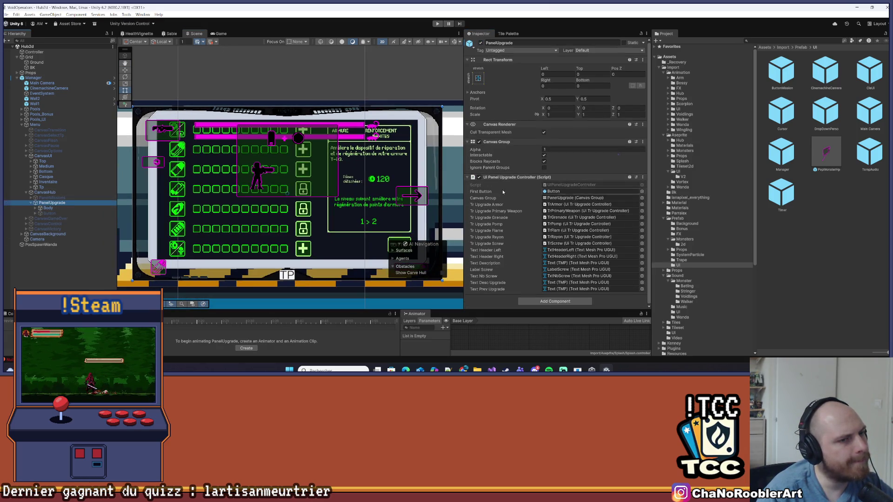
pyautogui.click(579, 185)
pyautogui.doubleClick(579, 185)
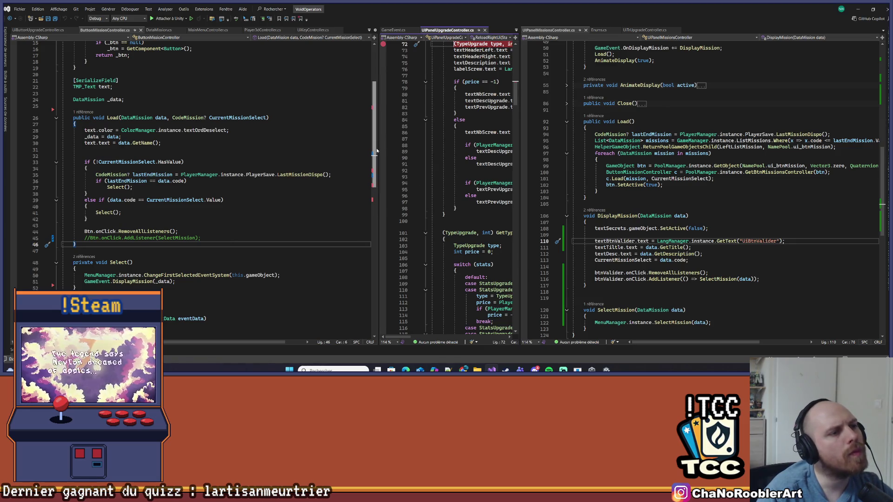
# Widen the code panes and scroll through UiPanelUpgradeController.cs around line 76.
pyautogui.moveTo(379, 149); pyautogui.dragTo(185, 156)
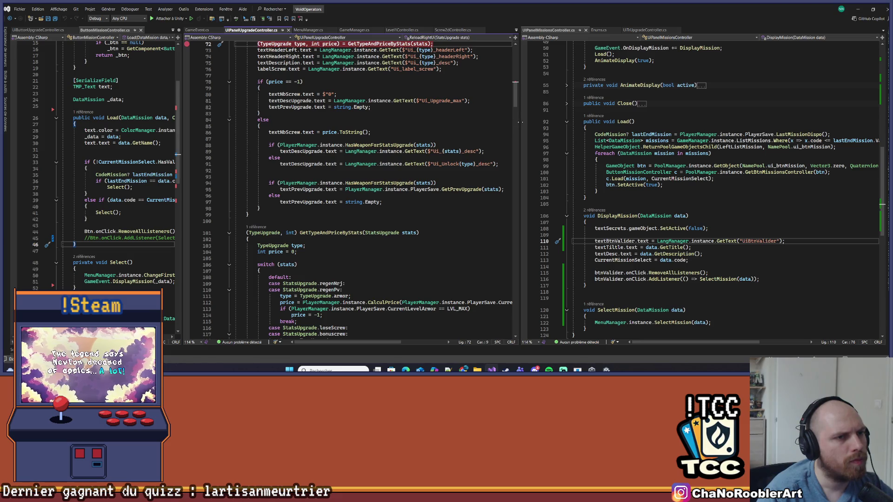
pyautogui.moveTo(517, 122); pyautogui.dragTo(648, 122)
pyautogui.scroll(4, 484, 145)
pyautogui.click(484, 145)
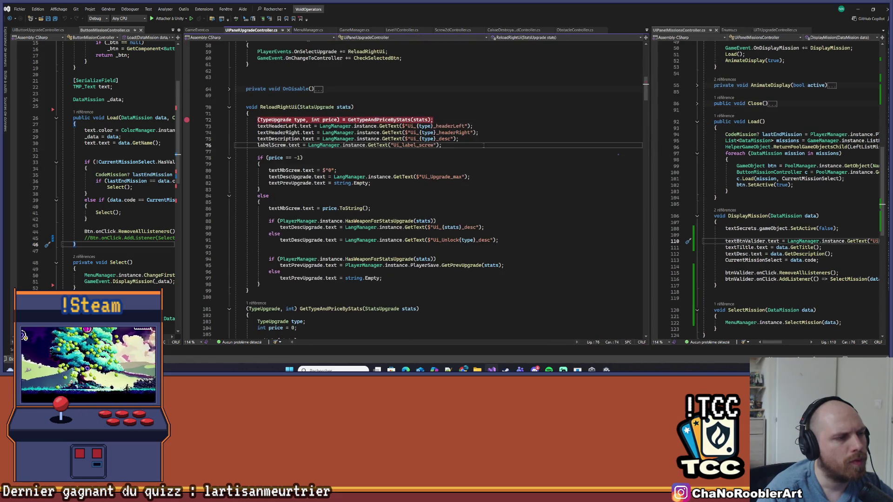
pyautogui.scroll(12, 484, 146)
pyautogui.scroll(-9, 308, 131)
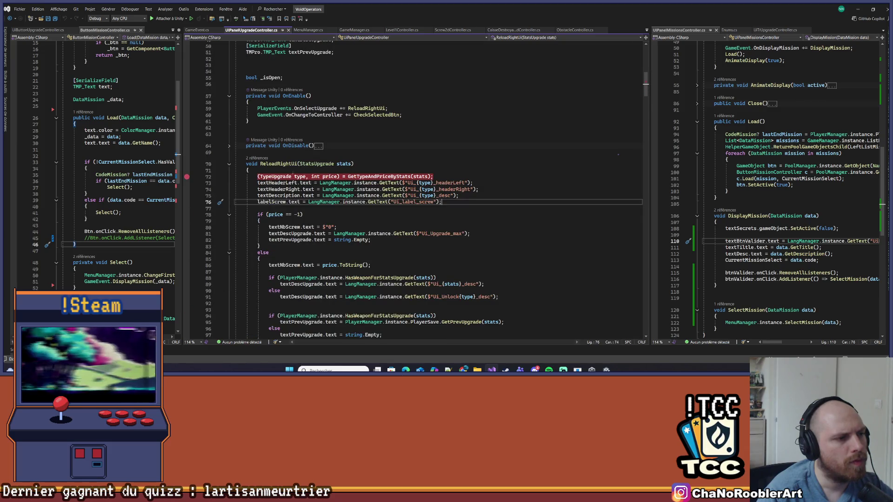
pyautogui.scroll(-6, 324, 192)
pyautogui.scroll(-5, 379, 195)
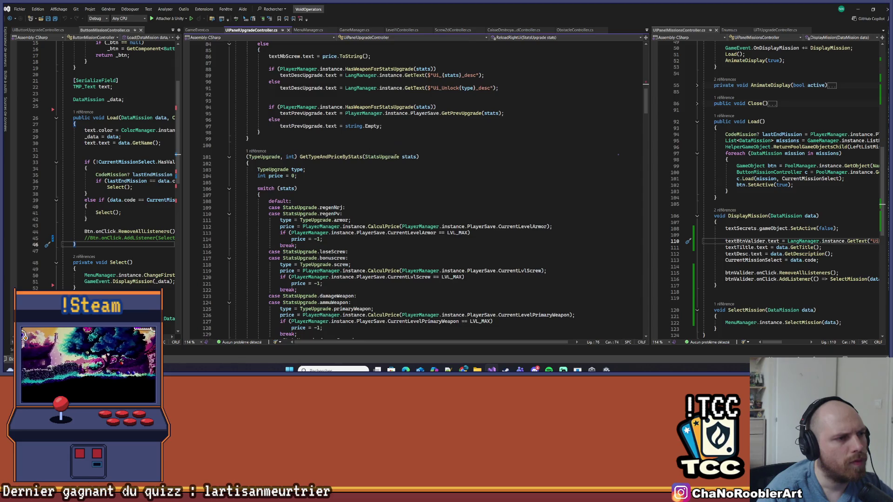
pyautogui.scroll(-20, 423, 159)
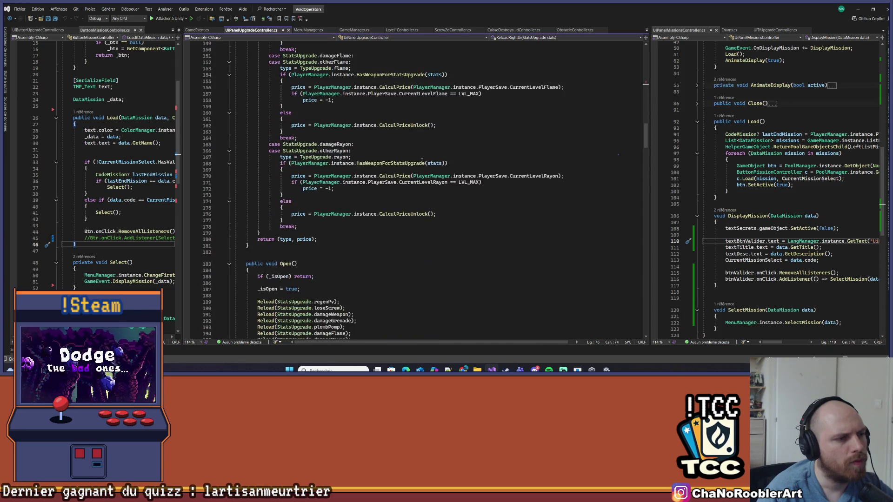
pyautogui.scroll(-5, 421, 160)
# Jump to the Reload method's definition and read through the surrounding code.
pyautogui.rightClick(266, 92)
pyautogui.click(298, 145)
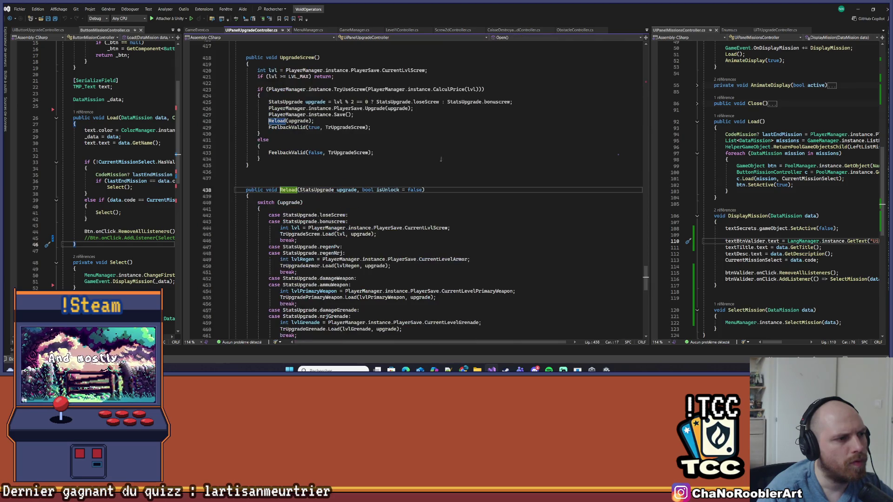
pyautogui.scroll(-4, 446, 159)
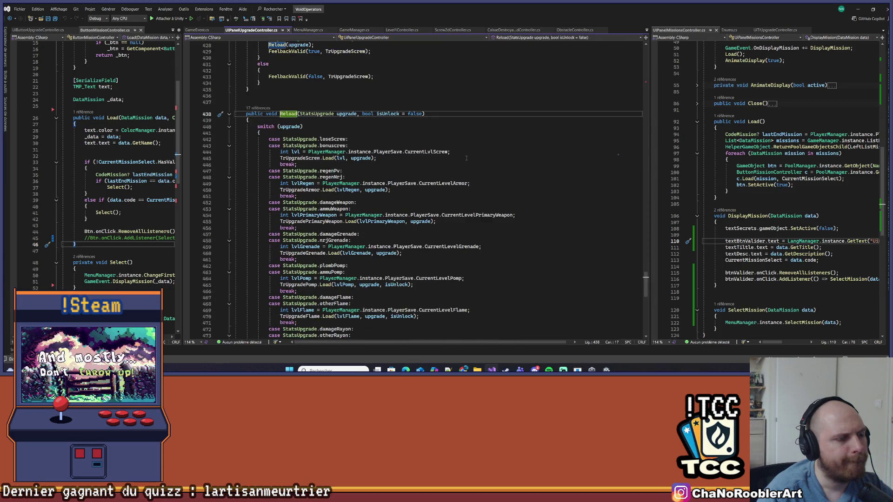
pyautogui.scroll(13, 466, 158)
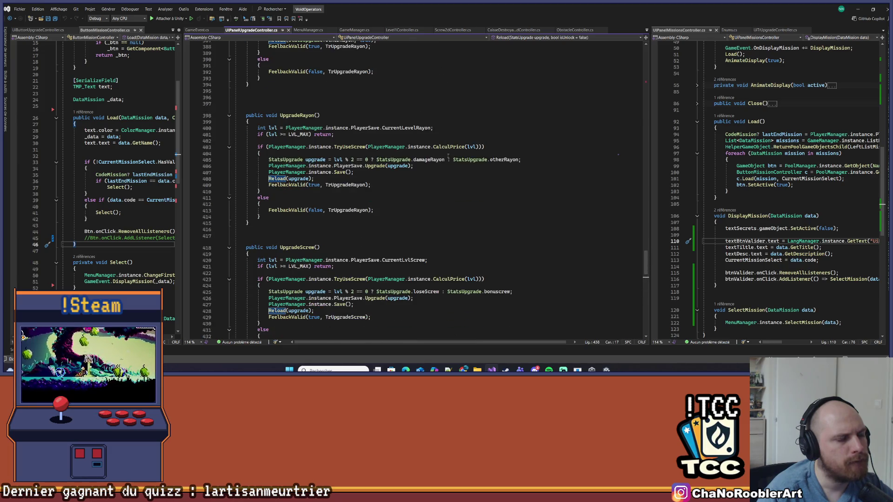
pyautogui.scroll(-13, 418, 179)
pyautogui.scroll(-11, 418, 179)
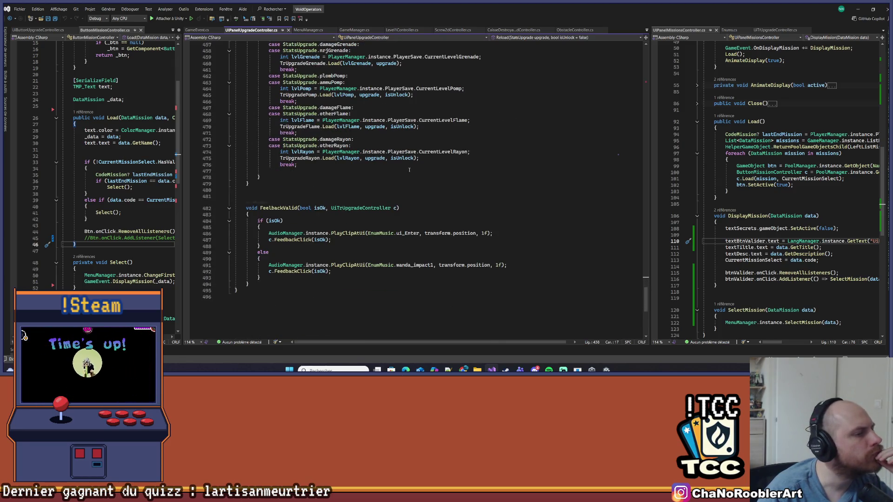
pyautogui.scroll(20, 409, 170)
pyautogui.scroll(20, 407, 170)
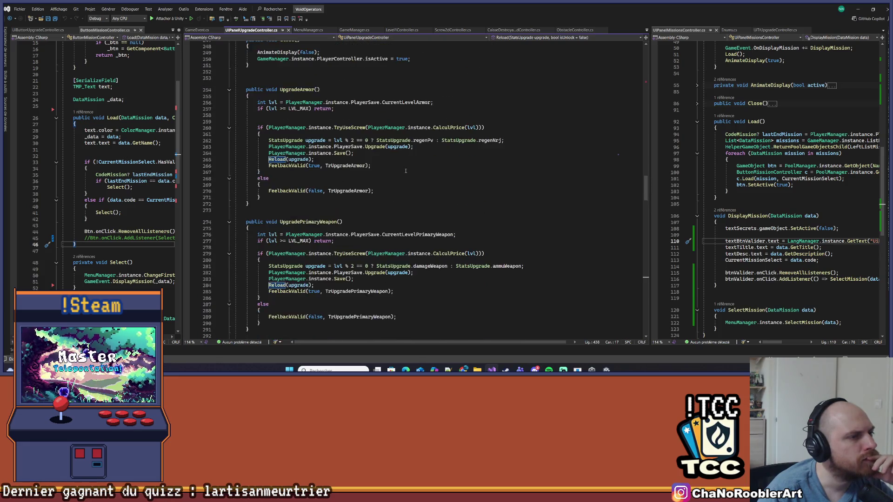
pyautogui.scroll(12, 406, 170)
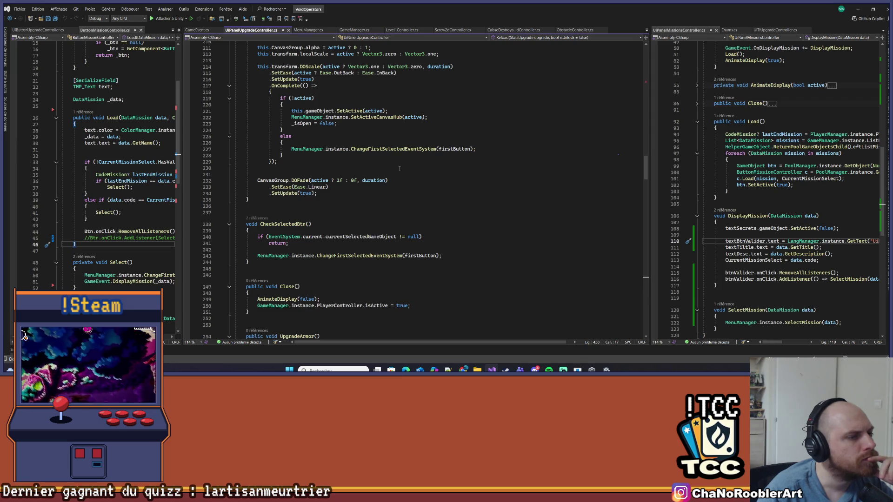
pyautogui.scroll(6, 399, 169)
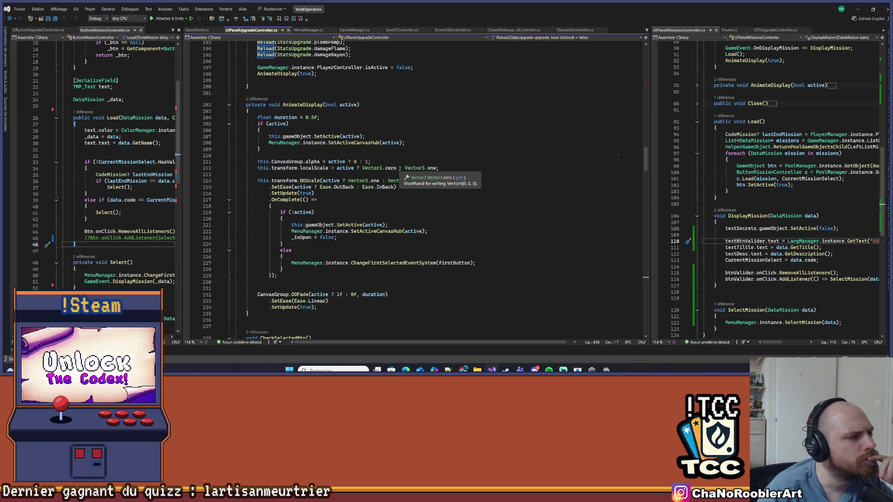
# Highlight AnimateDisplay's references and inspect the UpgradeFlame code.
pyautogui.click(308, 105)
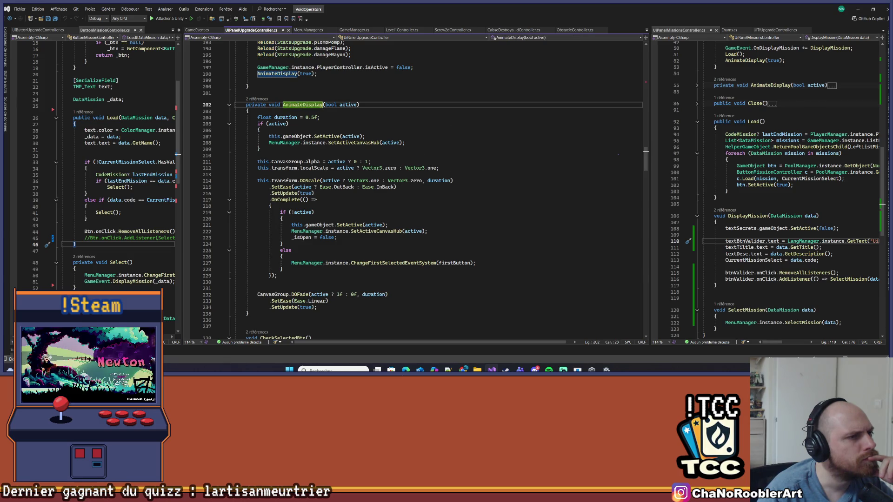
pyautogui.scroll(7, 472, 85)
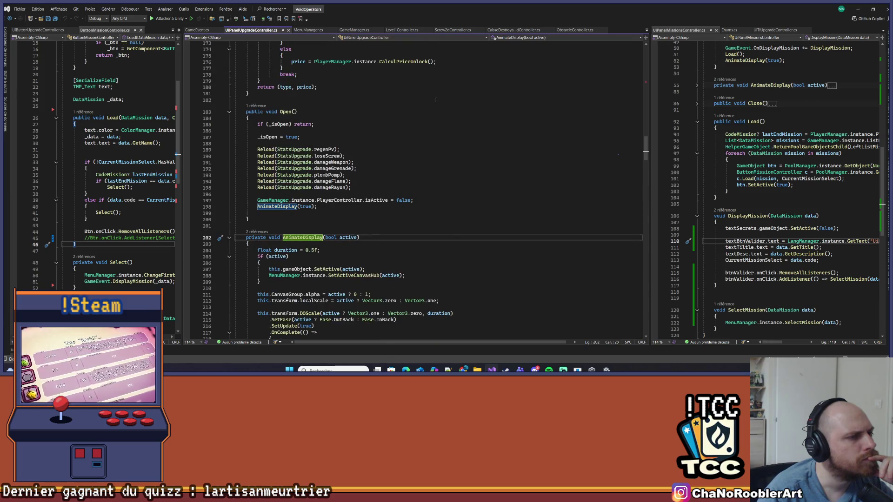
pyautogui.scroll(-20, 311, 75)
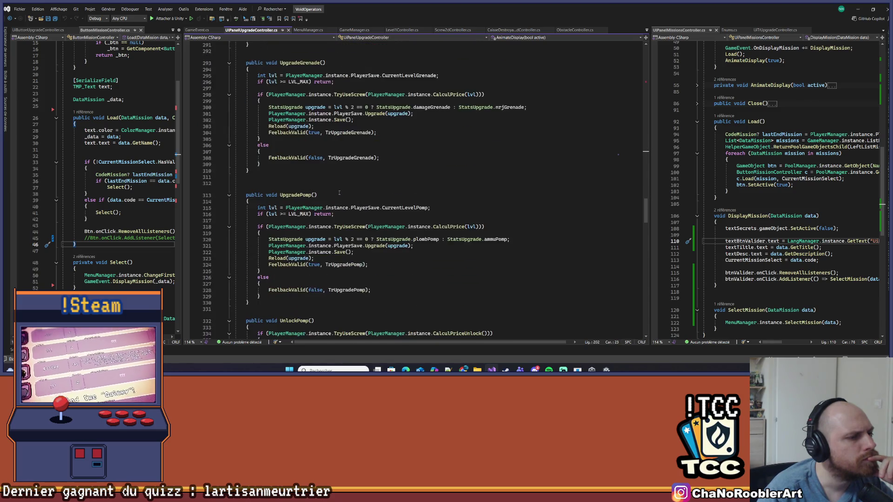
pyautogui.scroll(-10, 340, 195)
pyautogui.click(414, 149)
pyautogui.scroll(-6, 309, 294)
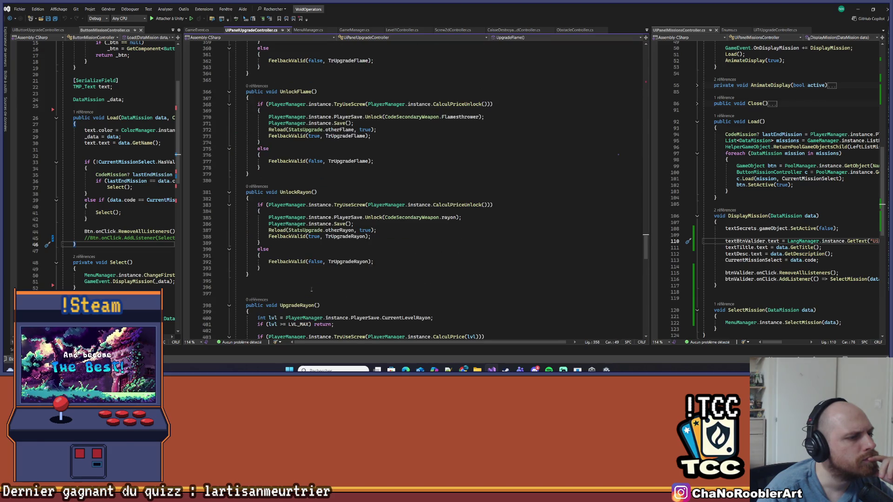
pyautogui.scroll(20, 311, 289)
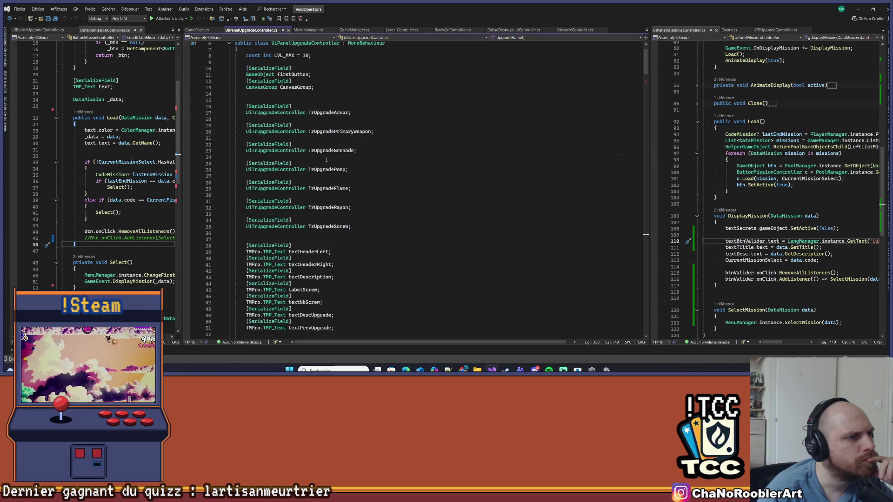
# Open the UiTrUpgradeController definition in a widened right-hand pane.
pyautogui.rightClick(289, 112)
pyautogui.click(316, 161)
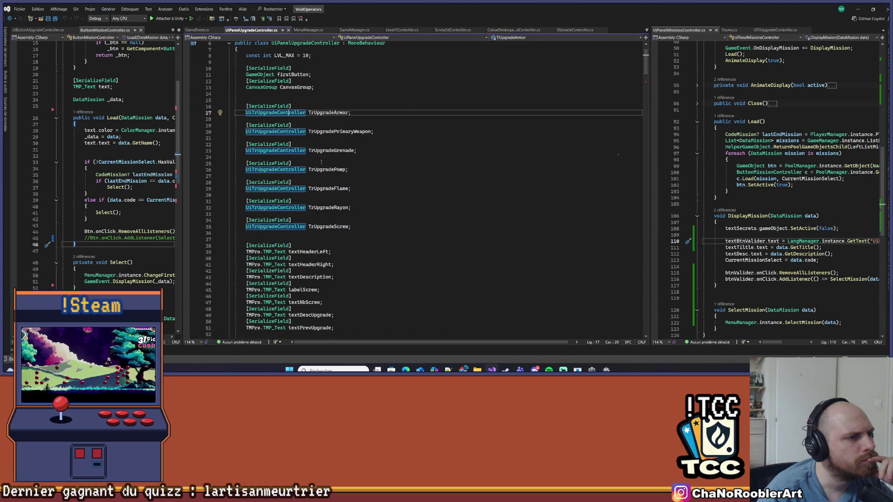
pyautogui.moveTo(649, 135); pyautogui.dragTo(450, 123)
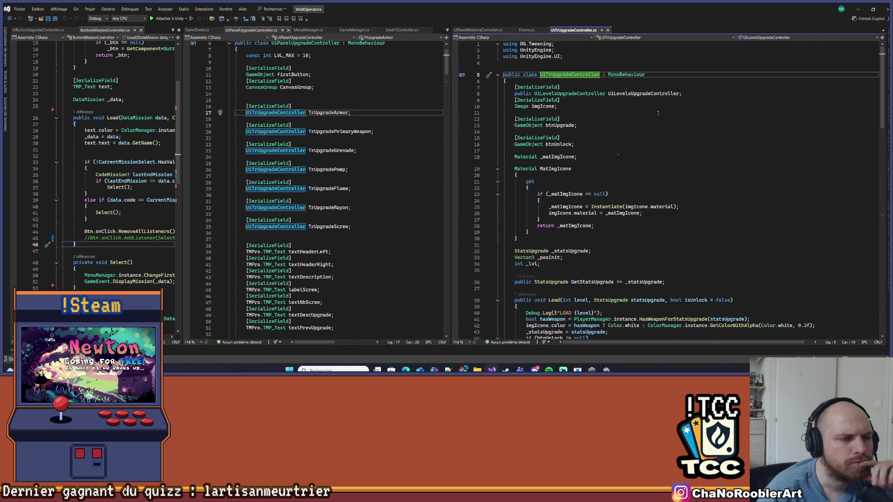
pyautogui.scroll(-5, 622, 196)
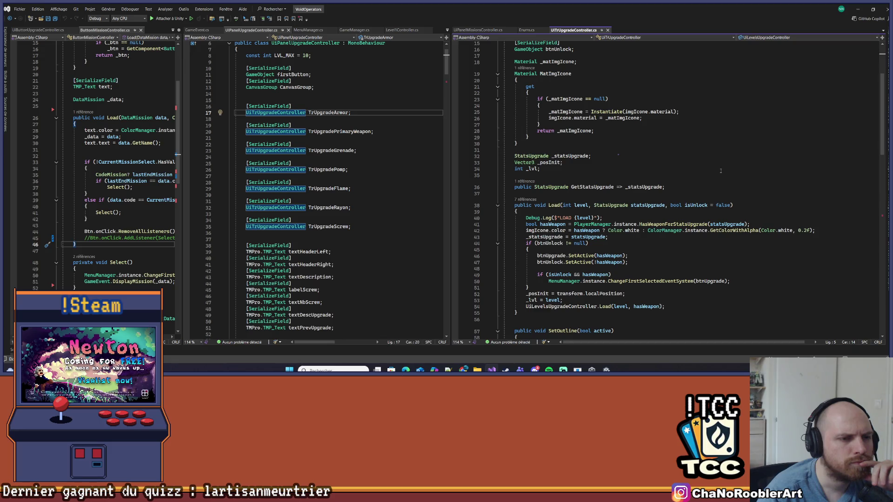
pyautogui.click(545, 294)
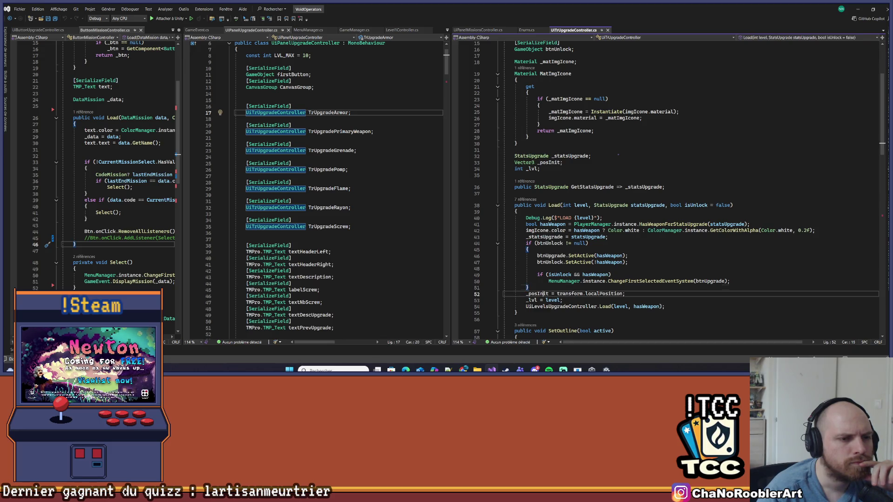
pyautogui.scroll(-4, 645, 223)
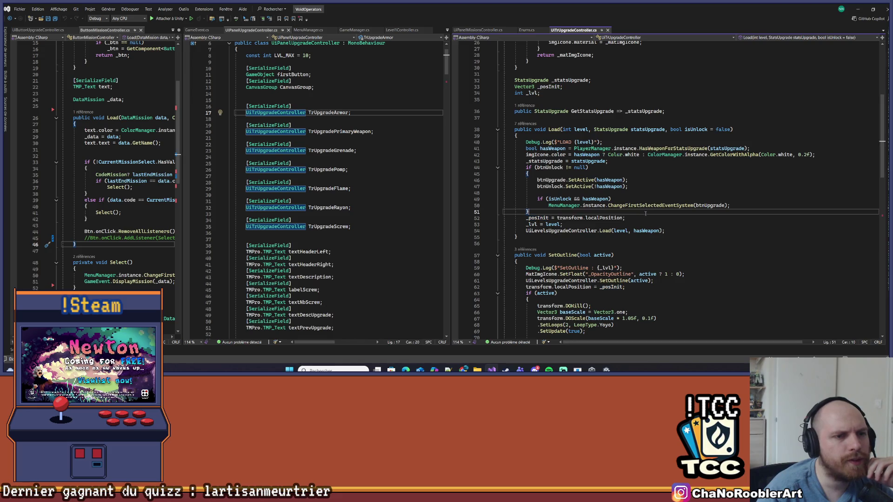
pyautogui.moveTo(517, 218); pyautogui.dragTo(659, 224)
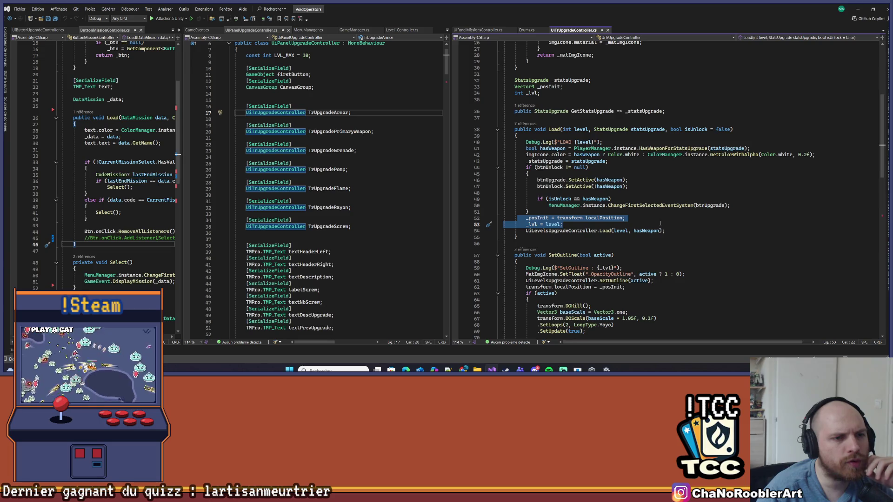
pyautogui.click(638, 226)
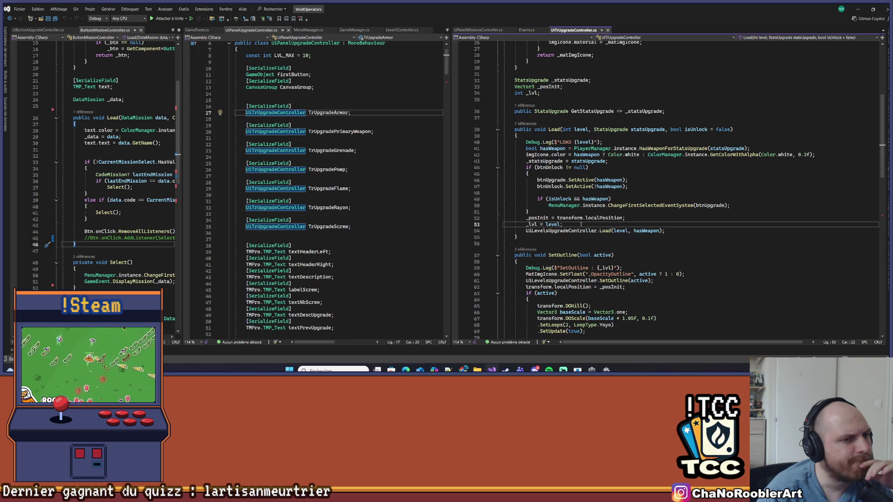
pyautogui.click(543, 218)
pyautogui.hotkey('ctrl', 'Right')
pyautogui.hotkey('ctrl', 'Right')
pyautogui.hotkey('ctrl', 'Right')
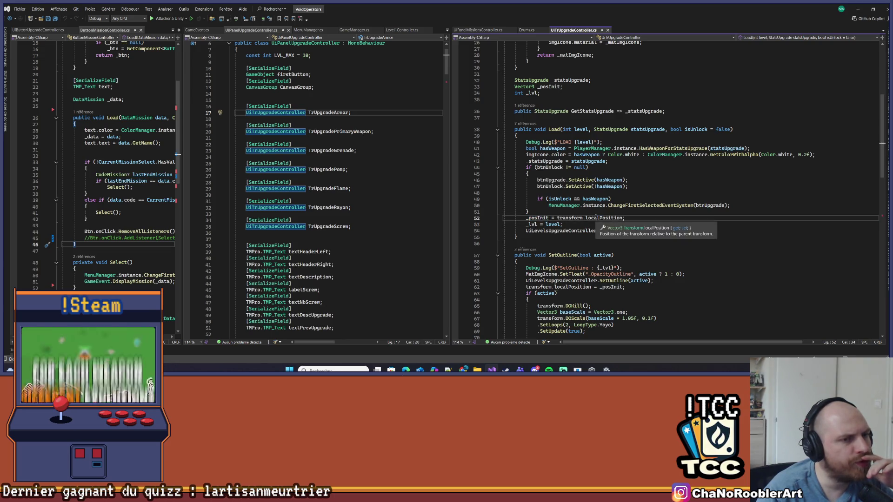
pyautogui.click(541, 218)
pyautogui.scroll(-12, 544, 223)
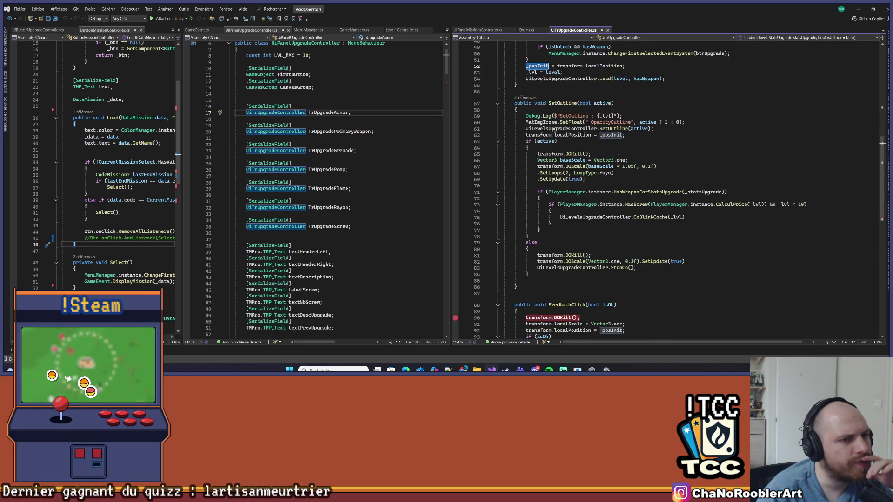
pyautogui.click(591, 222)
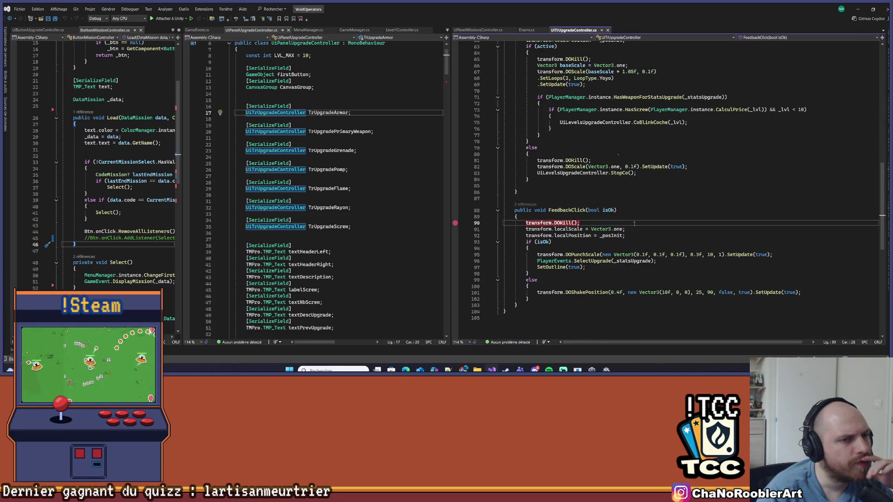
pyautogui.scroll(5, 634, 224)
pyautogui.scroll(-6, 633, 224)
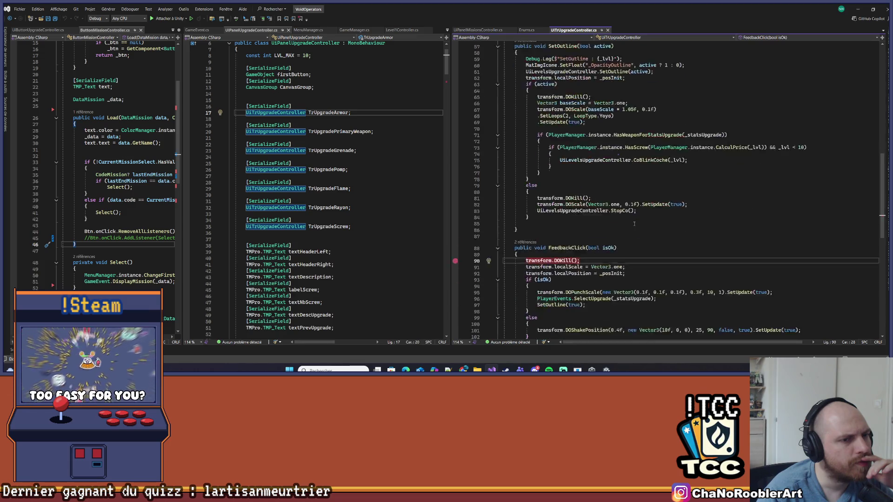
pyautogui.scroll(8, 633, 224)
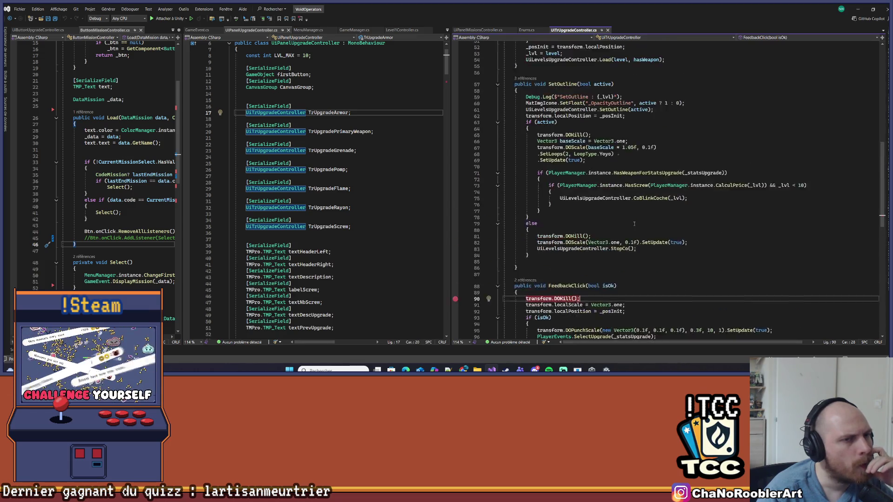
pyautogui.click(622, 173)
pyautogui.scroll(6, 674, 162)
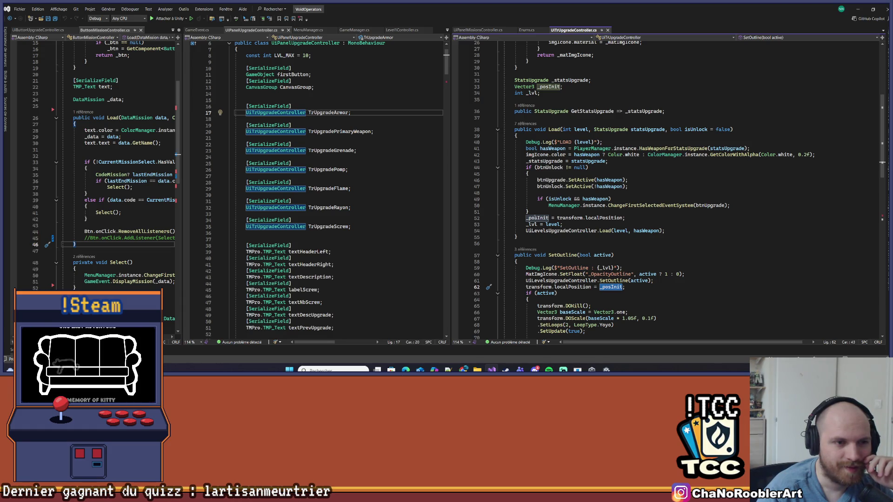
# After the unlock block in Load, insert 'DOVirtual.DelayedCall(0.5f, () =>'.
pyautogui.click(604, 213)
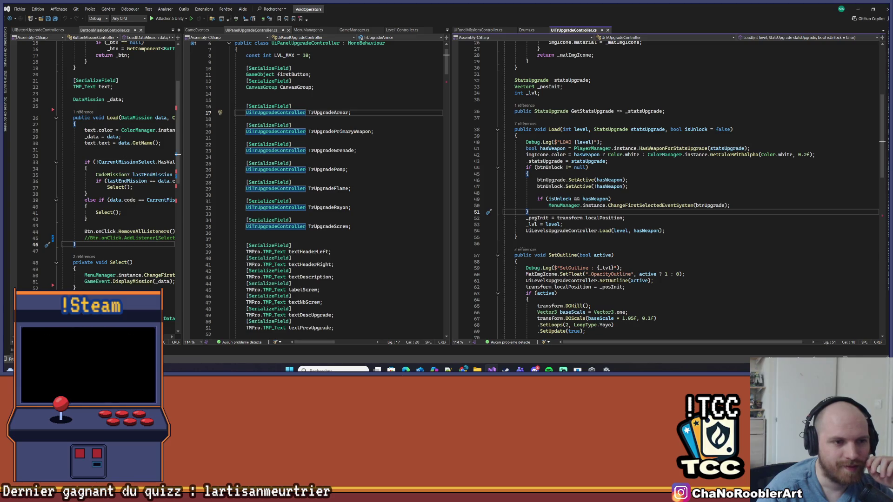
pyautogui.press('Return')
pyautogui.press('Return')
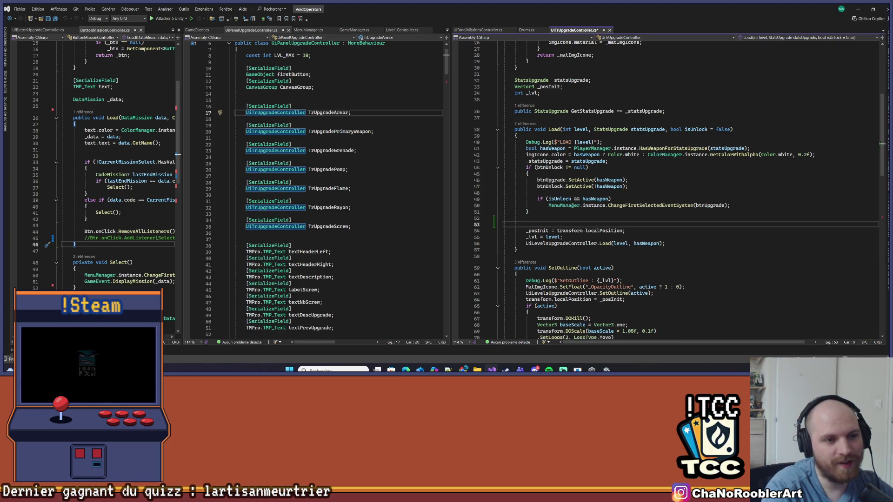
pyautogui.write('DO')
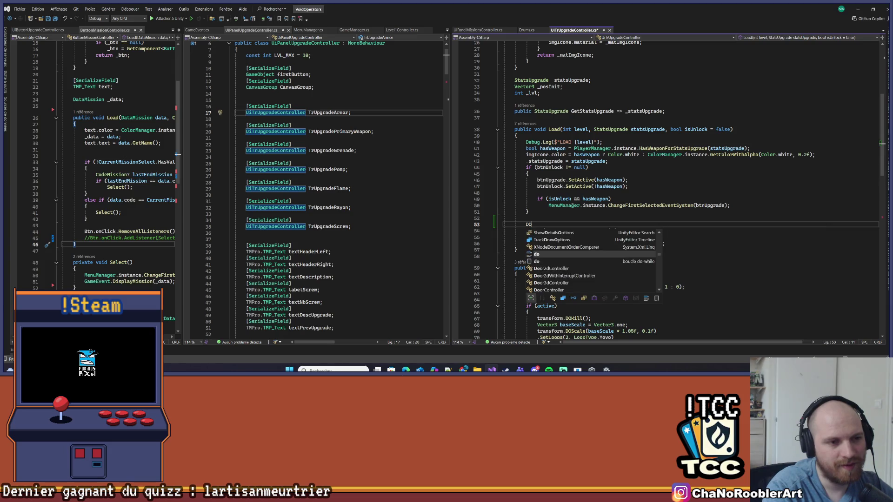
pyautogui.write('Vuir')
pyautogui.press('Tab')
pyautogui.write('.')
pyautogui.press('Tab')
pyautogui.write('(')
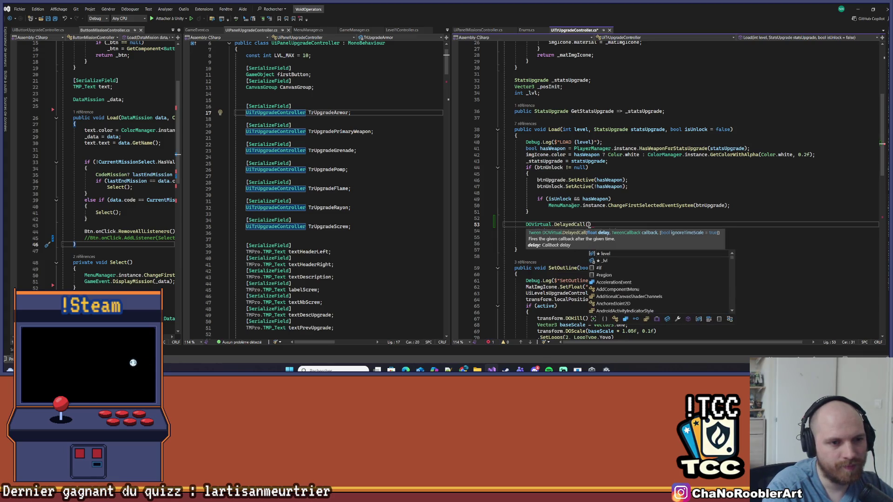
pyautogui.write('0')
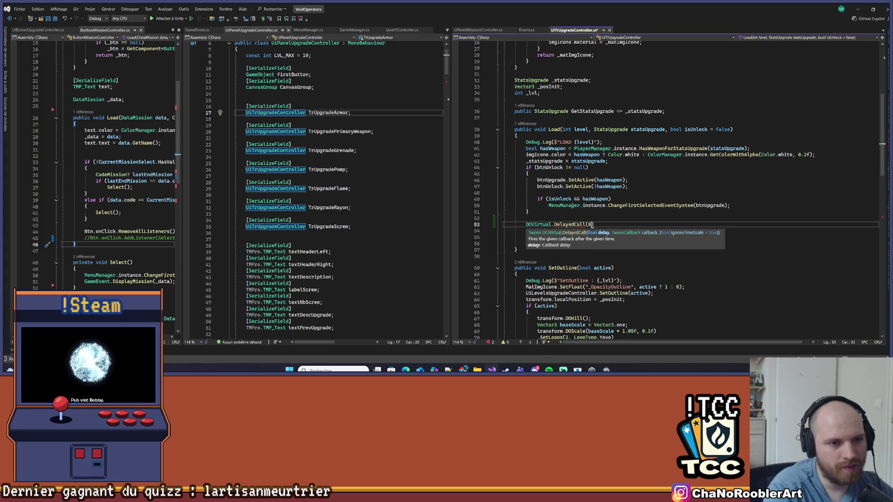
pyautogui.write('.4')
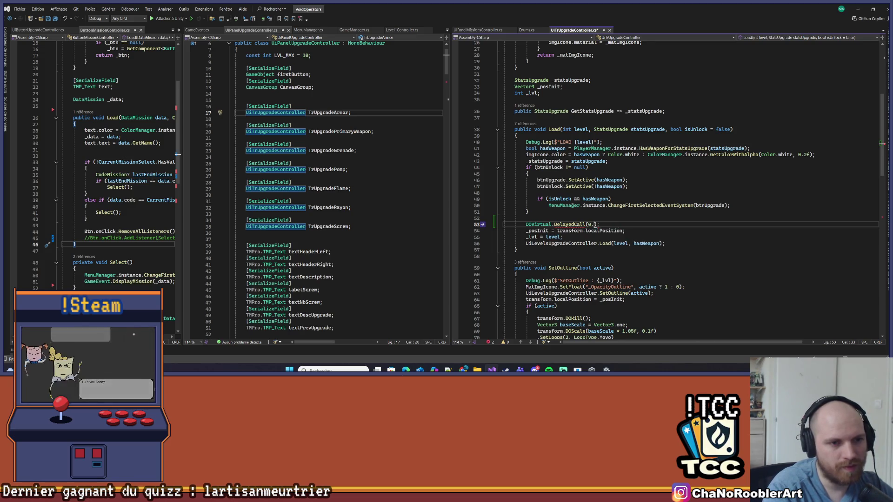
pyautogui.press('BackSpace')
pyautogui.write('5f')
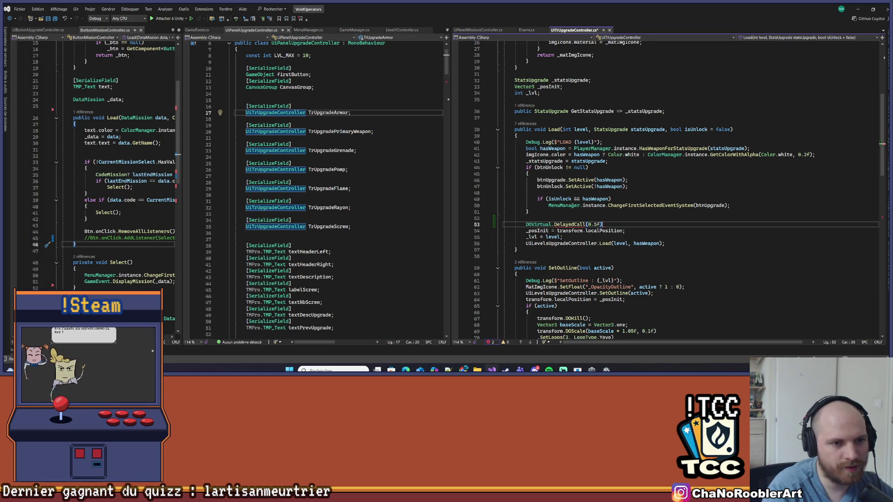
pyautogui.write(', (')
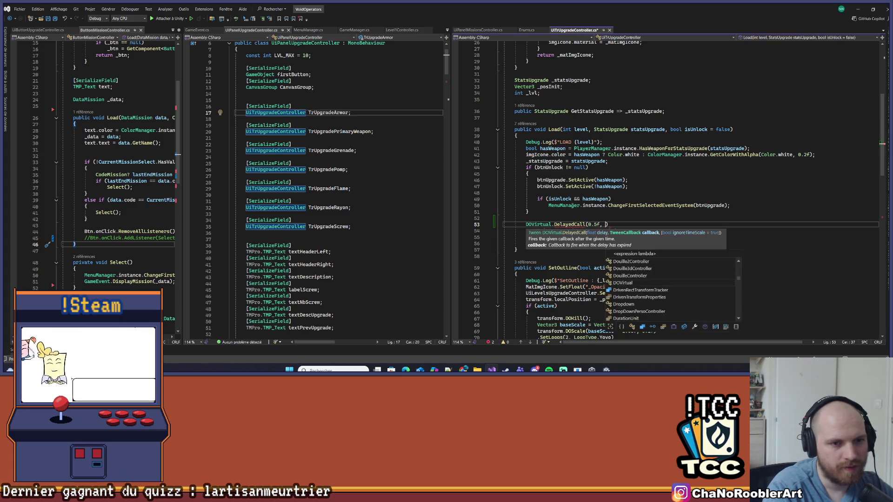
pyautogui.write(') =>')
# Move '_posInit = transform.localPosition;' into the delayed callback, fix the semicolon, and recompile in Unity.
pyautogui.moveTo(526, 232); pyautogui.dragTo(625, 231)
pyautogui.hotkey('ctrl', 'x')
pyautogui.click(623, 225)
pyautogui.hotkey('ctrl', 'v')
pyautogui.press('BackSpace')
pyautogui.write(';')
pyautogui.click(766, 242)
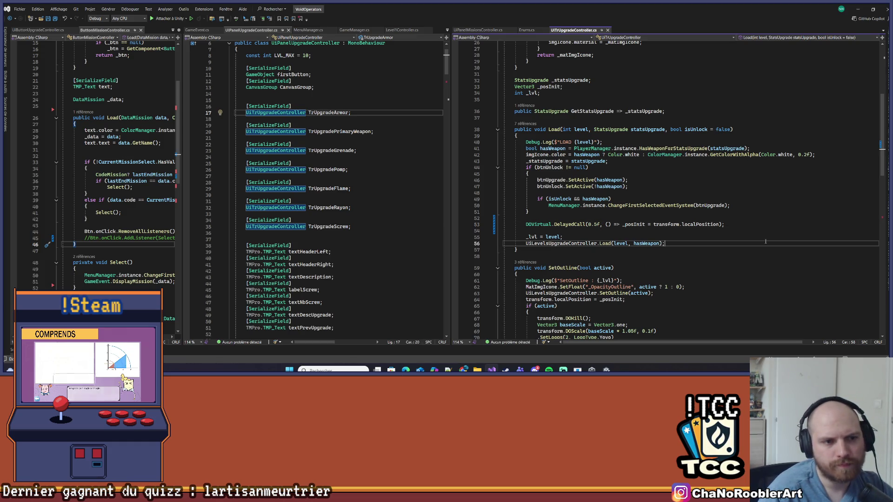
pyautogui.click(856, 8)
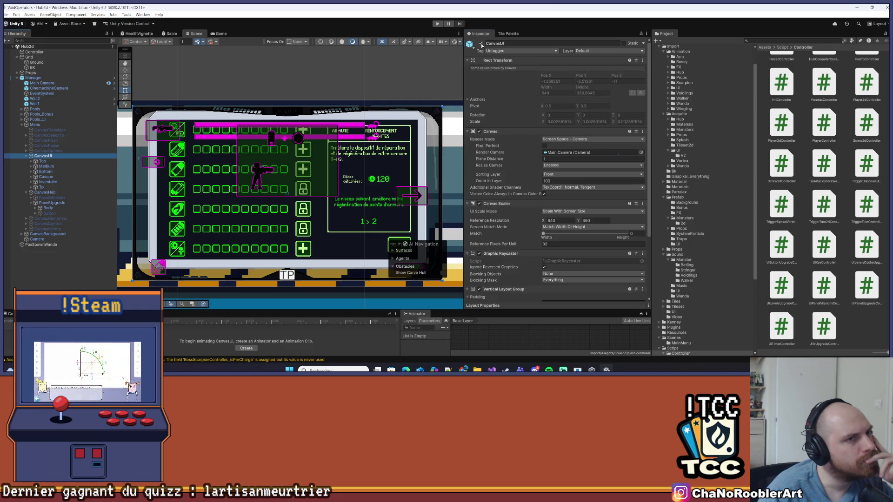
# Deactivate CanvasHub, leaving CanvasUI active, and start play mode.
pyautogui.click(480, 44)
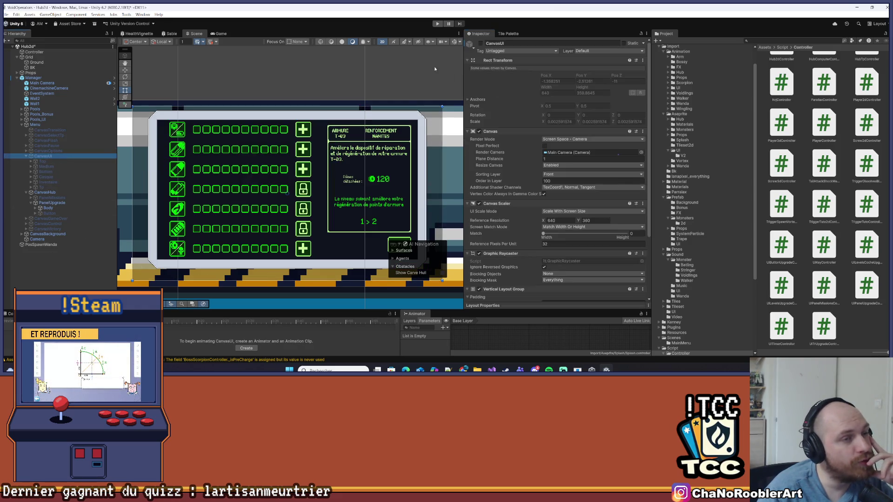
pyautogui.hotkey('ctrl', 'z')
pyautogui.hotkey('ctrl', 'z')
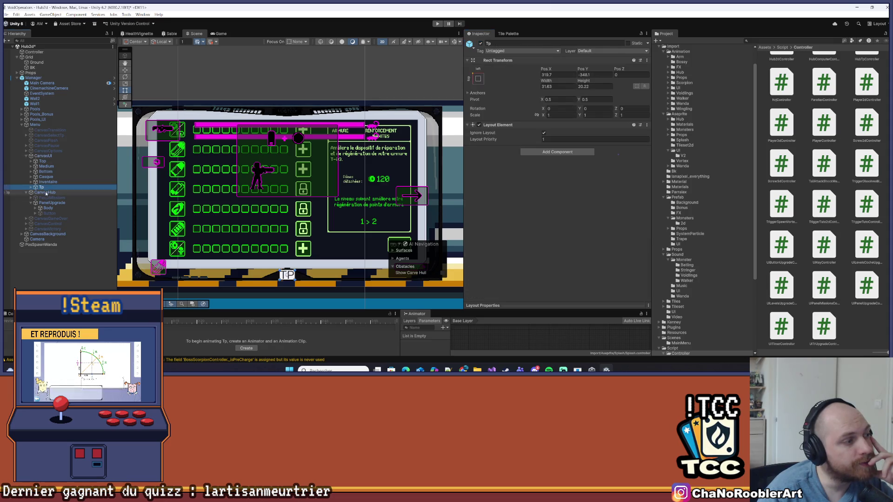
pyautogui.click(480, 43)
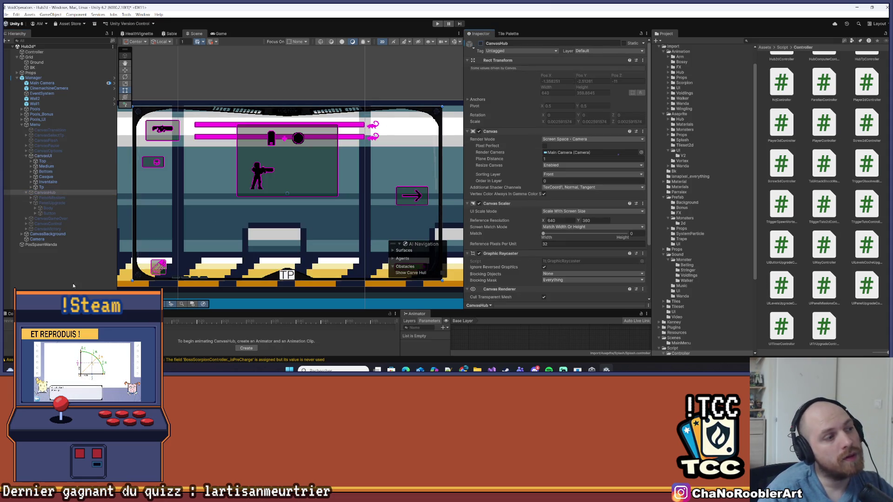
pyautogui.click(299, 103)
pyautogui.click(437, 24)
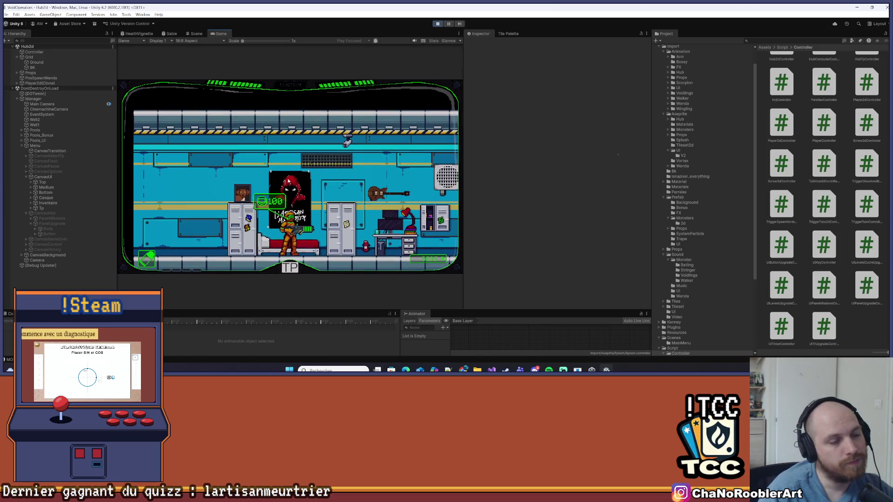
# Walk the player through the hub while inspecting PanelMissions and PanelUpgrade.
pyautogui.press('d')
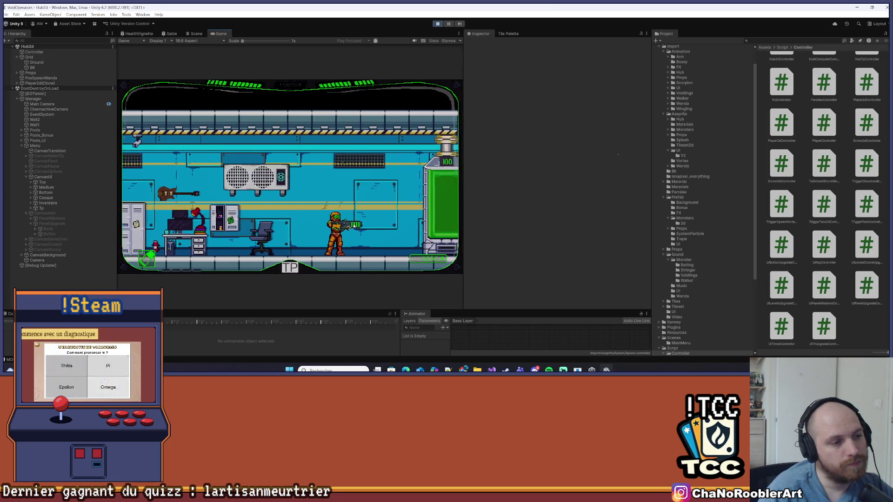
pyautogui.press('a')
pyautogui.press('d')
pyautogui.press('d')
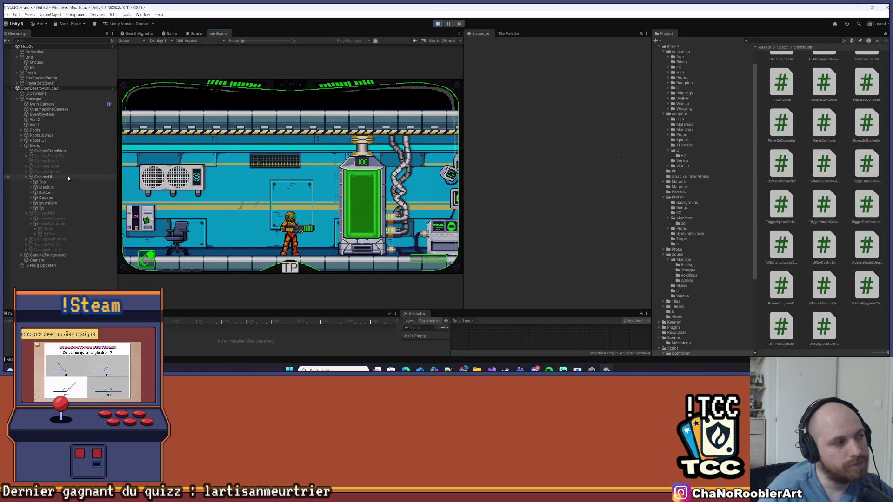
pyautogui.click(54, 218)
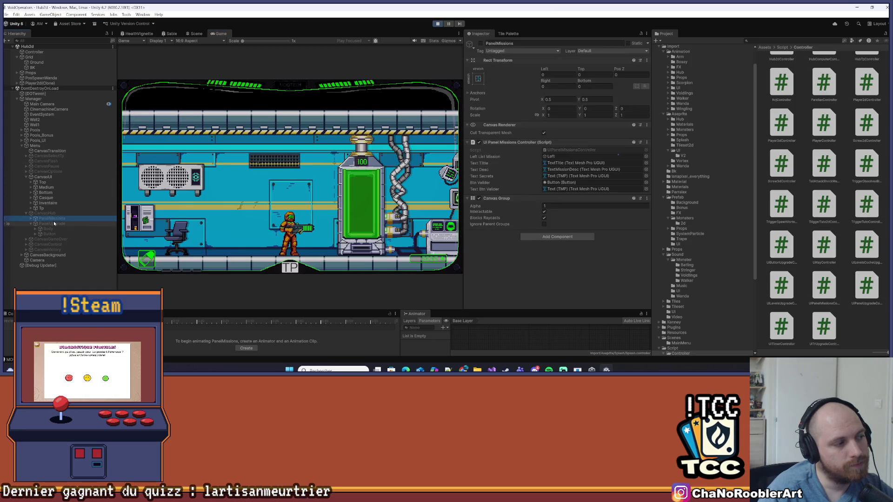
pyautogui.click(52, 225)
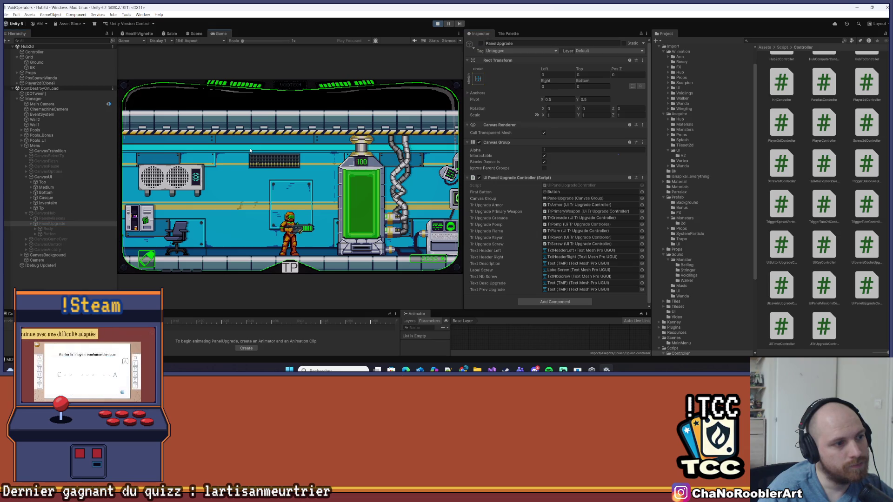
pyautogui.press('d')
pyautogui.press('d')
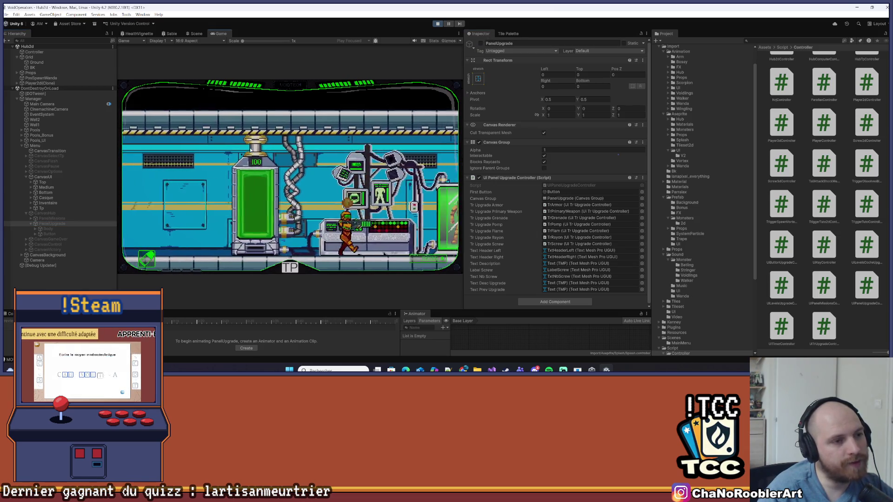
pyautogui.press('a')
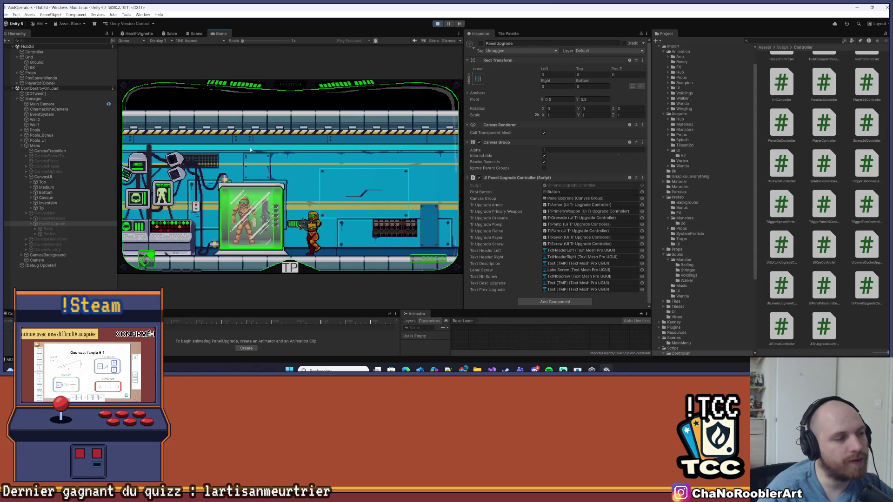
# Open the upgrade panel at the station, cycle up through its rows, and close it.
pyautogui.press('e')
pyautogui.press('w')
pyautogui.press('w')
pyautogui.press('w')
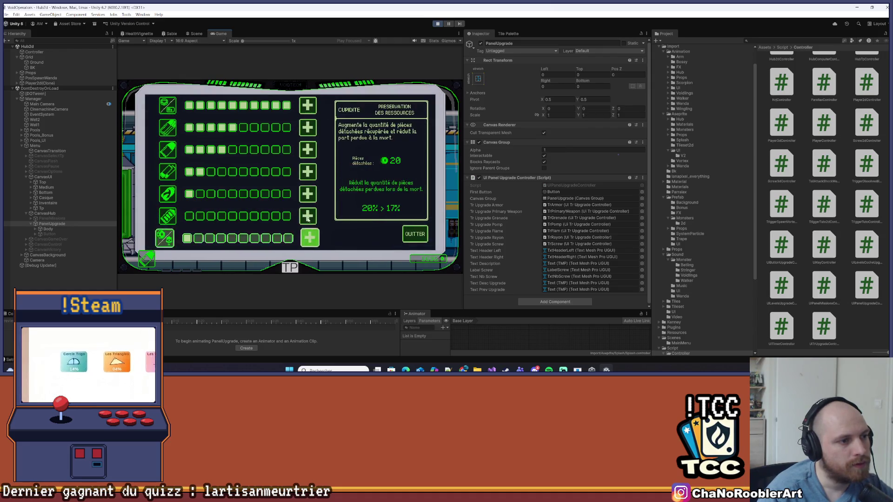
pyautogui.moveTo(303, 233)
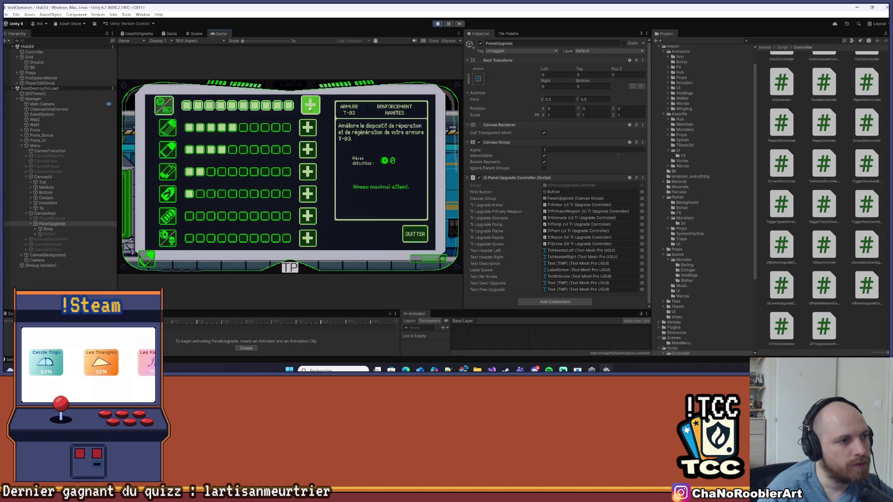
pyautogui.press('Escape')
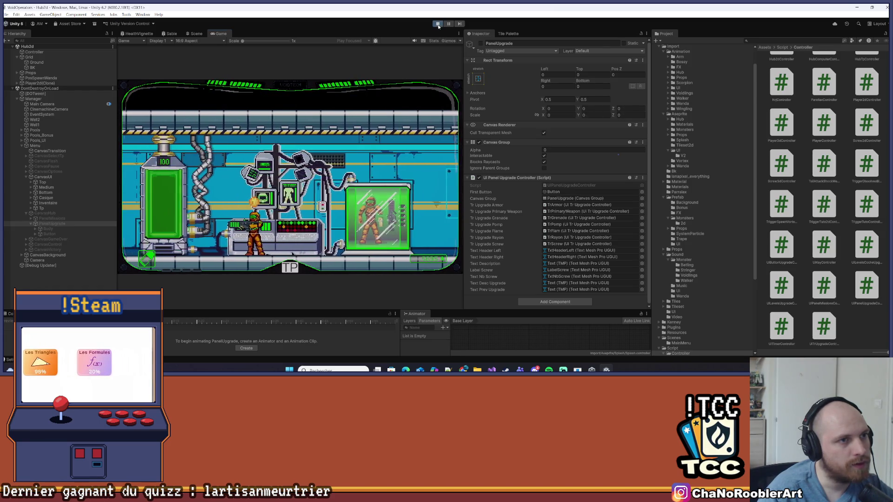
# Stop the game without keeping play-mode changes and inspect PanelUpgrade.
pyautogui.click(437, 24)
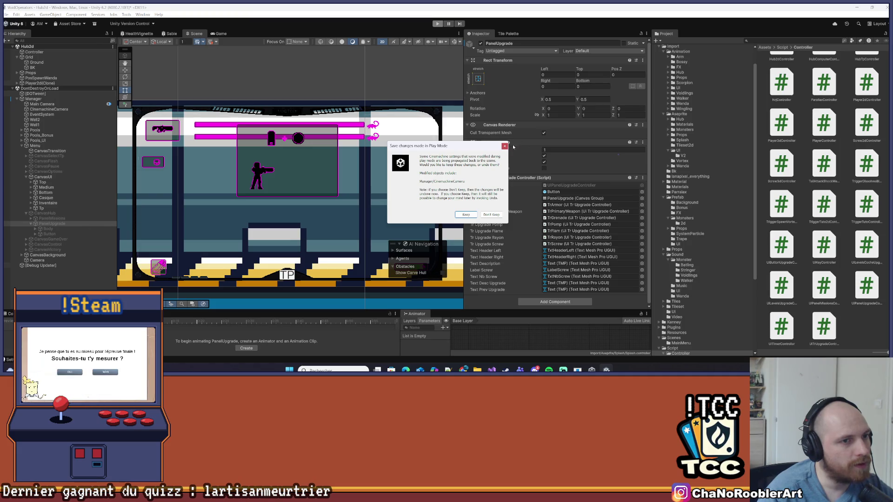
pyautogui.click(505, 146)
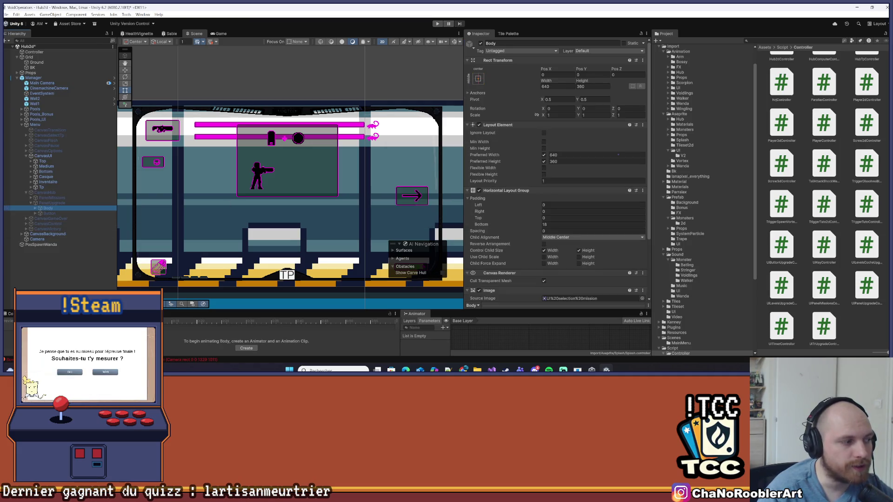
pyautogui.hotkey('ctrl', 'shift', 'c')
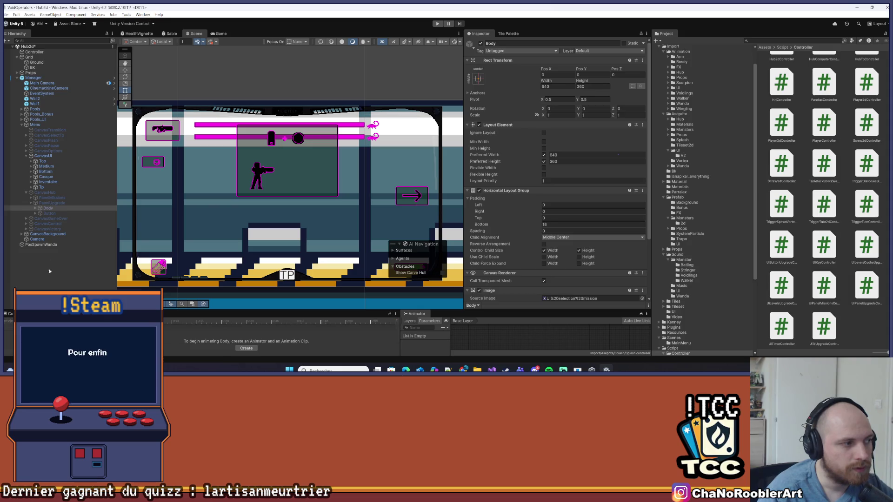
pyautogui.click(52, 203)
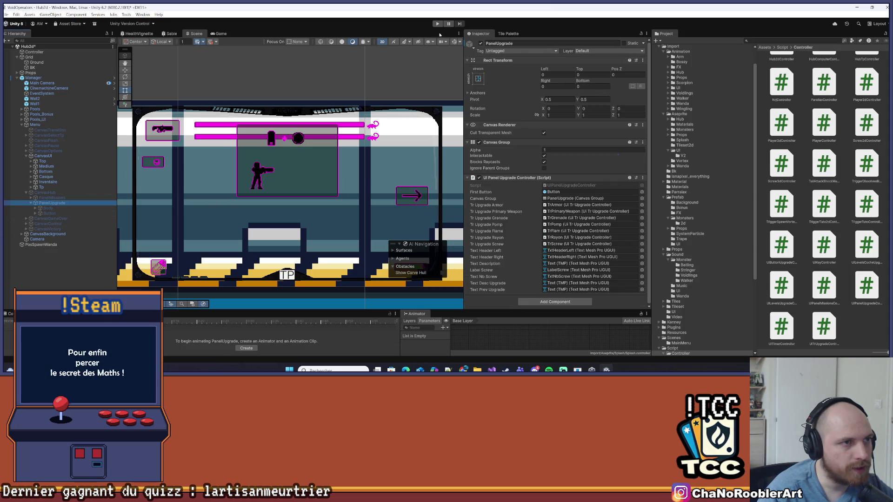
pyautogui.hotkey('alt', 'Tab')
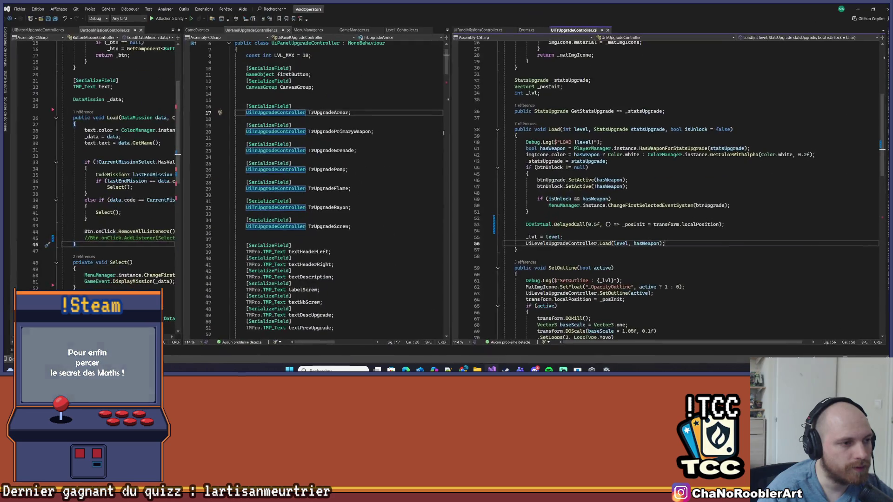
# Try removing the DelayedCall wrapper on line 53, then undo the edit.
pyautogui.hotkey('alt', 'Tab')
pyautogui.hotkey('alt', 'Tab')
pyautogui.hotkey('alt', 'Tab')
pyautogui.hotkey('alt', 'Tab')
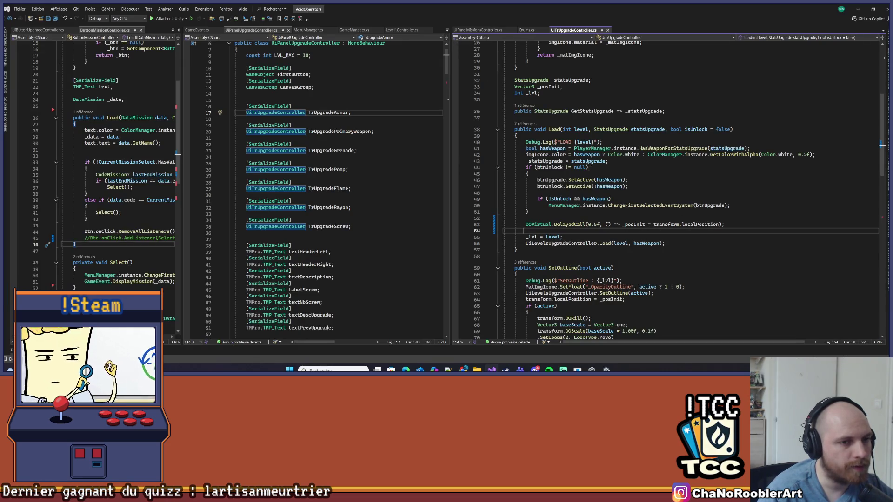
pyautogui.hotkey('alt', 'Tab')
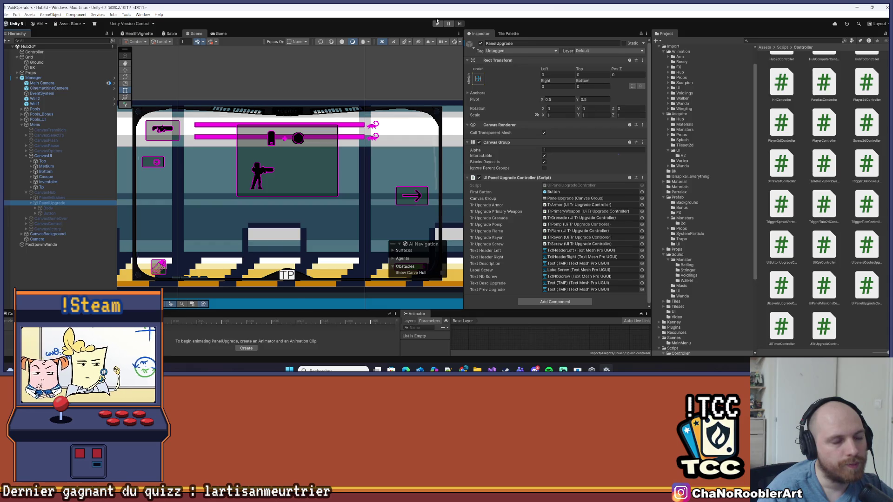
pyautogui.hotkey('alt', 'Tab')
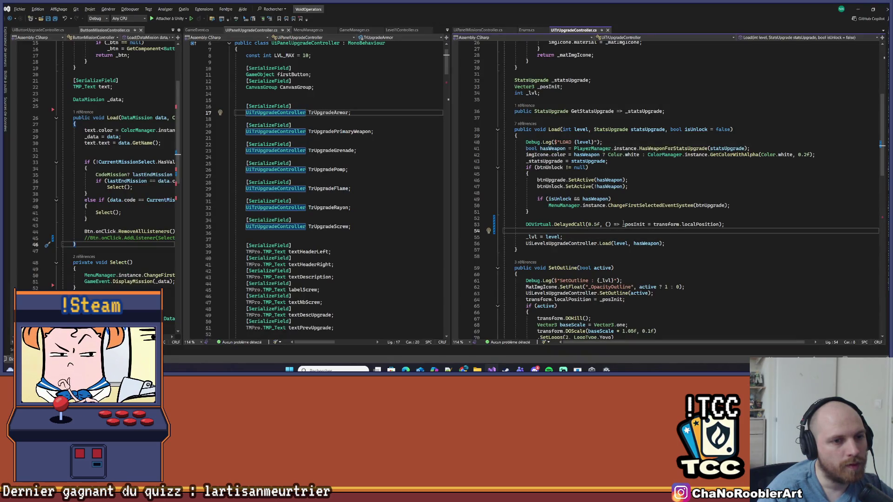
pyautogui.moveTo(622, 224); pyautogui.dragTo(563, 224)
pyautogui.press('Delete')
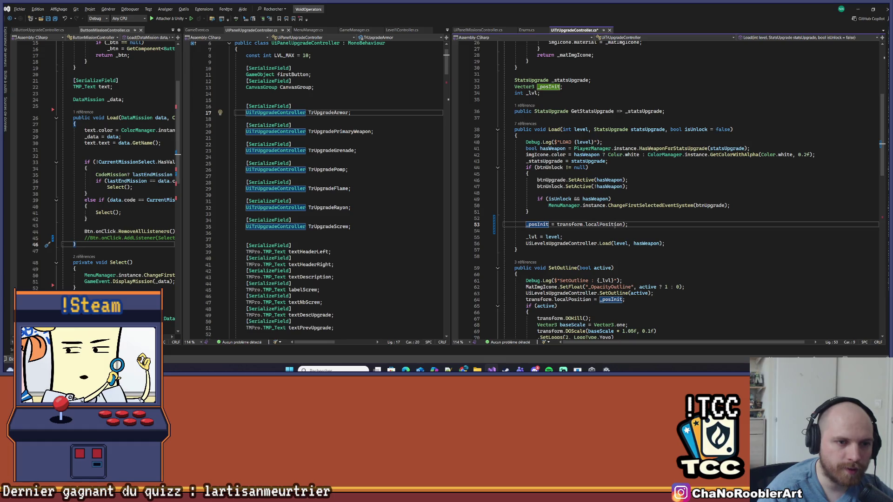
pyautogui.press('Delete')
pyautogui.press('Return')
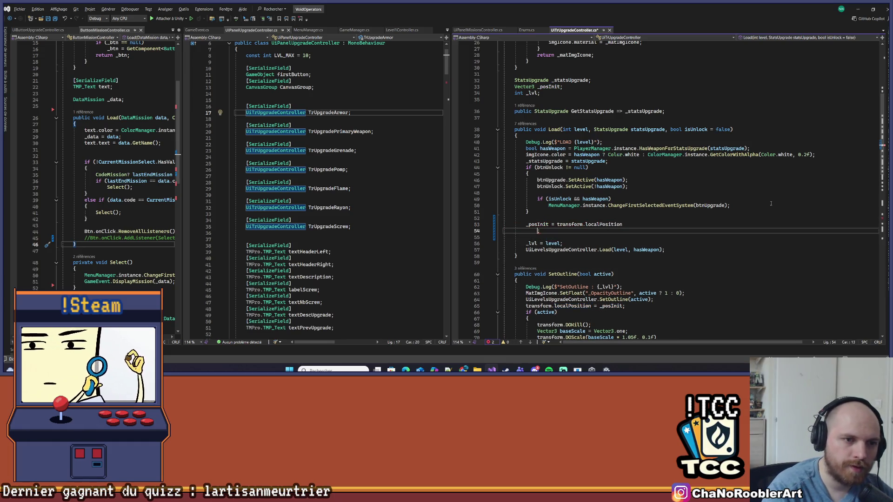
pyautogui.hotkey('ctrl', 'z')
pyautogui.hotkey('ctrl', 'z')
pyautogui.hotkey('ctrl', 'z')
# Assign _posInit directly, comment out the DelayedCall line, and recompile in Unity.
pyautogui.click(782, 223)
pyautogui.press('Left')
pyautogui.press('Down')
pyautogui.write(';')
pyautogui.press('Up')
pyautogui.hotkey('ctrl', 'k')
pyautogui.hotkey('ctrl', 'c')
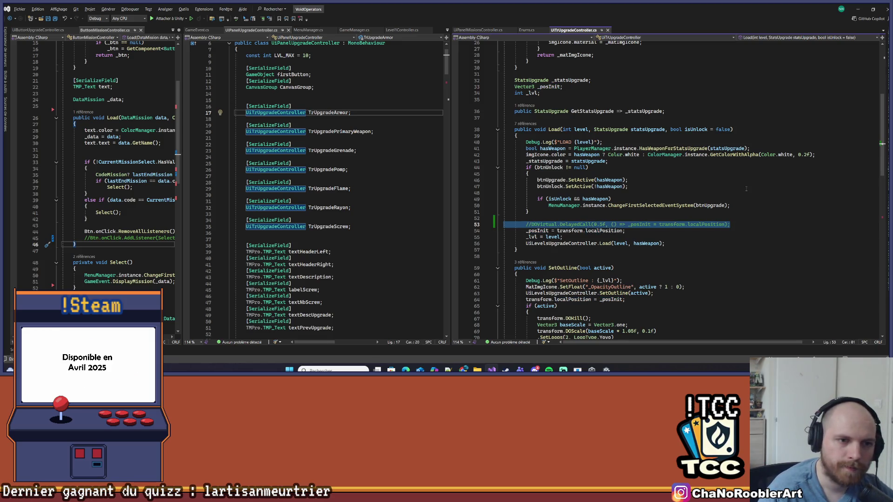
pyautogui.click(746, 189)
pyautogui.click(857, 7)
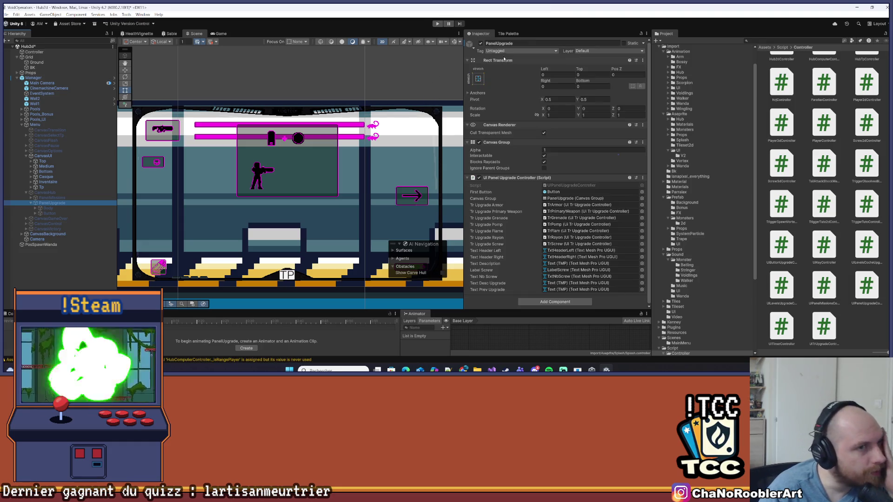
# Play the game, open the upgrade panel, select F1R3 RENFORCEMENT CHALEUR, then close it via QUITTER.
pyautogui.click(438, 23)
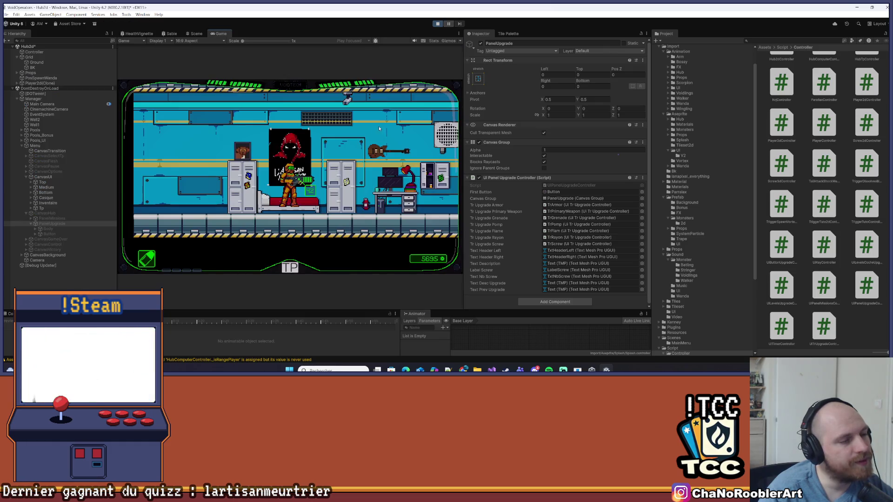
pyautogui.press('d')
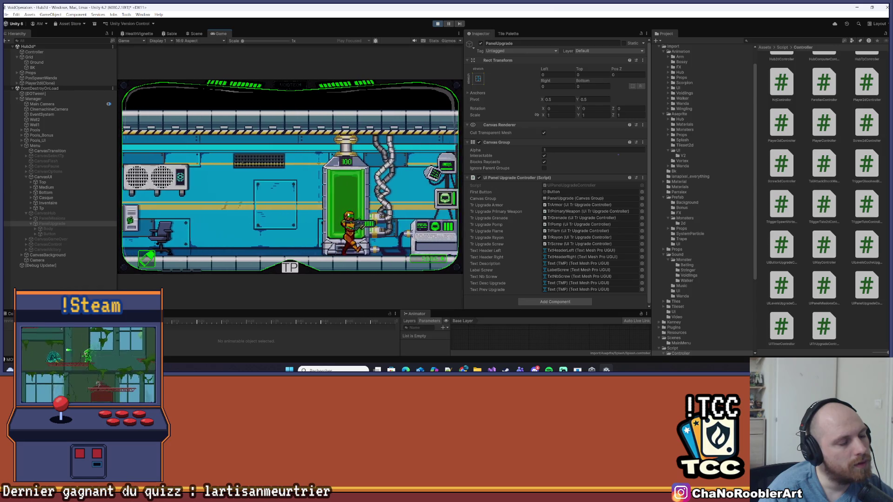
pyautogui.press('e')
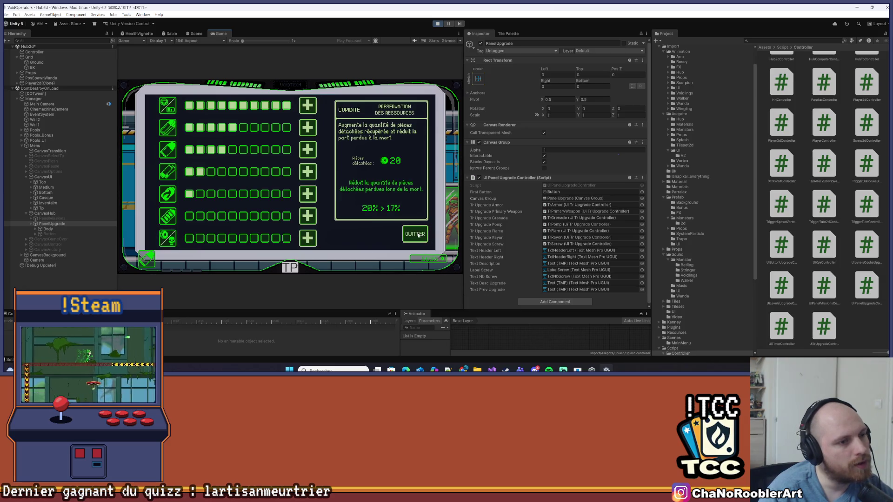
pyautogui.press('Down')
pyautogui.press('Down')
pyautogui.press('Down')
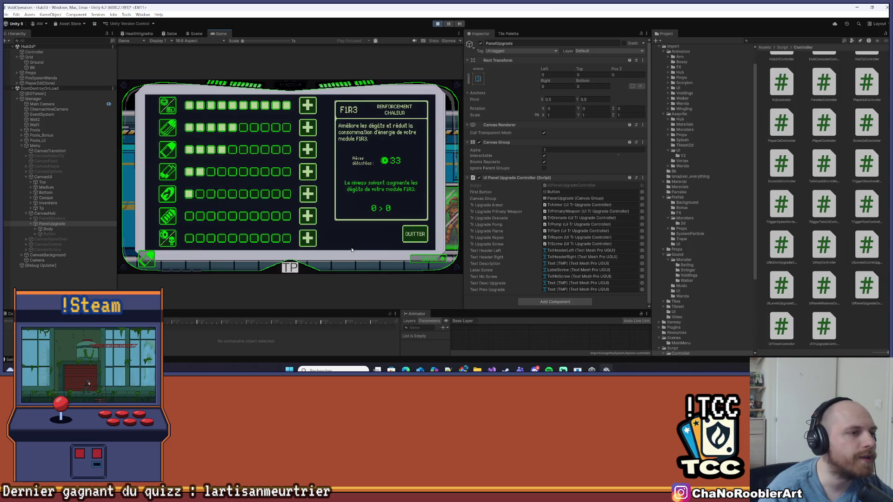
pyautogui.click(422, 239)
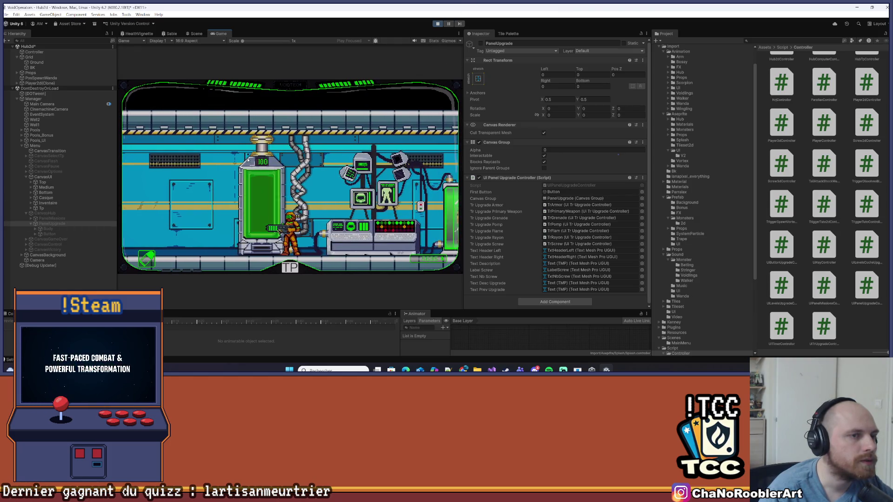
# Exit play mode discarding changes, then inspect PanelUpgrade and the Ground tilemap.
pyautogui.click(437, 24)
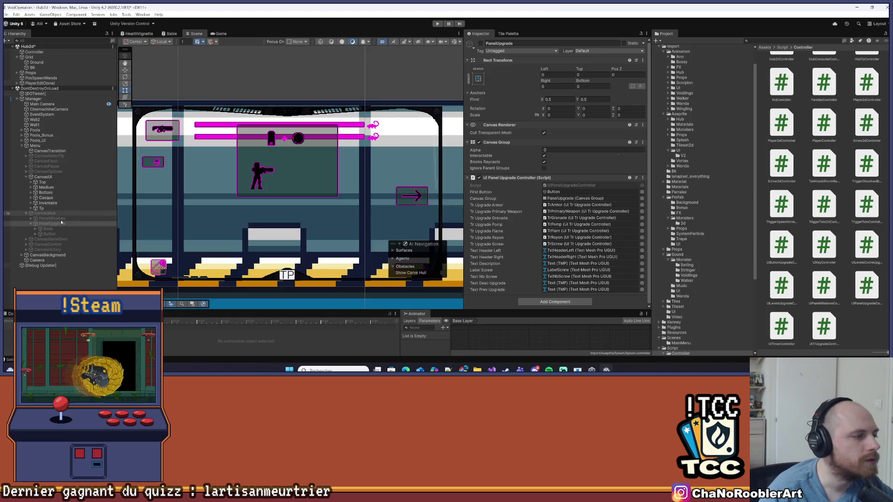
pyautogui.click(503, 147)
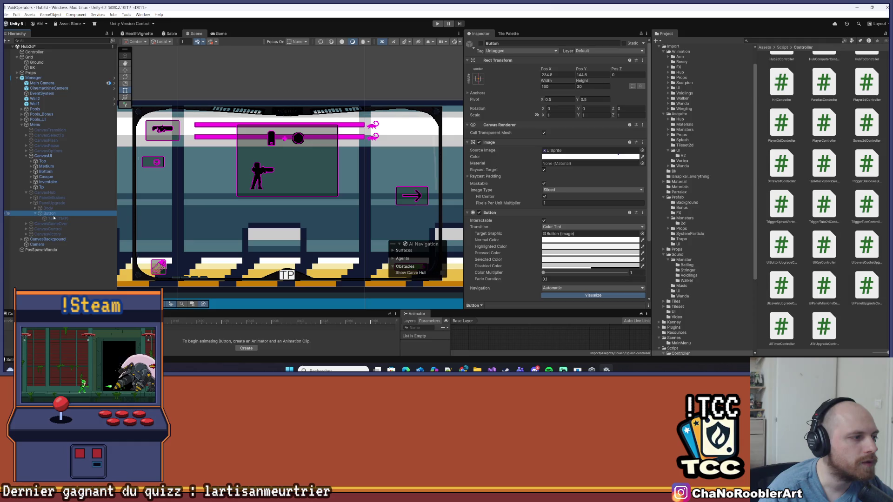
pyautogui.click(58, 203)
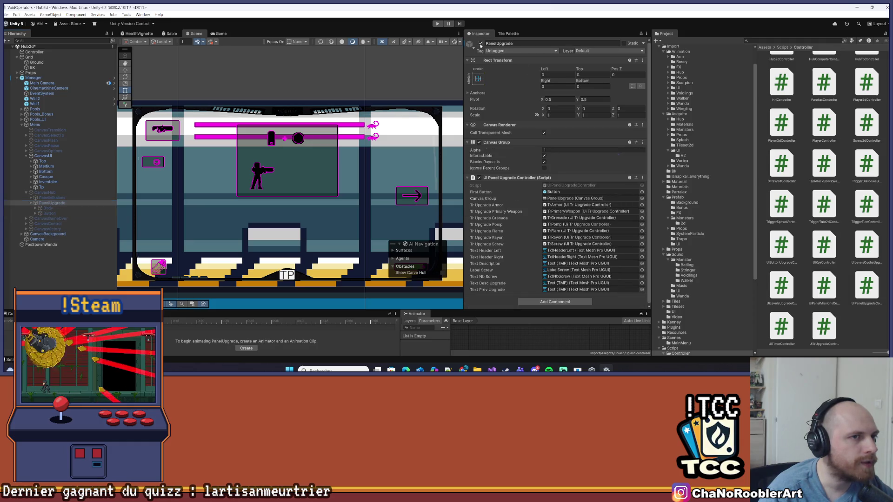
pyautogui.click(329, 188)
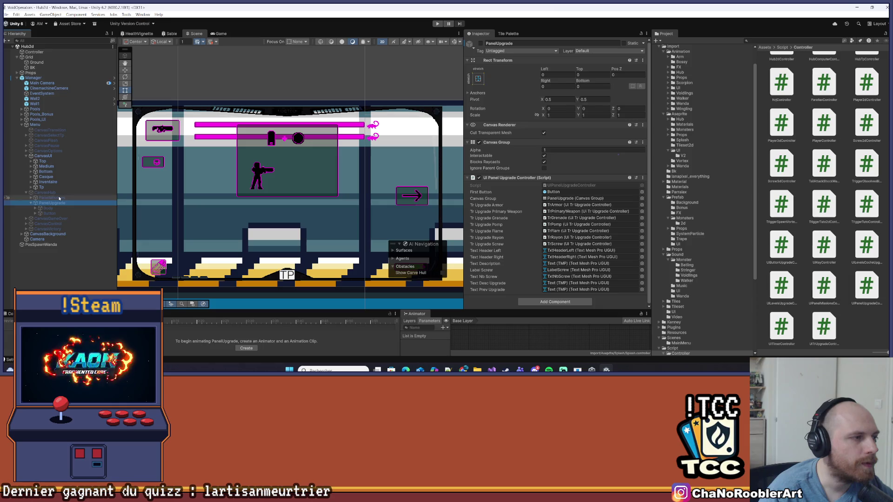
# Start the game, walk to the upgrade station, and open then close the grenade upgrade panel.
pyautogui.click(438, 24)
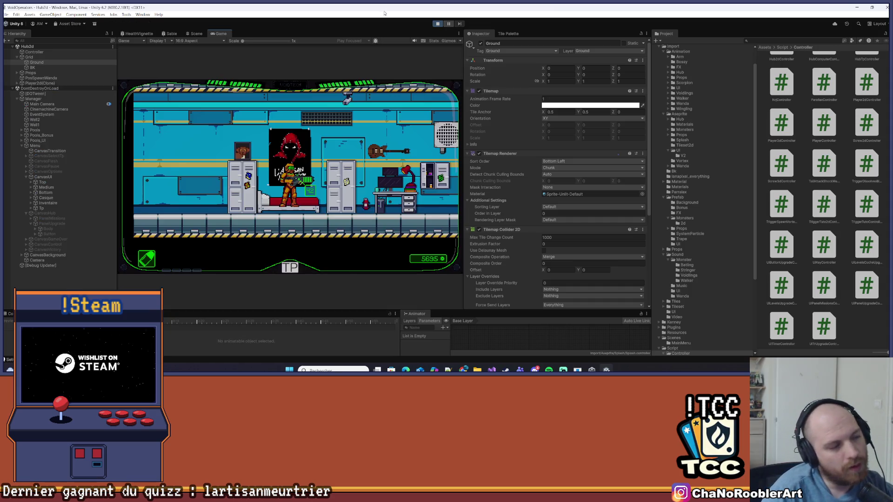
pyautogui.press('d')
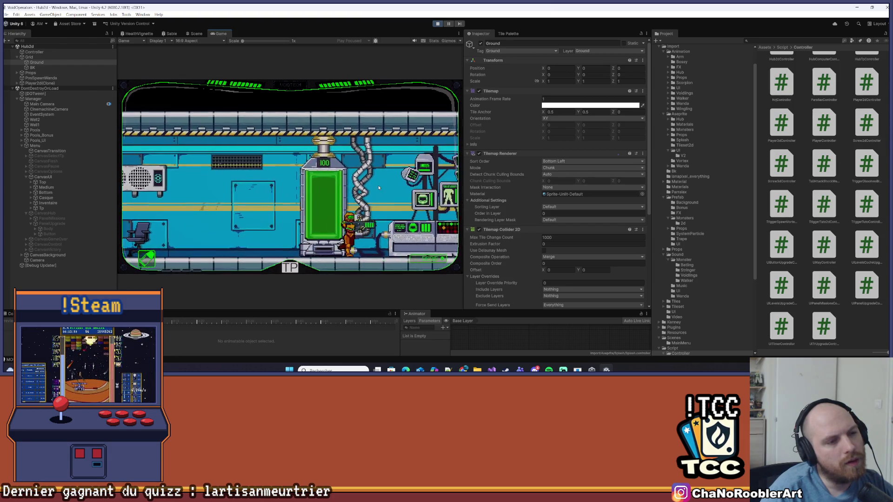
pyautogui.press('e')
pyautogui.moveTo(312, 217)
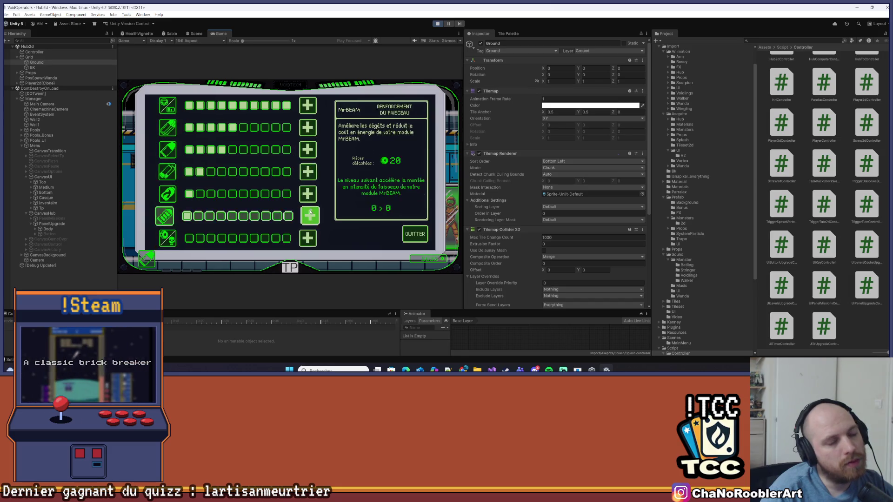
pyautogui.click(413, 238)
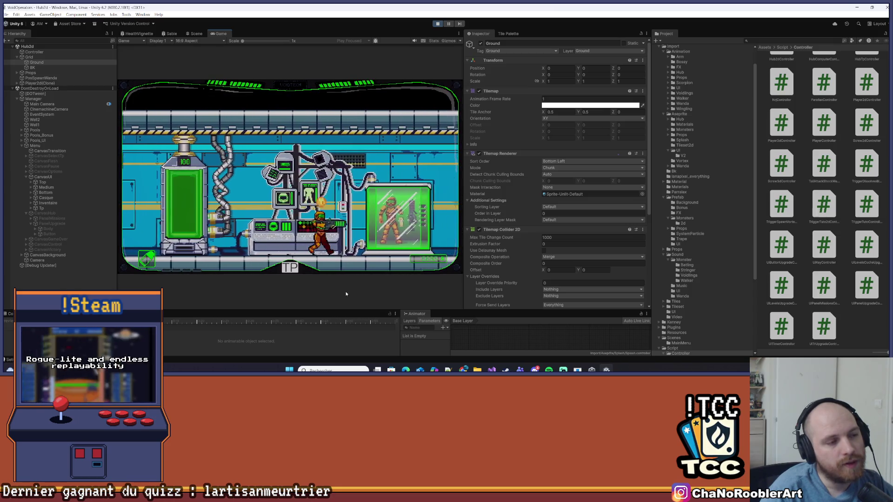
# Run to the mission terminal and select Mission 0 (Tuto), then Mission 1 (SABLES HOSTILES).
pyautogui.press('d')
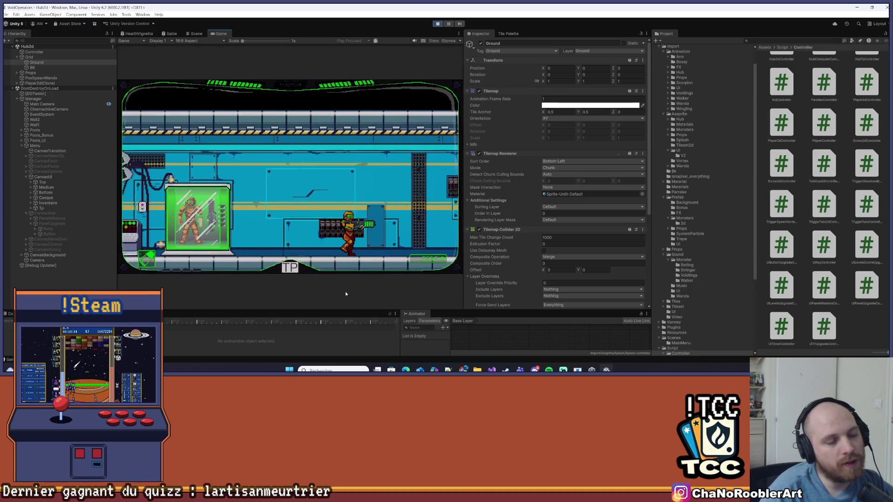
pyautogui.press('d')
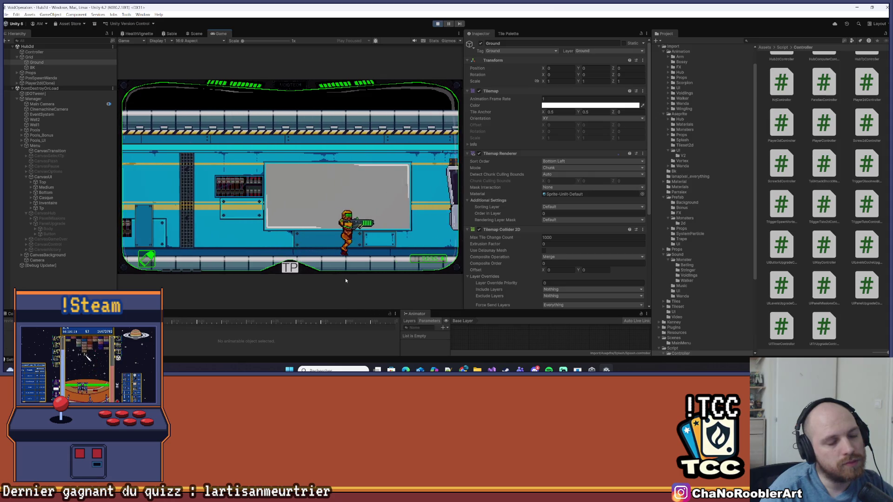
pyautogui.press('d')
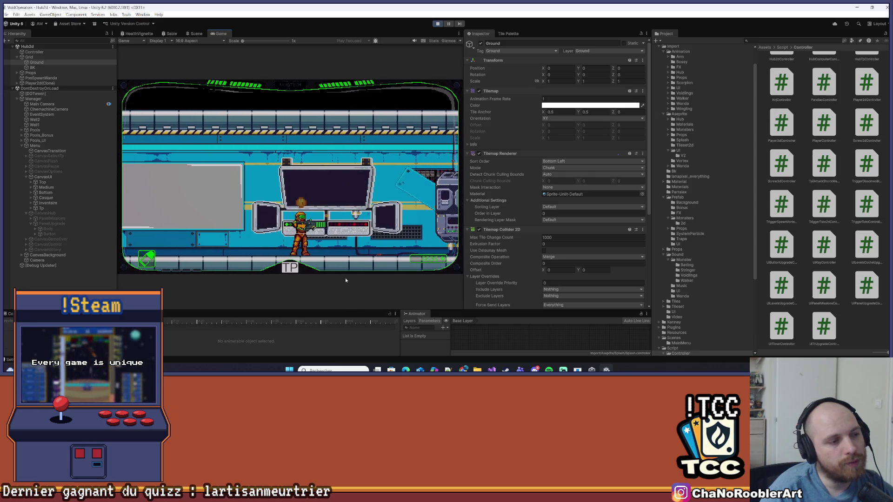
pyautogui.press('e')
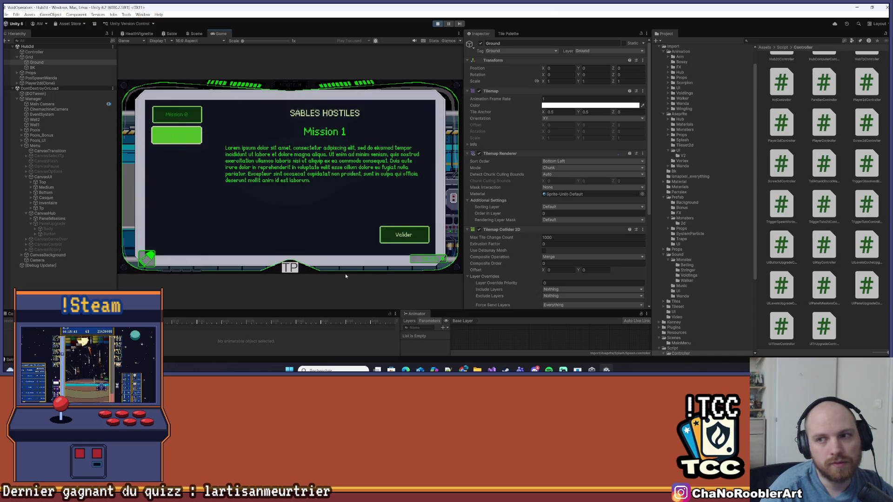
pyautogui.click(184, 114)
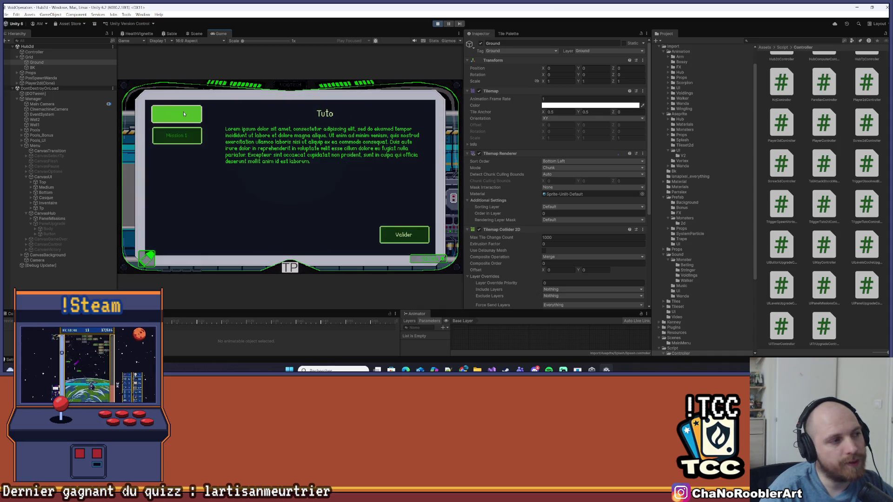
pyautogui.click(192, 134)
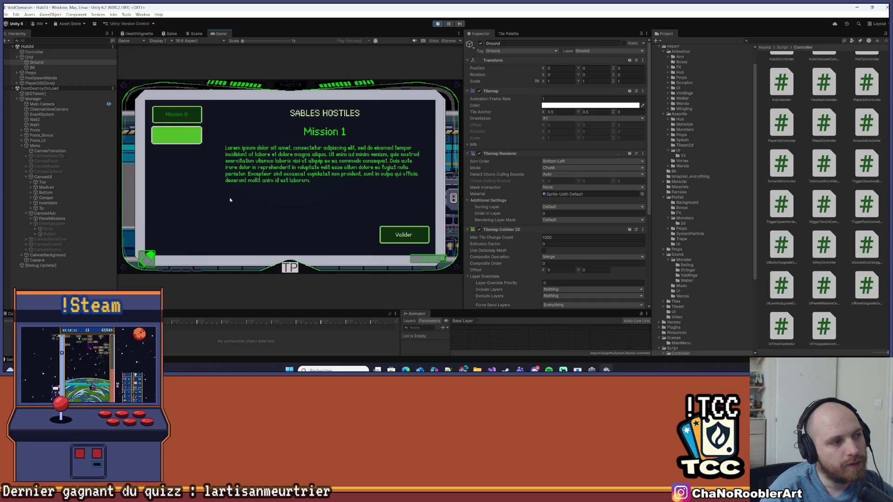
# Rapidly toggle between Tuto and Mission 1 by clicking and with Up/Down keys.
pyautogui.click(185, 115)
pyautogui.click(191, 135)
pyautogui.click(185, 115)
pyautogui.click(194, 135)
pyautogui.click(185, 114)
pyautogui.click(193, 135)
pyautogui.click(185, 114)
pyautogui.click(194, 135)
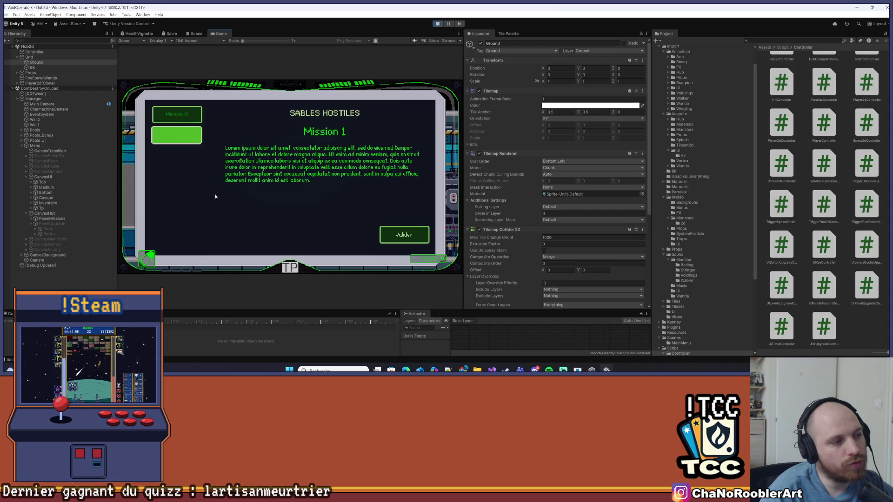
pyautogui.press('Up')
pyautogui.press('Down')
pyautogui.press('Up')
pyautogui.press('Down')
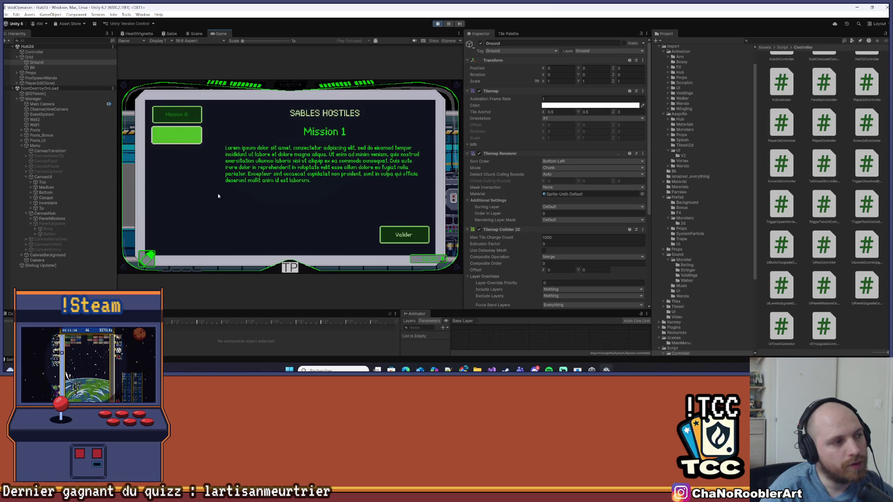
# Confirm the mission with Valider, reopen the terminal, and confirm again.
pyautogui.click(417, 238)
pyautogui.press('Right')
pyautogui.press('e')
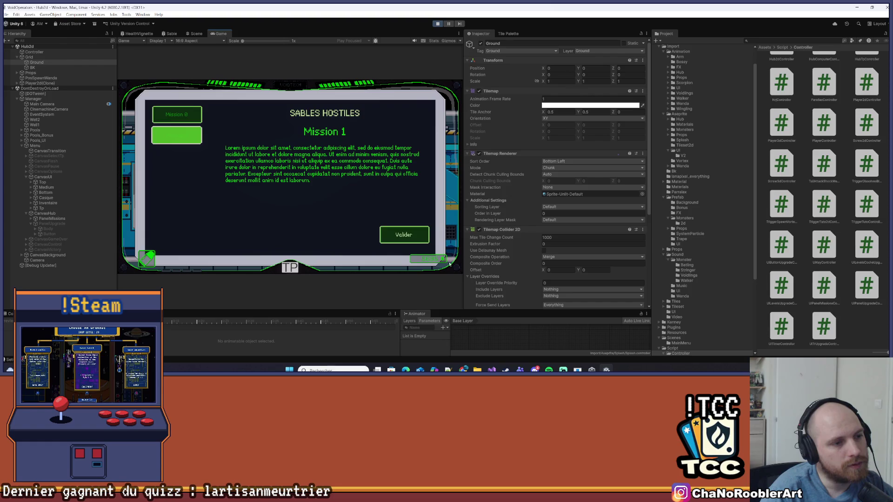
pyautogui.click(426, 247)
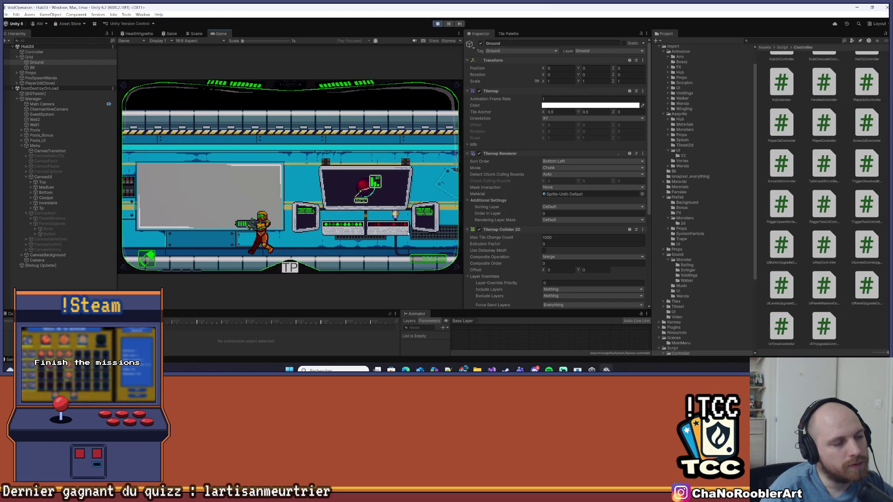
# Open and close the upgrade station panel, then stop play mode discarding changes.
pyautogui.press('a')
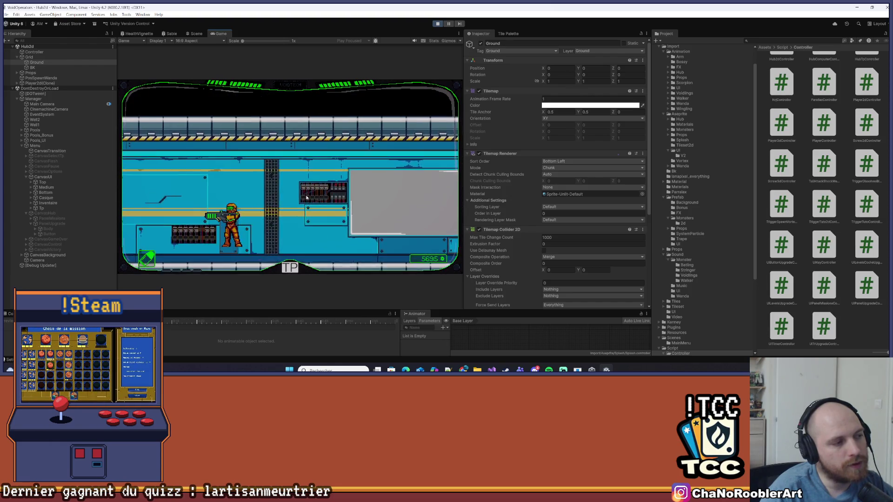
pyautogui.press('e')
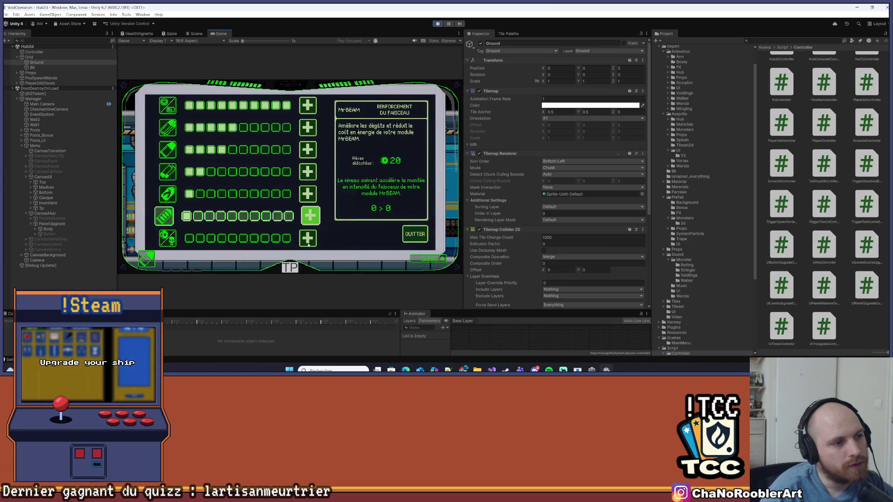
pyautogui.click(403, 234)
pyautogui.hotkey('ctrl', 'p')
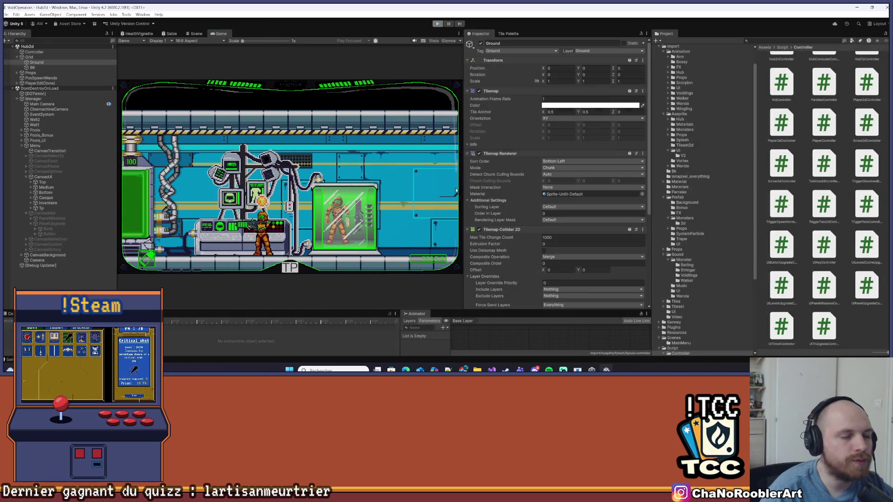
pyautogui.click(504, 147)
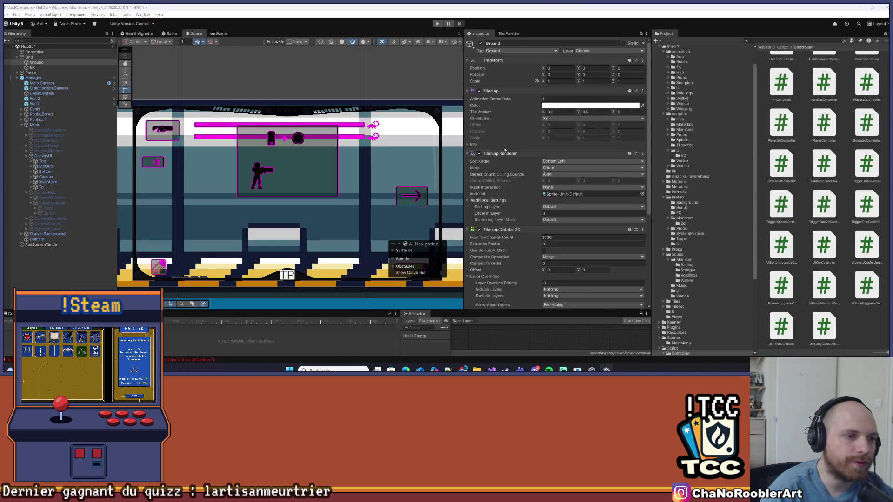
# Change the DelayedCall delay on line 53 from 0.5f to 0.25f, save, and recompile in Unity.
pyautogui.hotkey('alt', 'Tab')
pyautogui.click(588, 218)
pyautogui.click(597, 224)
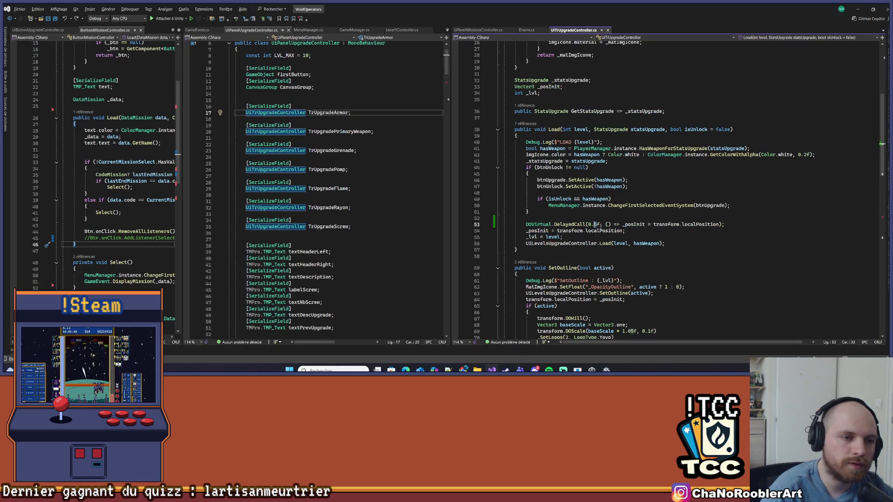
pyautogui.write('2')
pyautogui.click(616, 219)
pyautogui.hotkey('ctrl', 's')
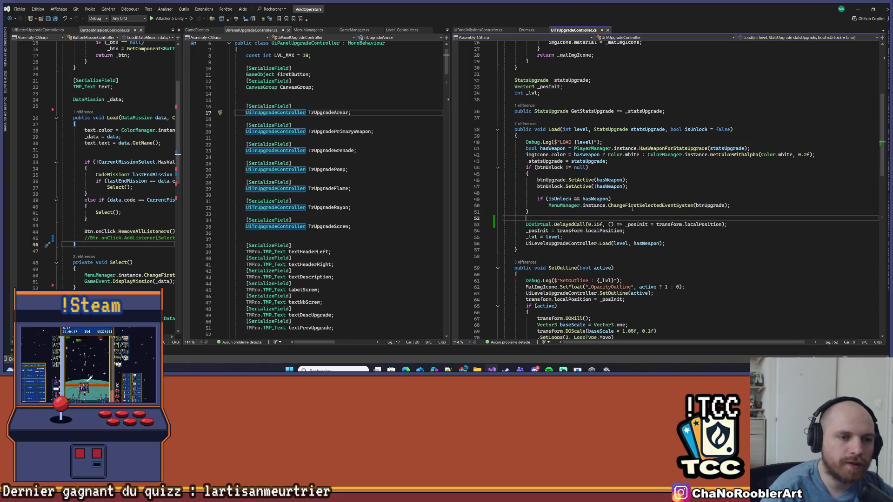
pyautogui.click(876, 14)
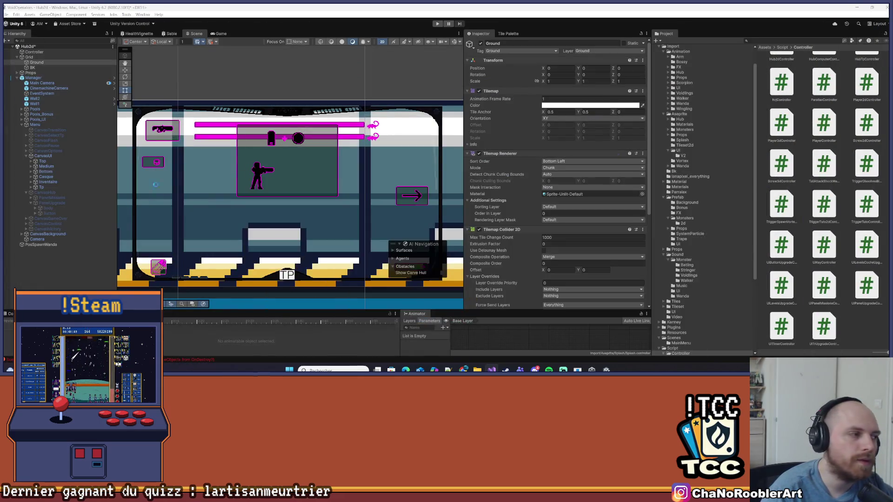
# Inspect PanelUpgrade and PanelMissions in the Hierarchy, then return to Visual Studio.
pyautogui.click(50, 203)
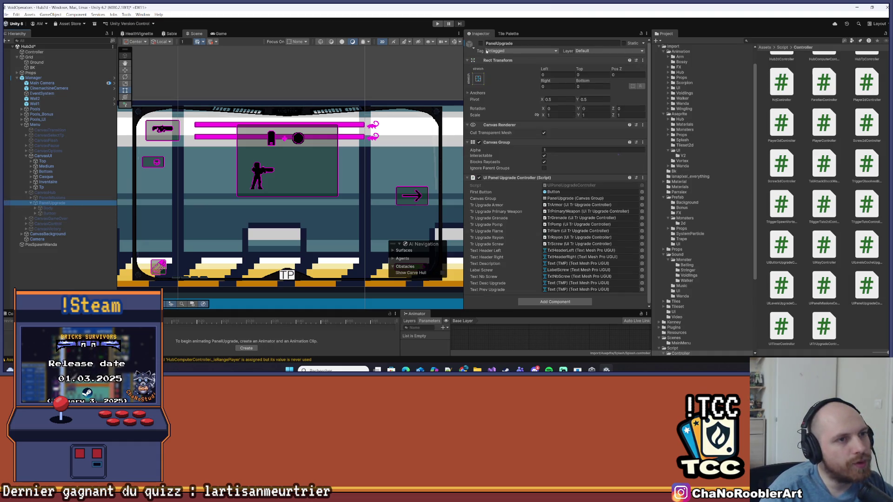
pyautogui.click(50, 197)
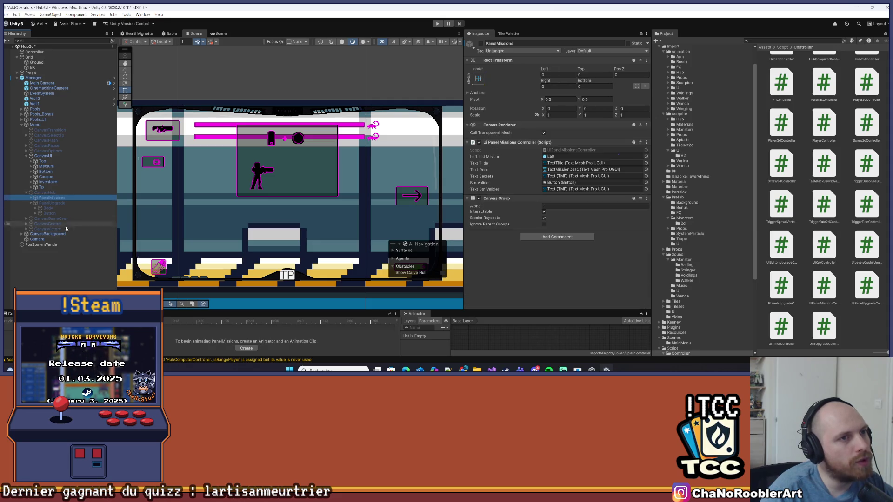
pyautogui.click(63, 289)
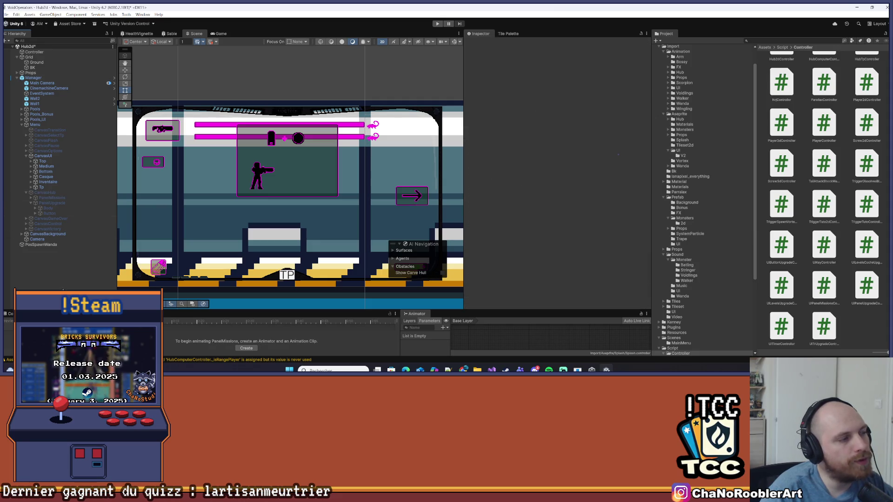
pyautogui.click(61, 204)
pyautogui.hotkey('alt', 'Tab')
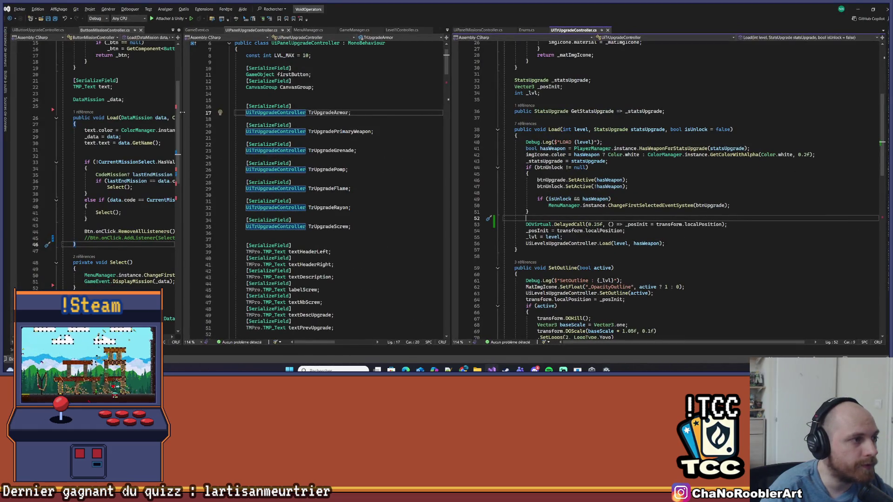
# Widen the script panes and delete the textOrdDeselect text-colour line in Load.
pyautogui.moveTo(183, 113); pyautogui.dragTo(399, 133)
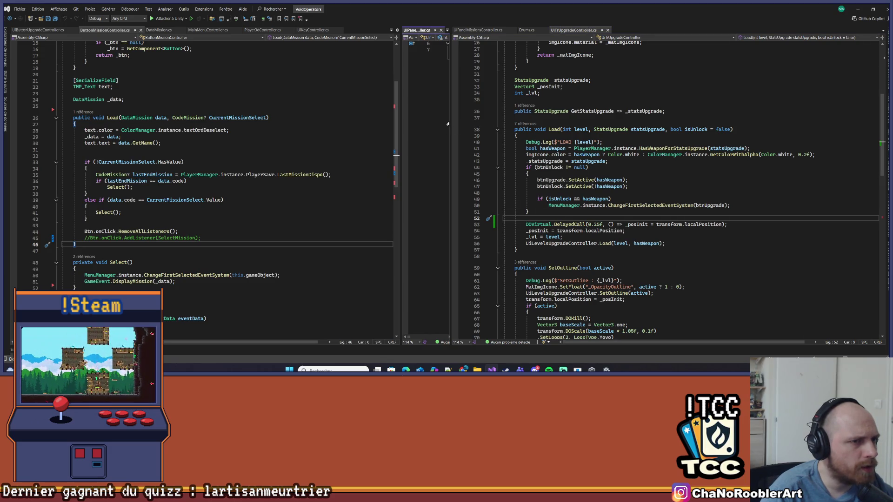
pyautogui.moveTo(451, 121); pyautogui.dragTo(610, 123)
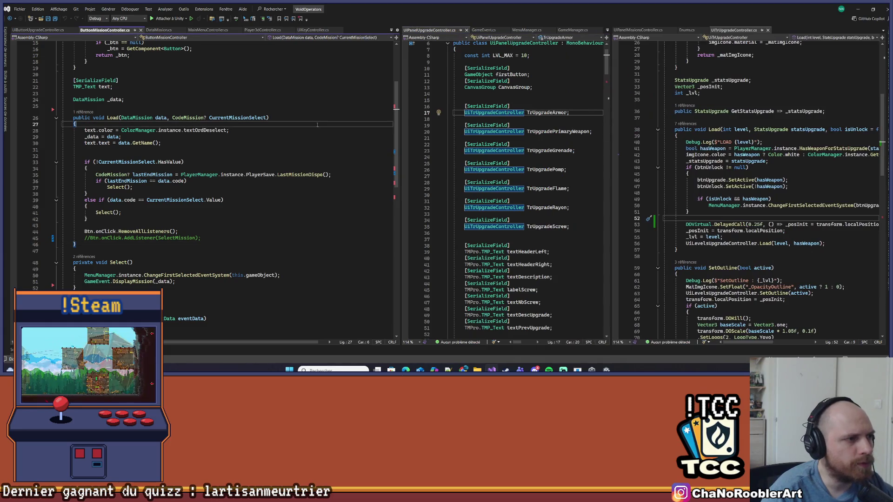
pyautogui.click(17, 134)
pyautogui.hotkey('shift', 'Up')
pyautogui.press('Delete')
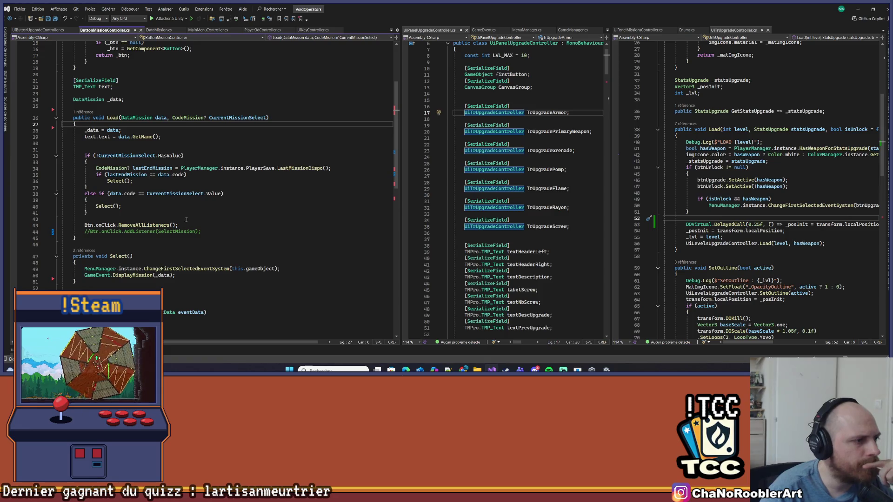
# Scroll the script, undo the last edit, and return to Unity to compile.
pyautogui.scroll(-3, 184, 216)
pyautogui.scroll(-3, 87, 211)
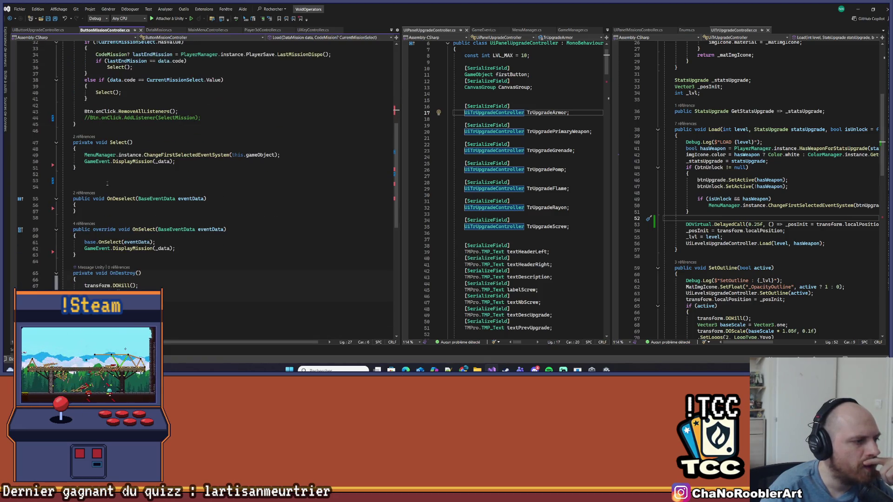
pyautogui.hotkey('ctrl', 'z')
pyautogui.hotkey('ctrl', 'z')
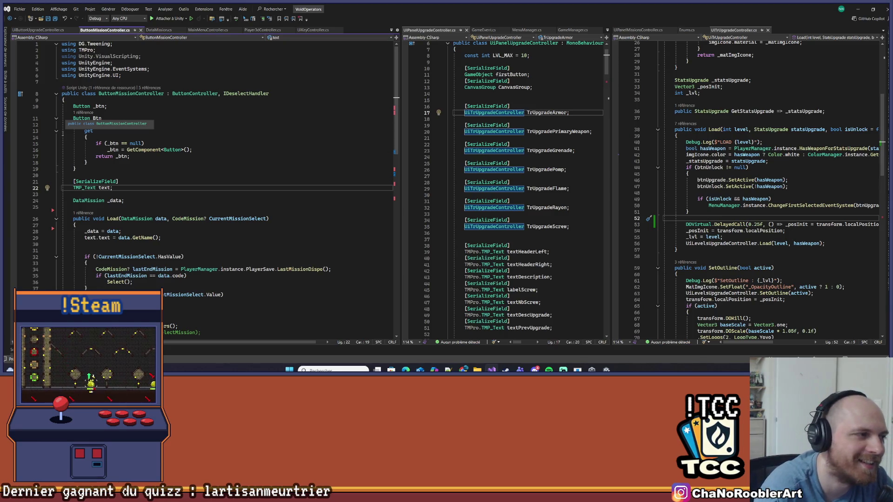
pyautogui.click(176, 206)
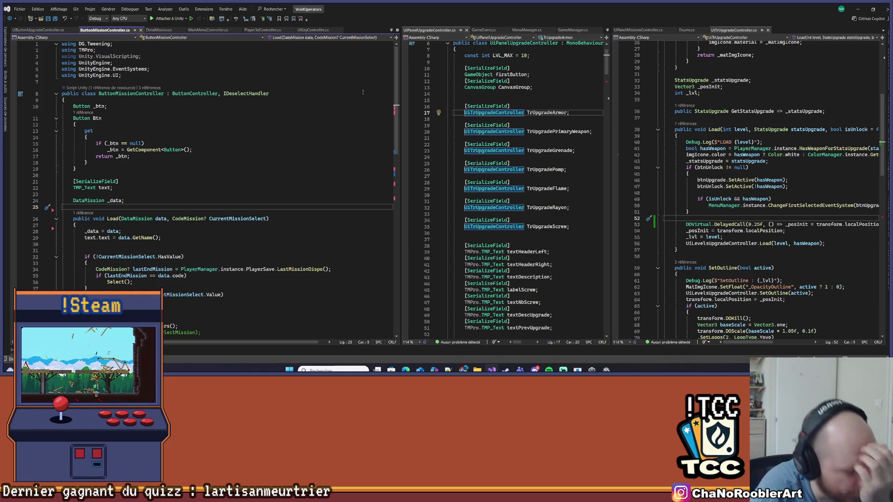
pyautogui.click(606, 370)
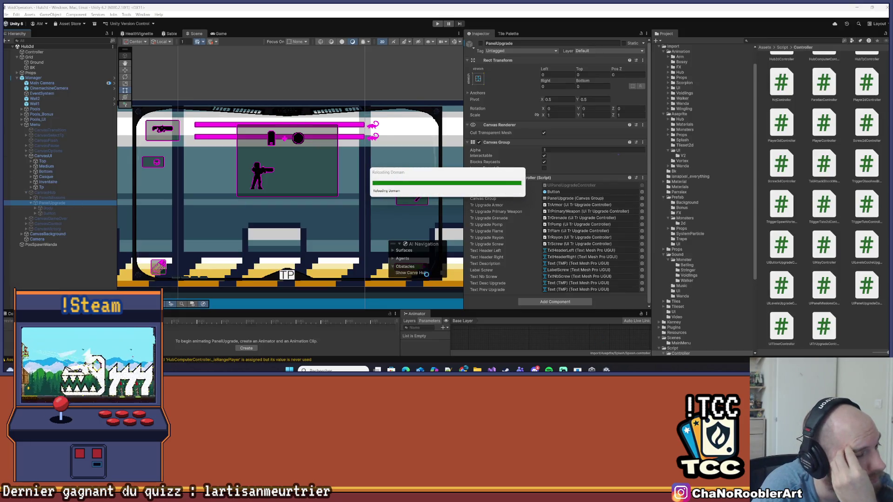
# Deactivate the CanvasUI object and save the Hub2d scene.
pyautogui.moveTo(549, 369)
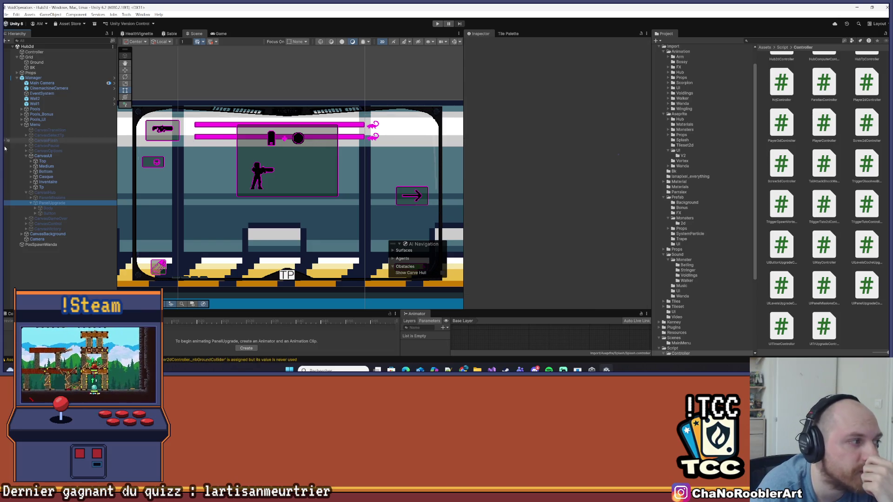
pyautogui.click(26, 156)
pyautogui.click(27, 156)
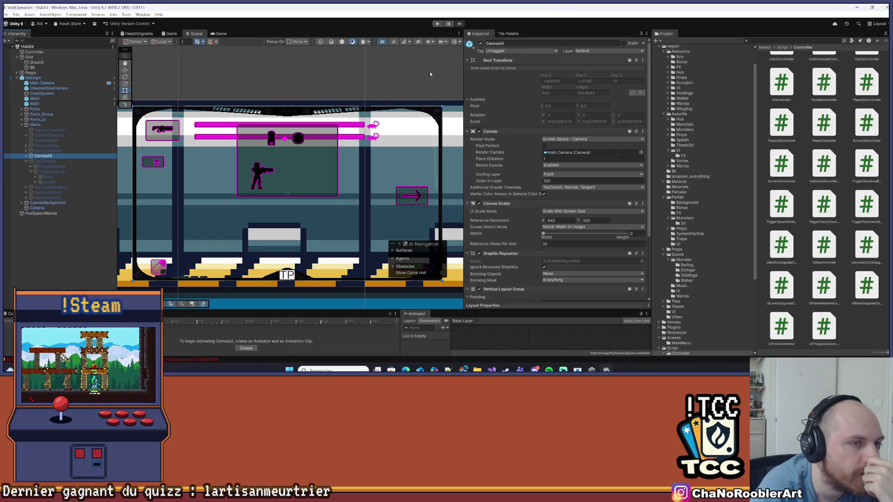
pyautogui.click(482, 44)
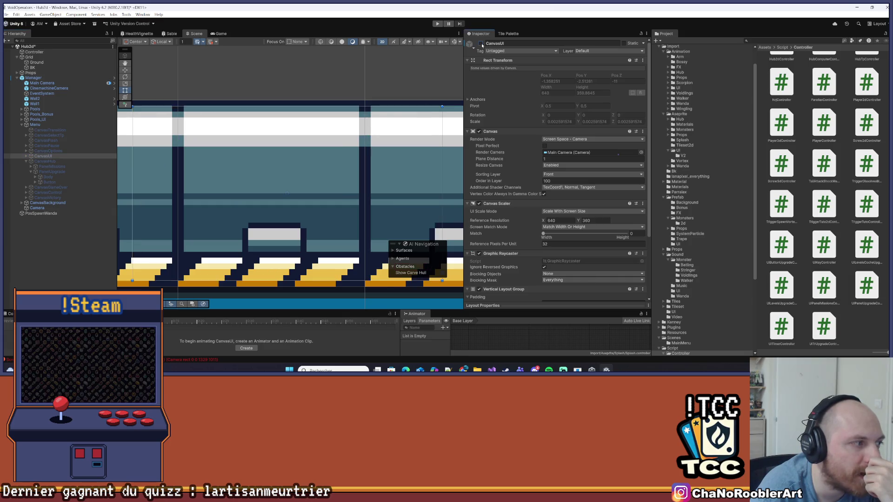
pyautogui.click(88, 250)
pyautogui.click(7, 15)
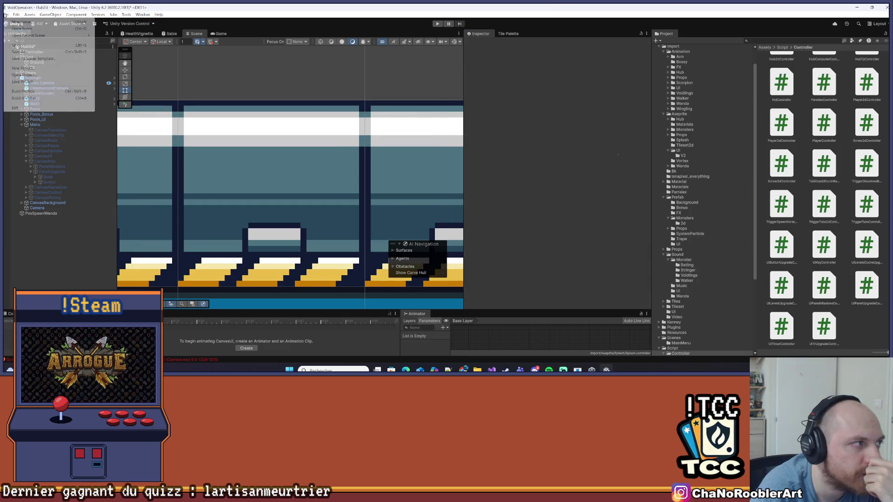
pyautogui.click(20, 46)
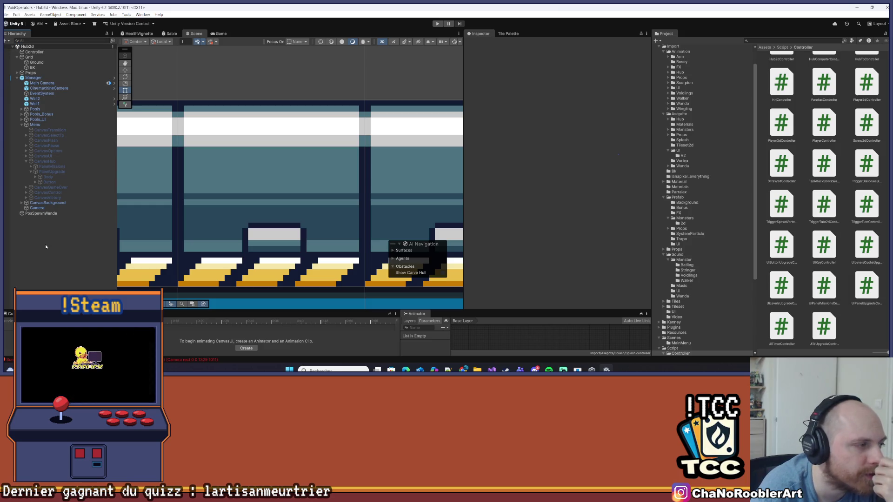
# Clear the Console, reselect CanvasUI, and save Hub2d again.
pyautogui.click(9, 314)
pyautogui.click(8, 321)
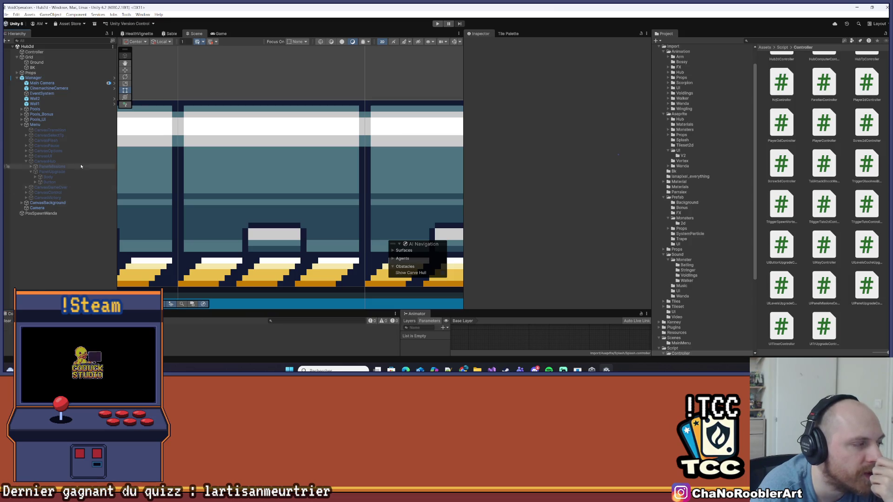
pyautogui.click(49, 158)
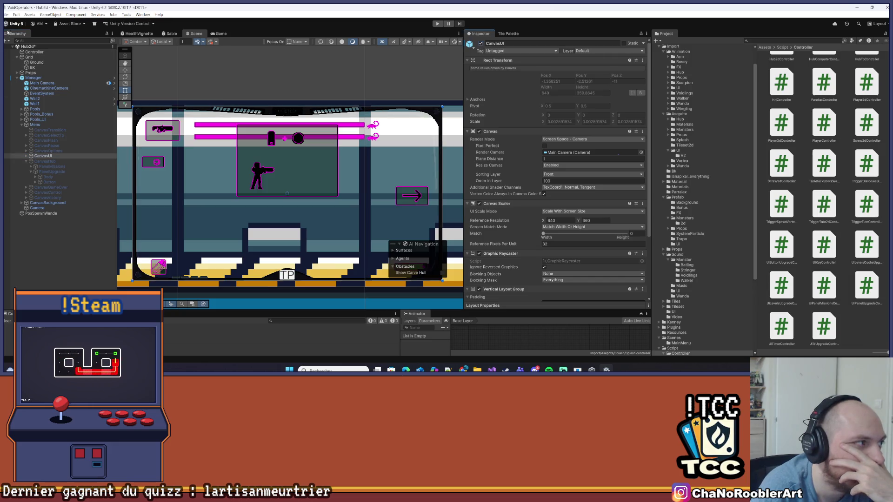
pyautogui.click(6, 15)
pyautogui.click(18, 46)
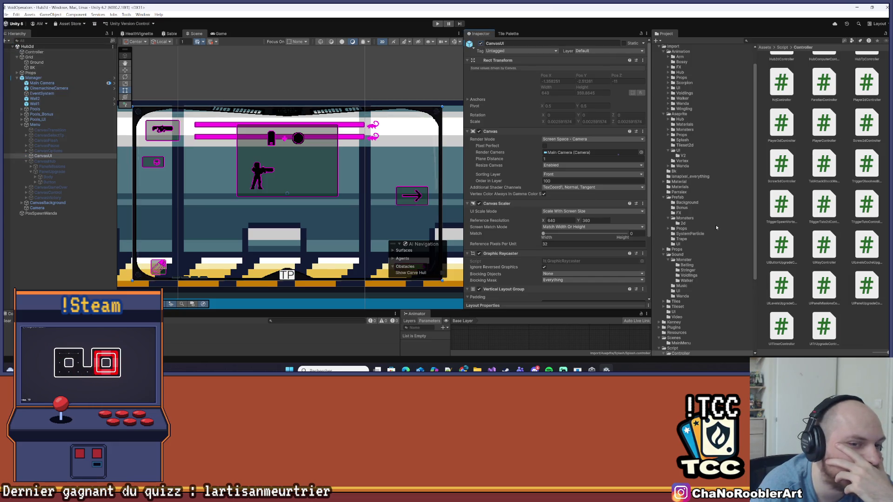
# Browse to Assets/Scenes in the Project window and open the Level1 scene.
pyautogui.scroll(-5, 713, 270)
pyautogui.click(678, 337)
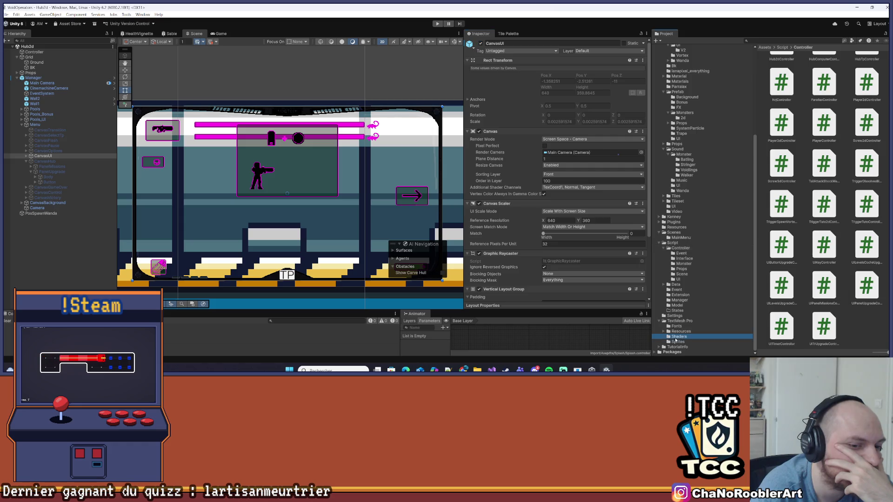
pyautogui.click(675, 316)
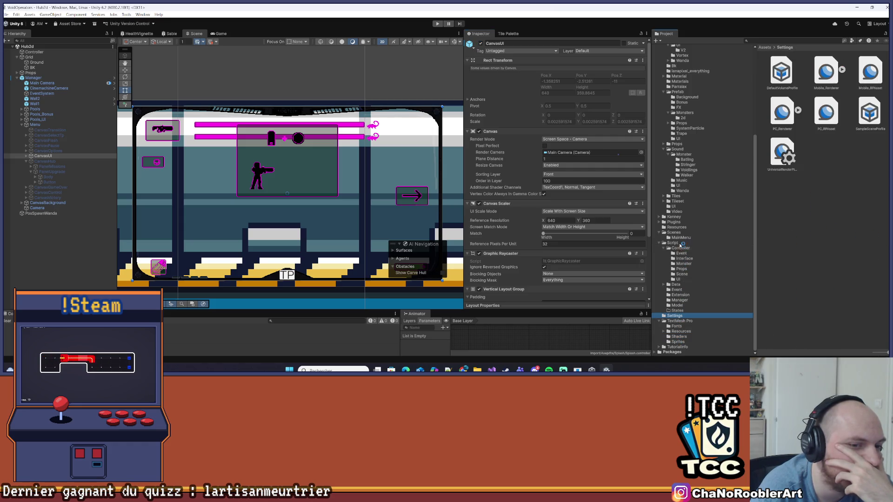
pyautogui.click(684, 234)
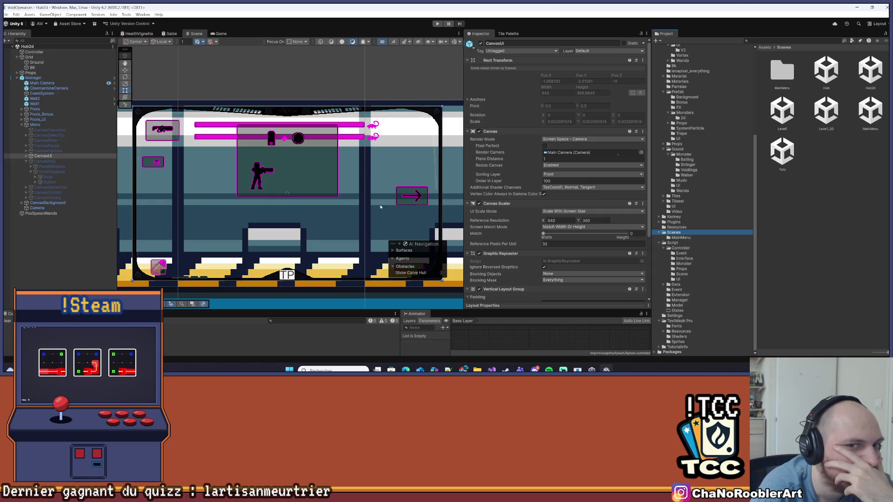
pyautogui.click(34, 78)
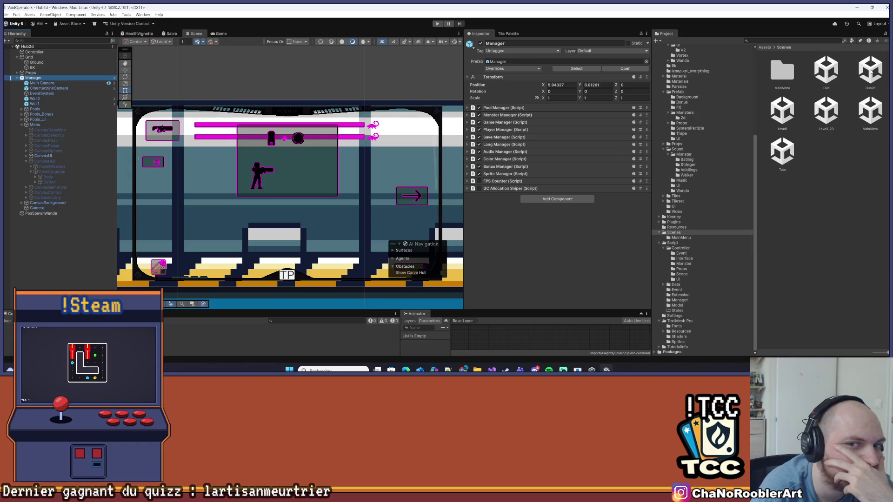
pyautogui.click(842, 161)
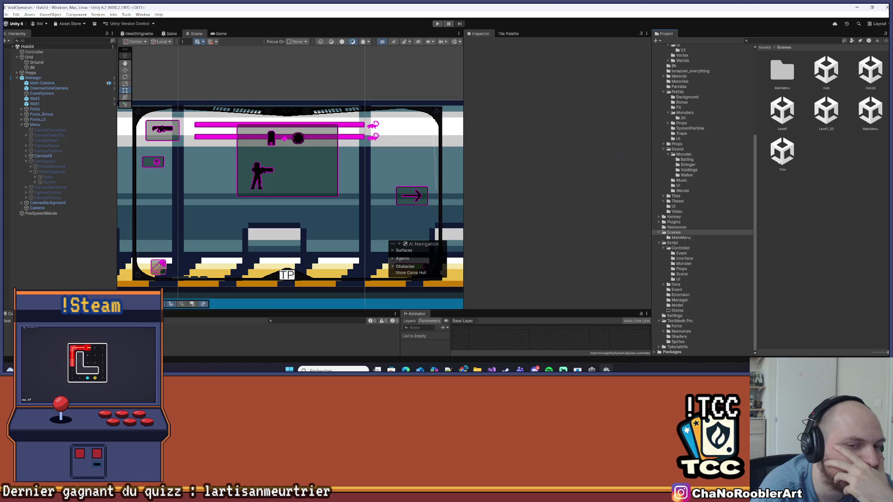
pyautogui.click(783, 109)
pyautogui.doubleClick(782, 109)
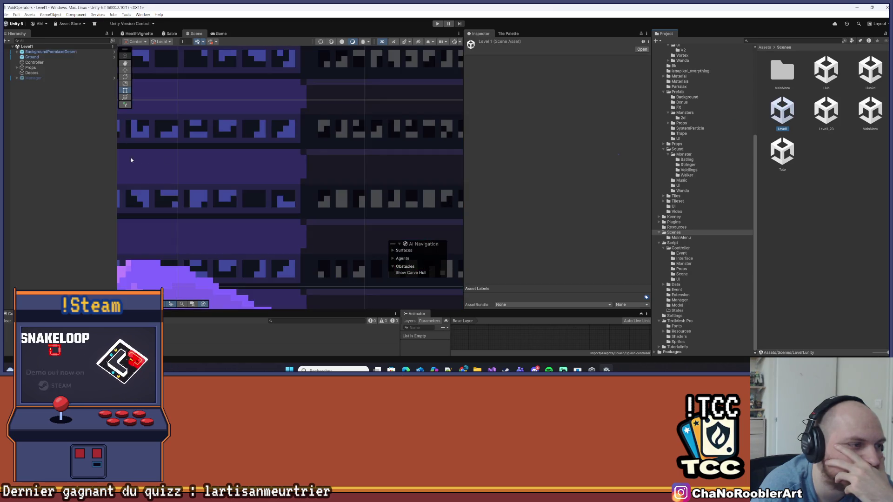
pyautogui.click(33, 78)
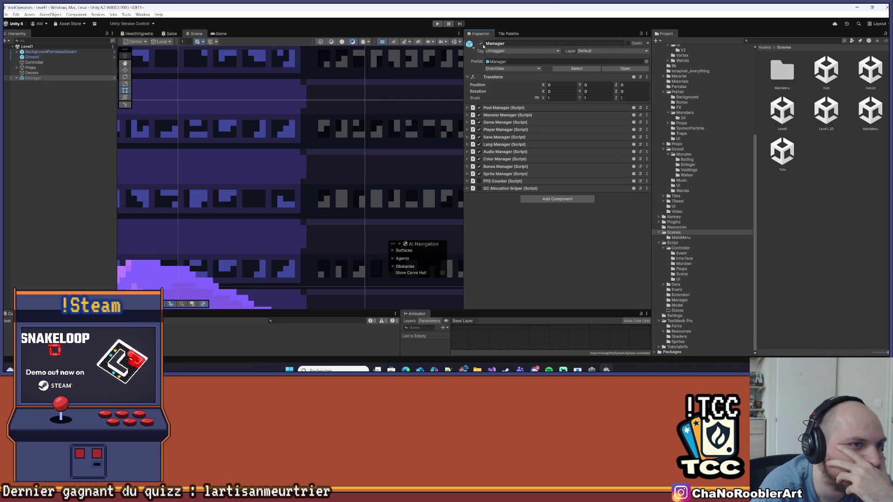
pyautogui.click(6, 14)
pyautogui.press('Escape')
pyautogui.click(437, 24)
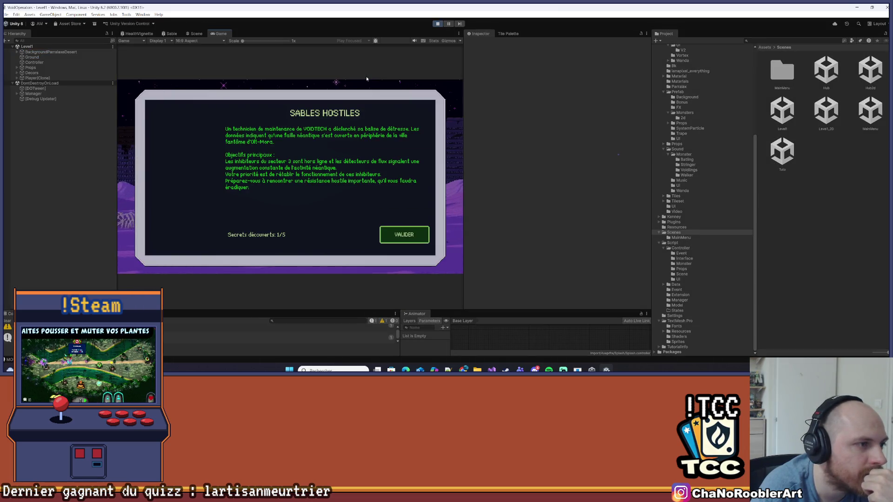
pyautogui.click(411, 235)
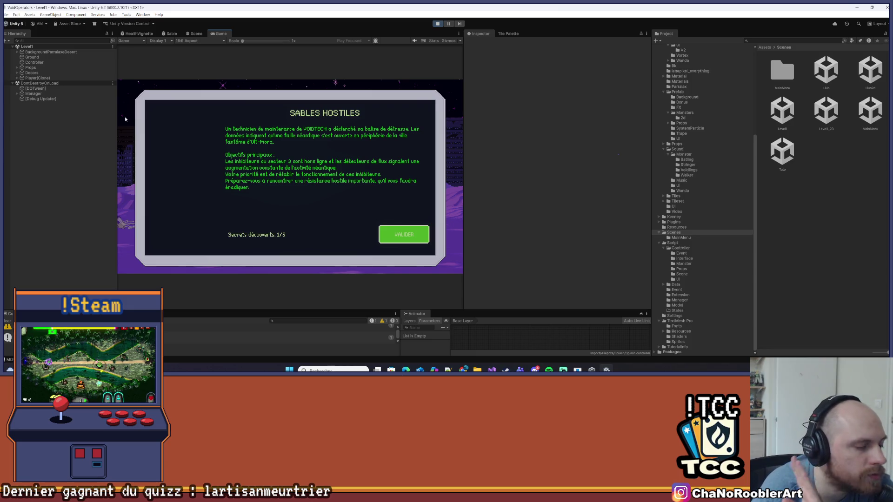
pyautogui.click(437, 23)
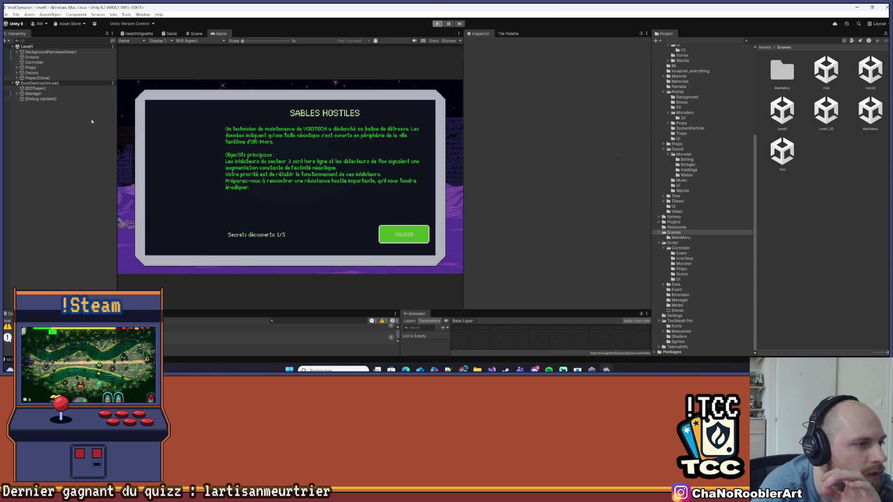
pyautogui.click(17, 72)
pyautogui.click(18, 78)
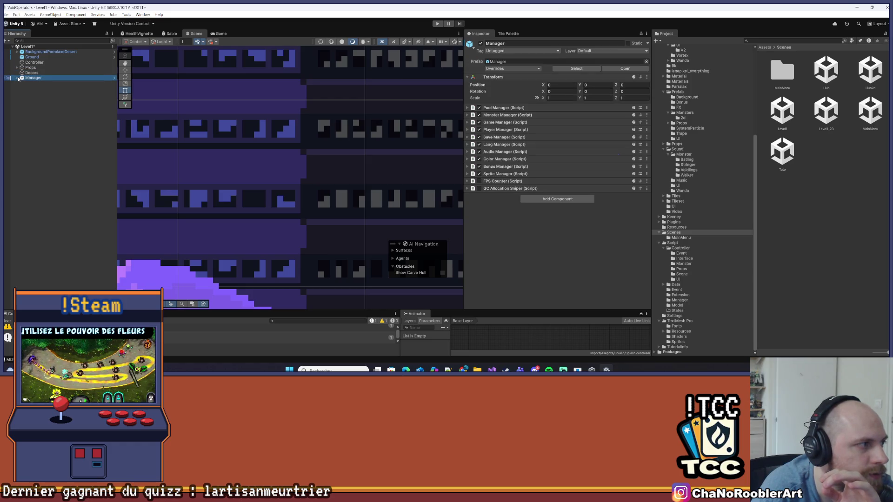
# Expand Manager, Menu and CanvasHub in the Hierarchy and select CanvasUI.
pyautogui.click(18, 78)
pyautogui.click(21, 125)
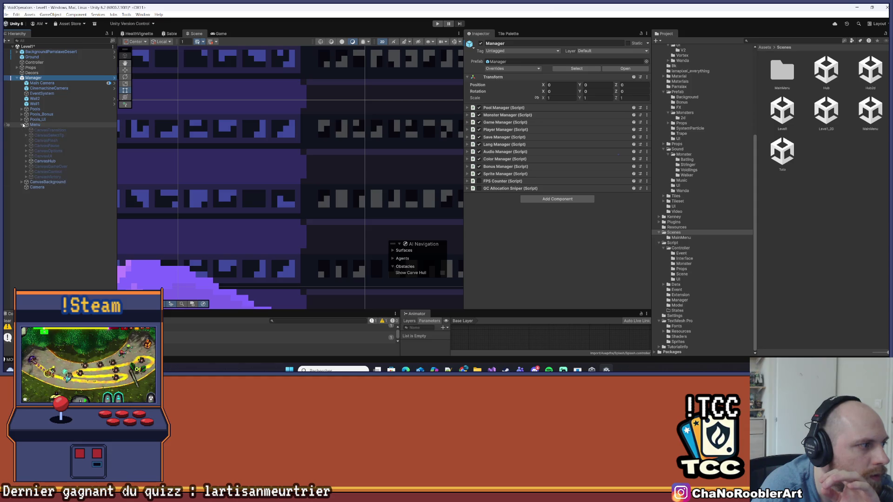
pyautogui.click(26, 161)
pyautogui.click(51, 166)
pyautogui.press('Up')
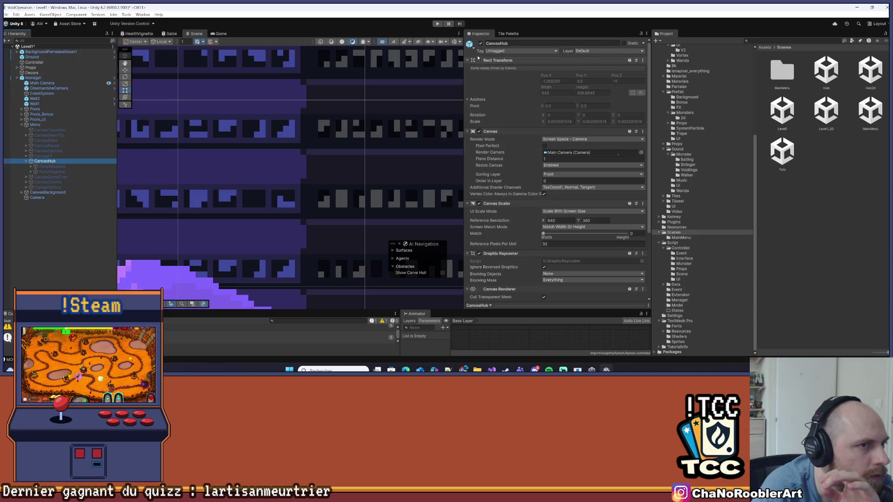
pyautogui.press('Up')
# Activate CanvasUI, then stop the Level1 run after viewing the objective HUD.
pyautogui.click(479, 43)
pyautogui.click(144, 139)
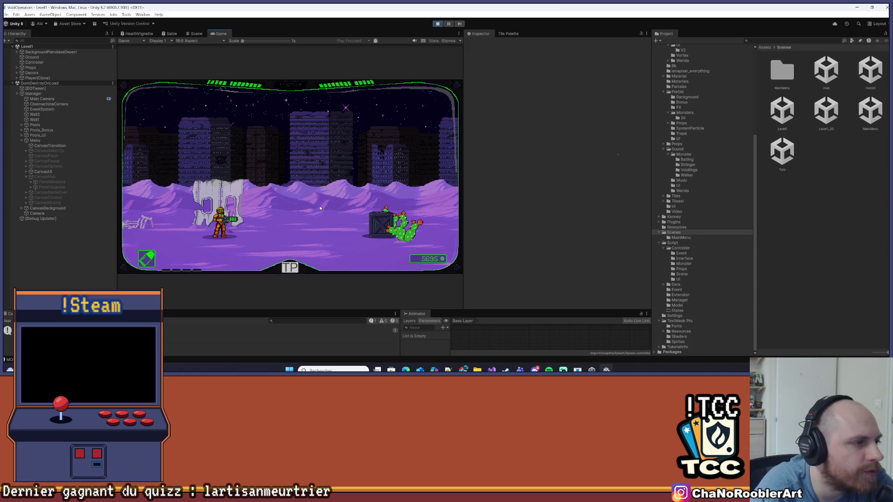
pyautogui.click(437, 24)
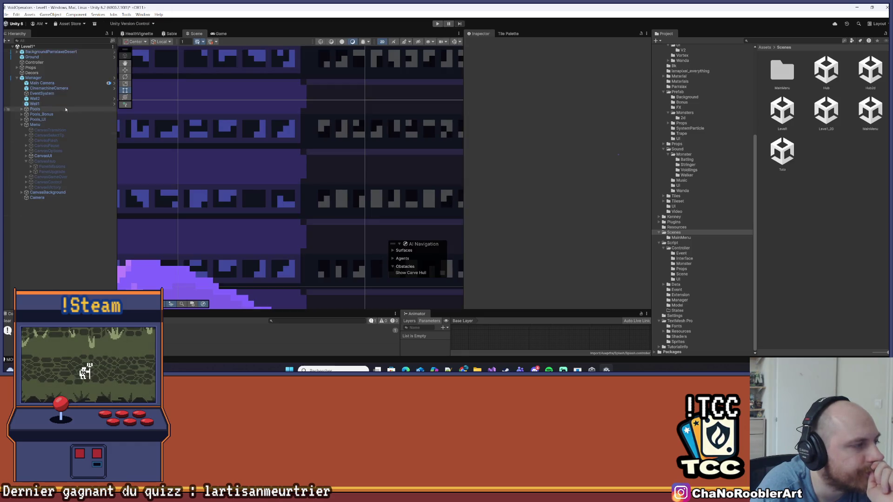
# Save the Level1 scene and open the Hub2d scene.
pyautogui.click(10, 14)
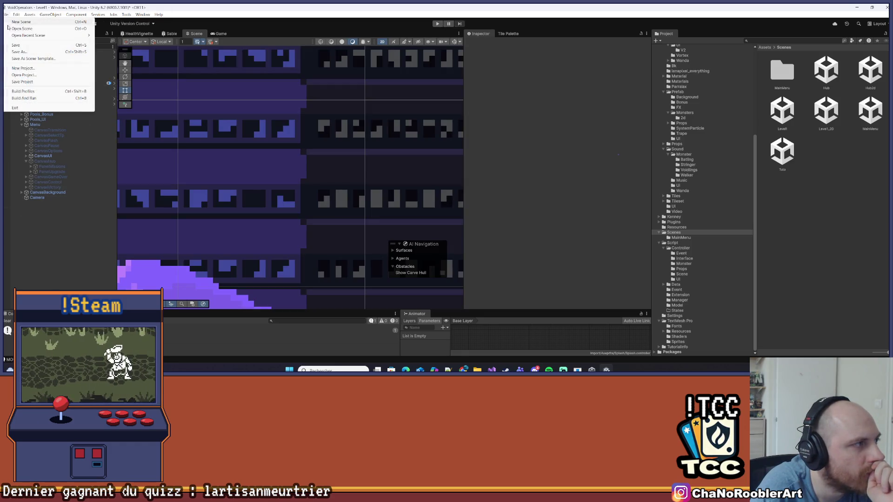
pyautogui.click(21, 47)
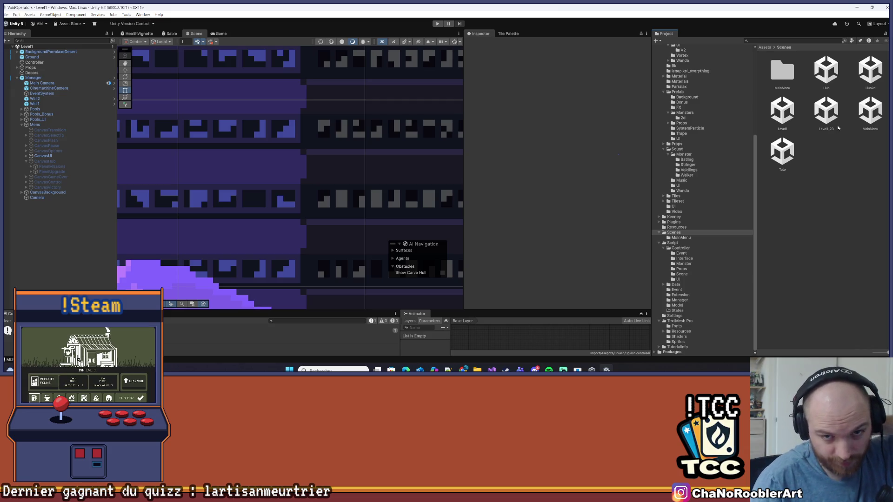
pyautogui.doubleClick(859, 77)
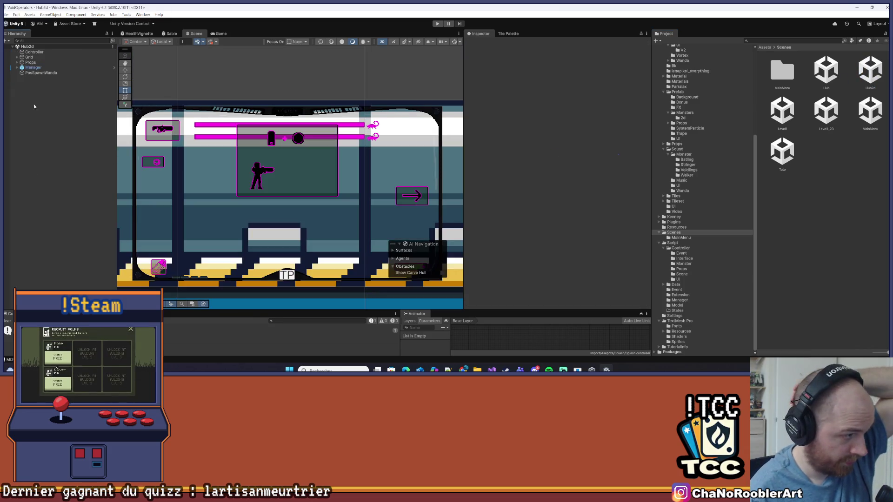
# Select Menu to view its Menu Manager fields, then expand CanvasUI and Casque.
pyautogui.click(30, 62)
pyautogui.click(17, 67)
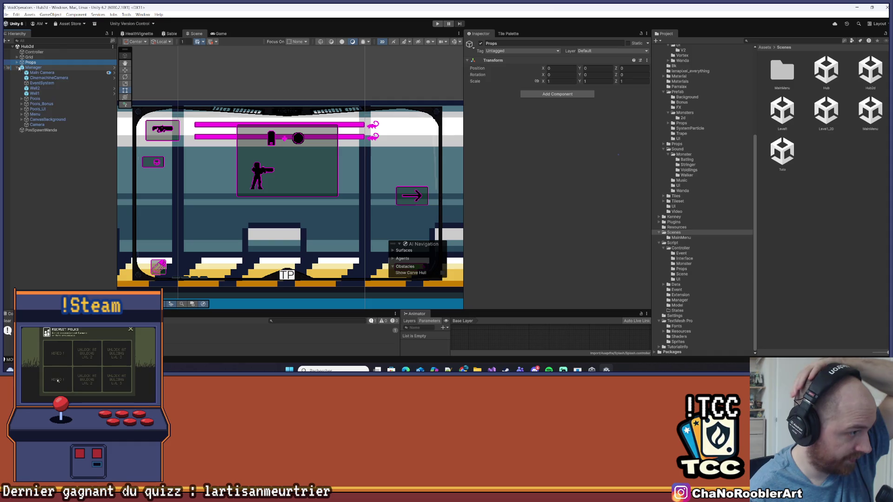
pyautogui.click(27, 114)
pyautogui.click(22, 115)
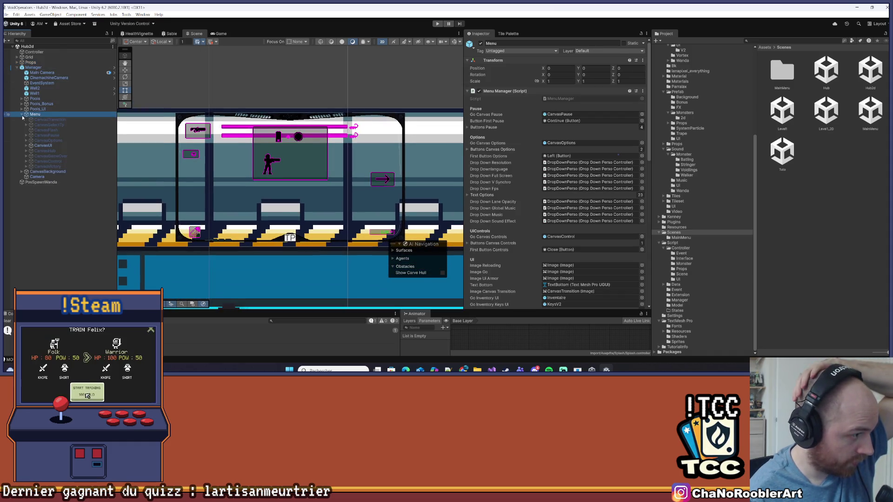
pyautogui.click(27, 145)
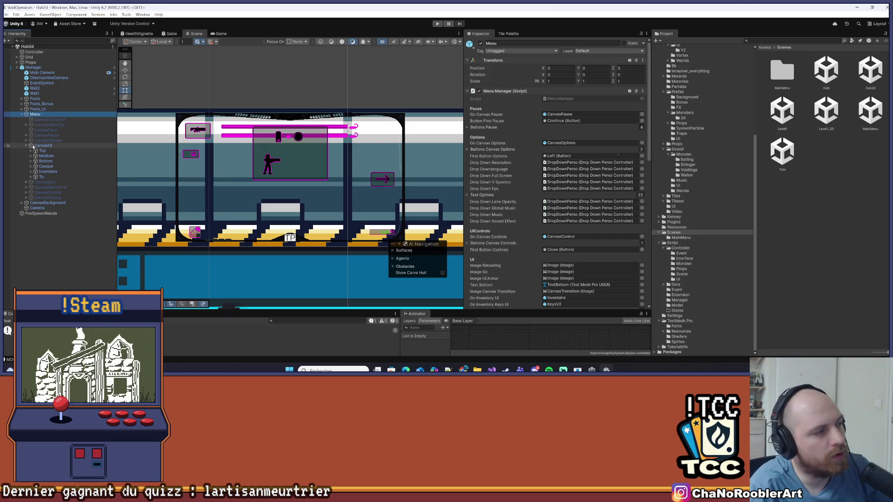
pyautogui.click(31, 166)
# Hide the CanvasUI overlay and enable the CanvasHub canvas.
pyautogui.click(30, 166)
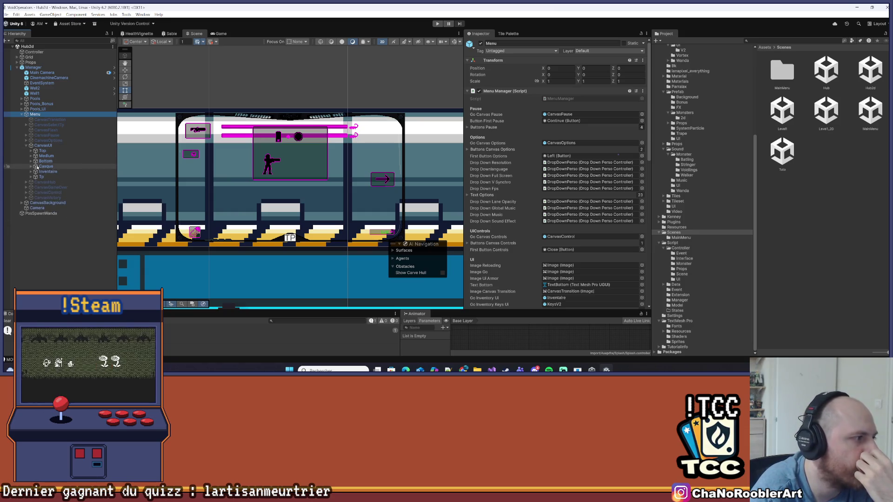
pyautogui.click(42, 145)
pyautogui.hotkey('alt', 'shift', 'a')
pyautogui.click(45, 182)
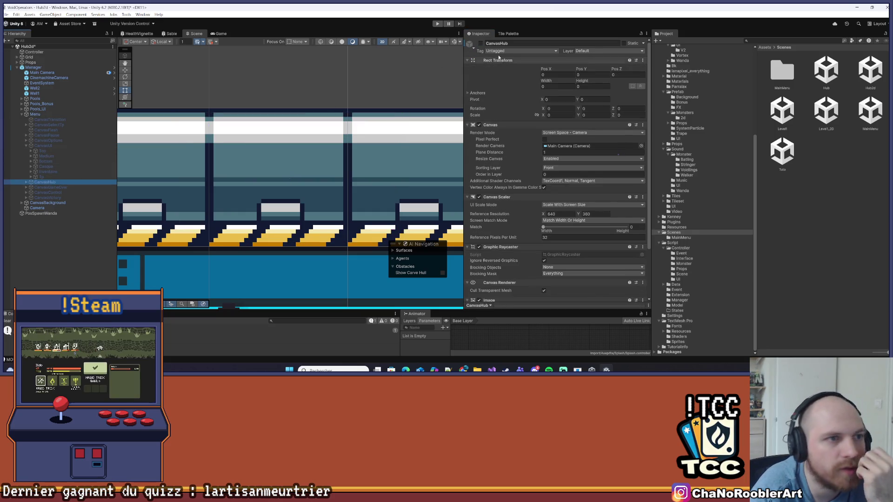
pyautogui.click(481, 42)
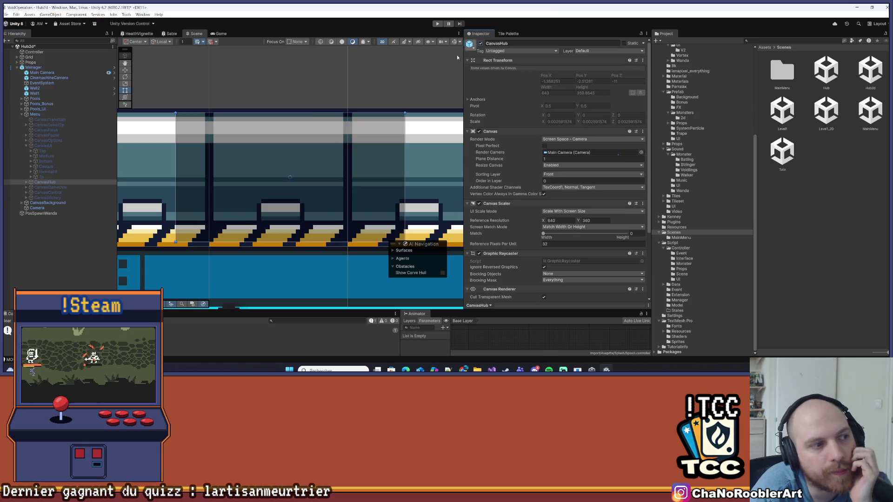
# Turn on PanelMissions to show the SABLES HOSTILES briefing and expand its Image and Layout.
pyautogui.click(26, 182)
pyautogui.click(55, 188)
pyautogui.click(62, 191)
pyautogui.click(52, 188)
pyautogui.click(480, 43)
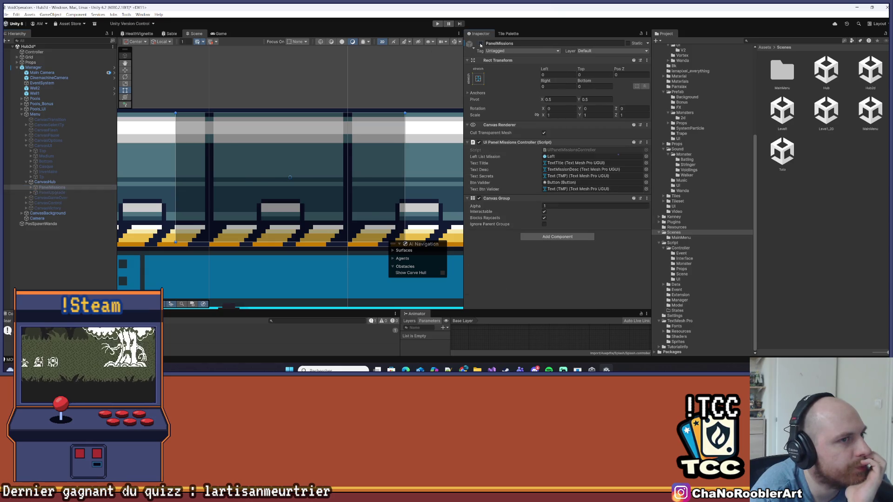
pyautogui.click(480, 43)
pyautogui.scroll(3, 265, 153)
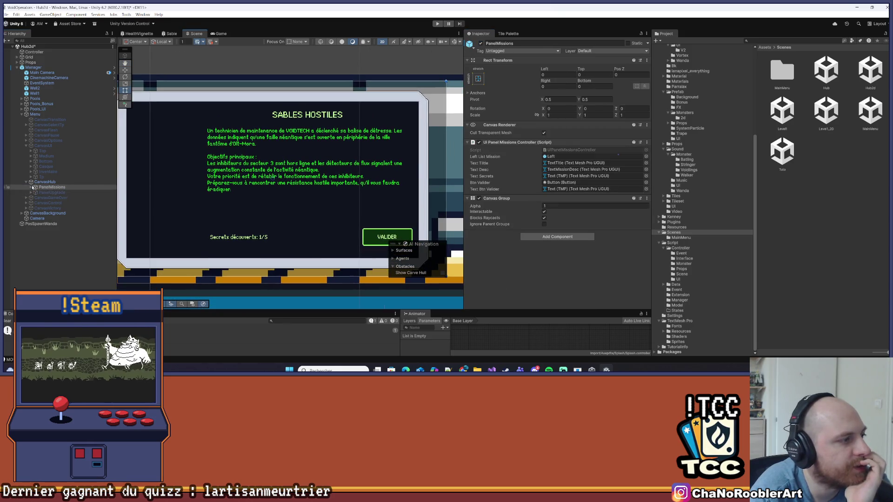
pyautogui.click(31, 187)
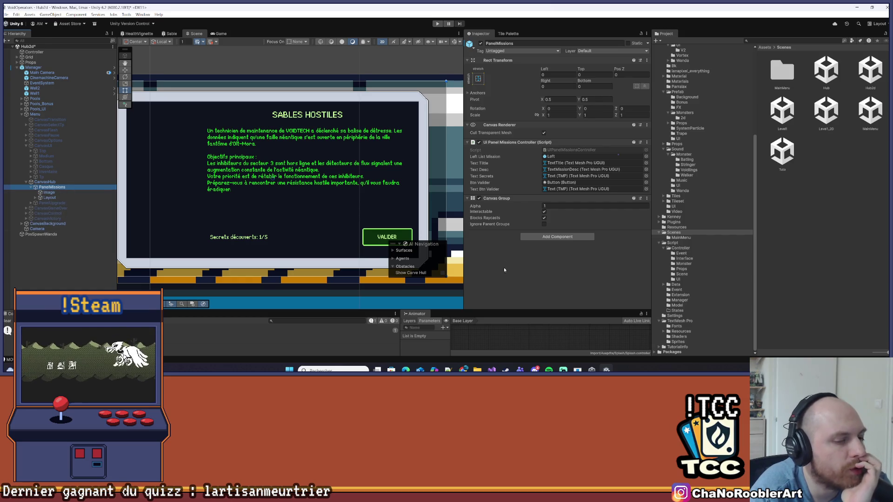
pyautogui.hotkey('alt', 'Tab')
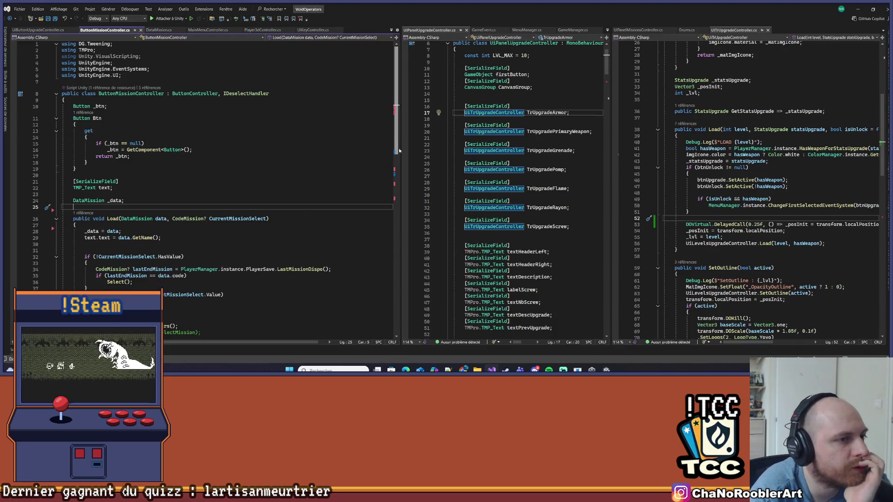
# Widen the UiPanelUpgradeController pane and bring up the SABLES HOSTILES mockup in Milanote.
pyautogui.moveTo(399, 151); pyautogui.dragTo(226, 152)
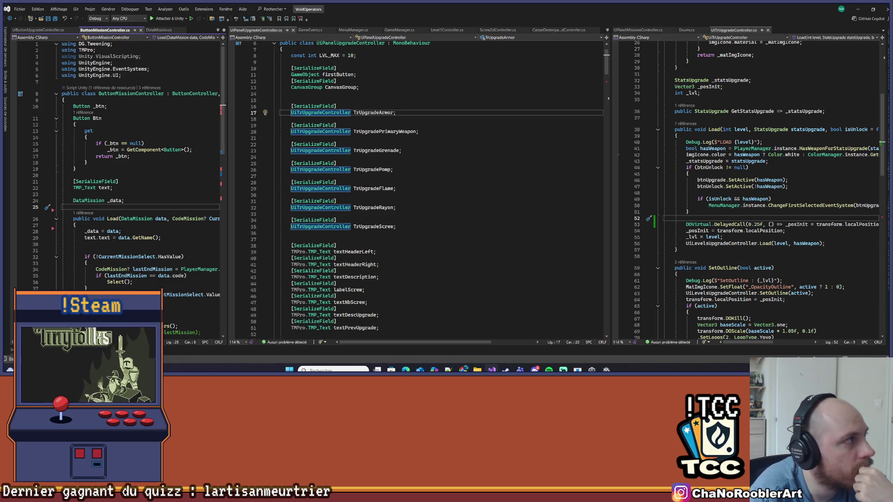
pyautogui.hotkey('alt', 'Tab')
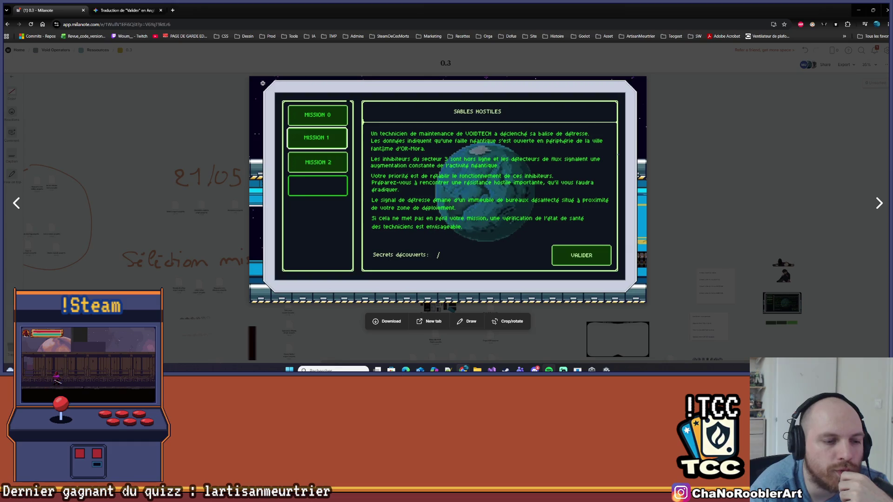
# Focus and minimize the Milanote browser window to return to Visual Studio.
pyautogui.moveTo(548, 370)
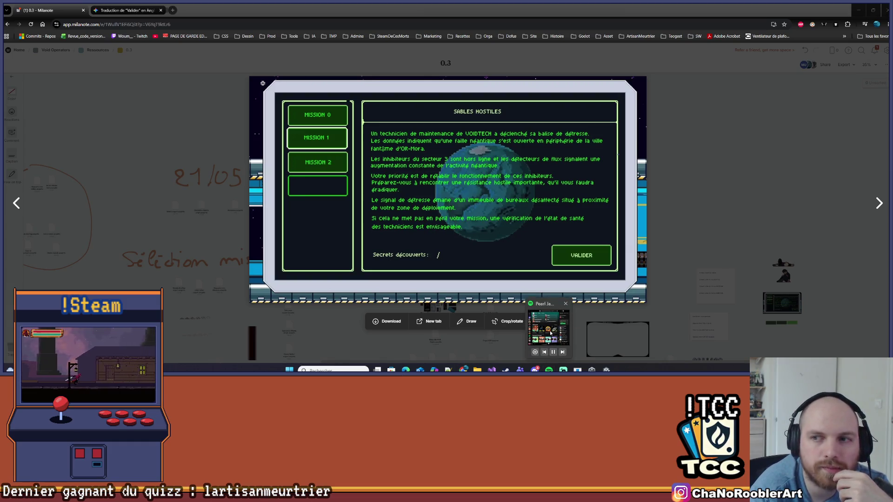
pyautogui.click(542, 252)
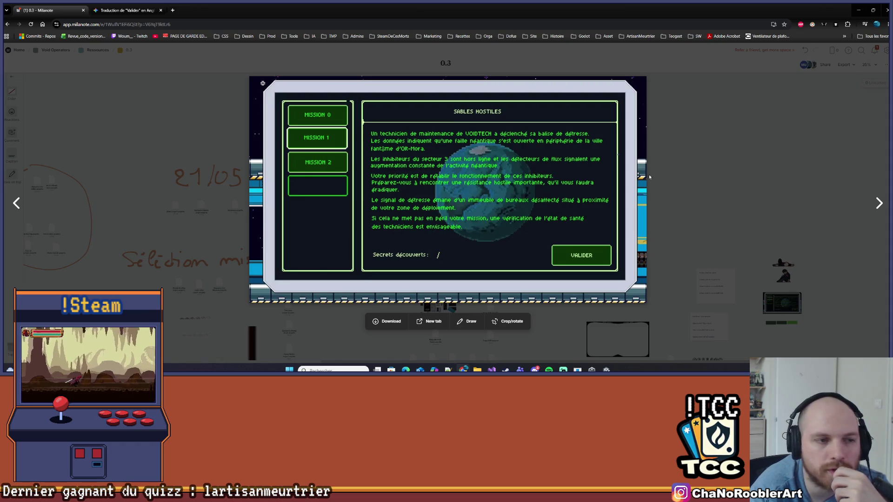
pyautogui.click(859, 15)
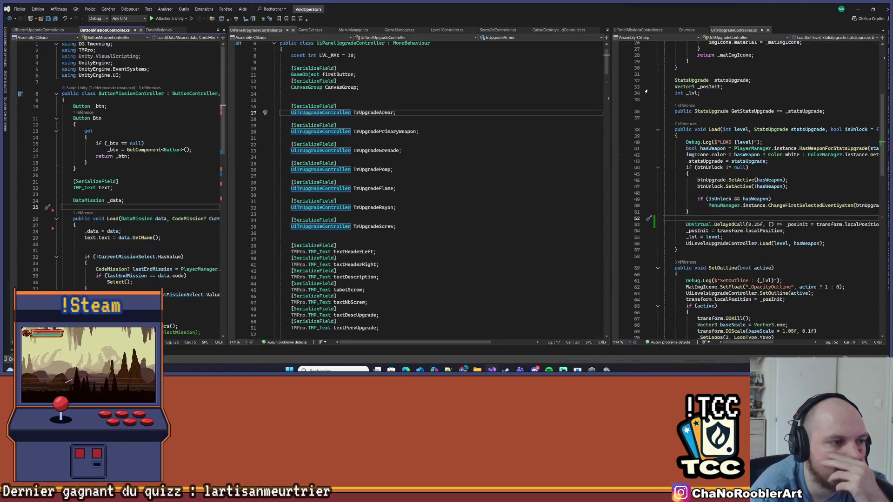
# Browse the open-file lists and open MenuManager.cs at the SelectMission code.
pyautogui.scroll(-20, 424, 232)
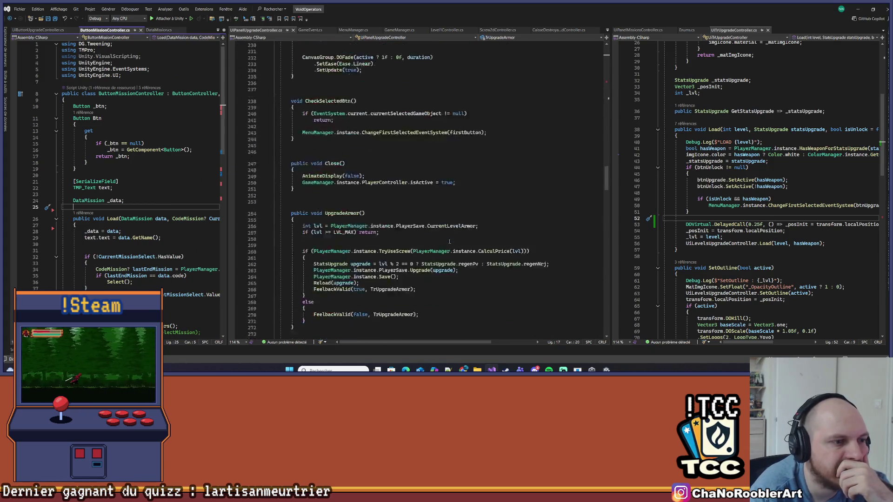
pyautogui.scroll(-20, 424, 231)
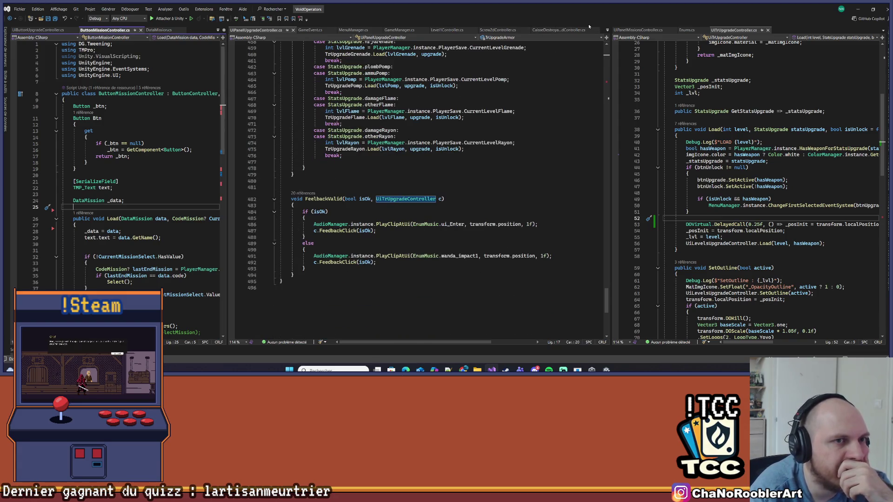
pyautogui.click(607, 30)
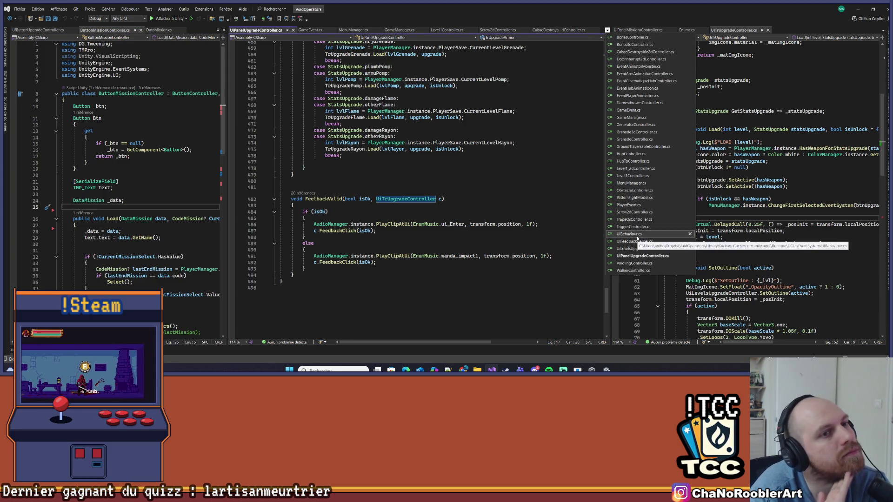
pyautogui.click(418, 98)
pyautogui.click(218, 30)
pyautogui.scroll(-3, 266, 279)
pyautogui.scroll(-5, 266, 305)
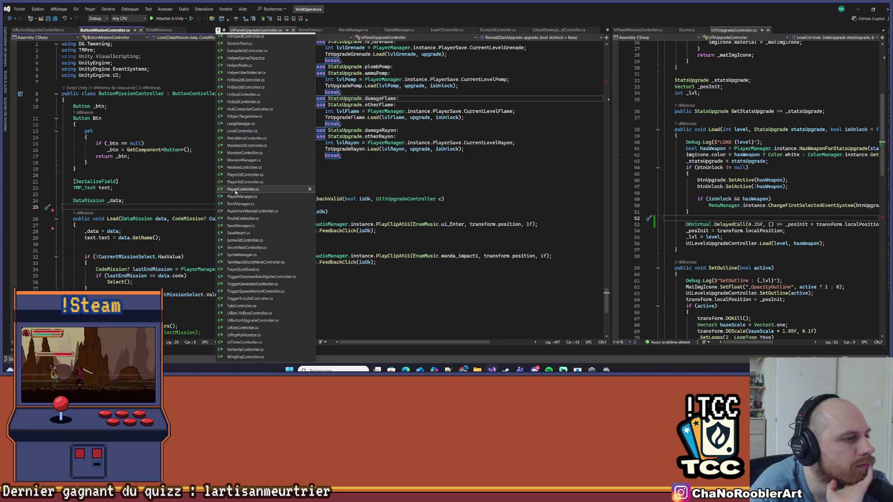
pyautogui.scroll(10, 238, 200)
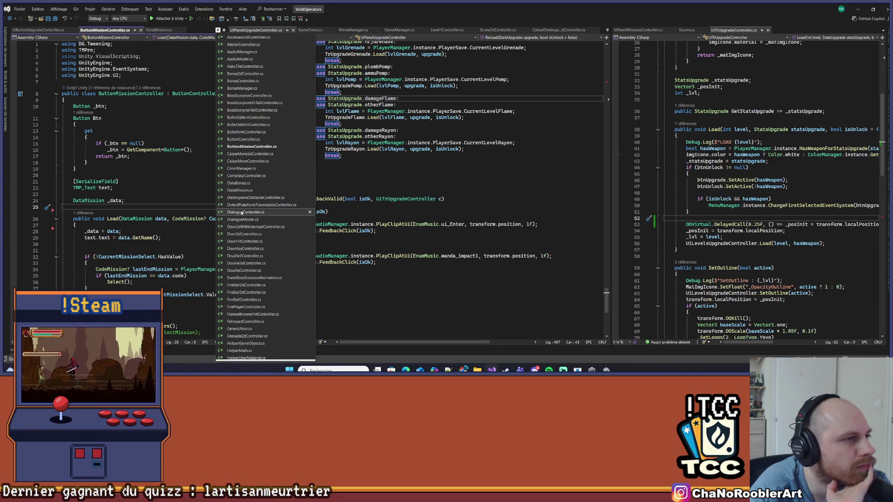
pyautogui.scroll(-10, 252, 279)
pyautogui.click(606, 29)
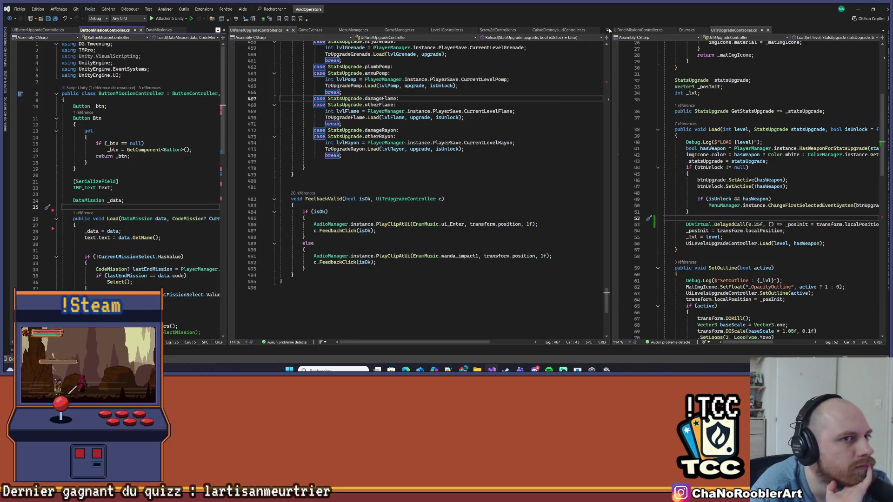
pyautogui.click(607, 30)
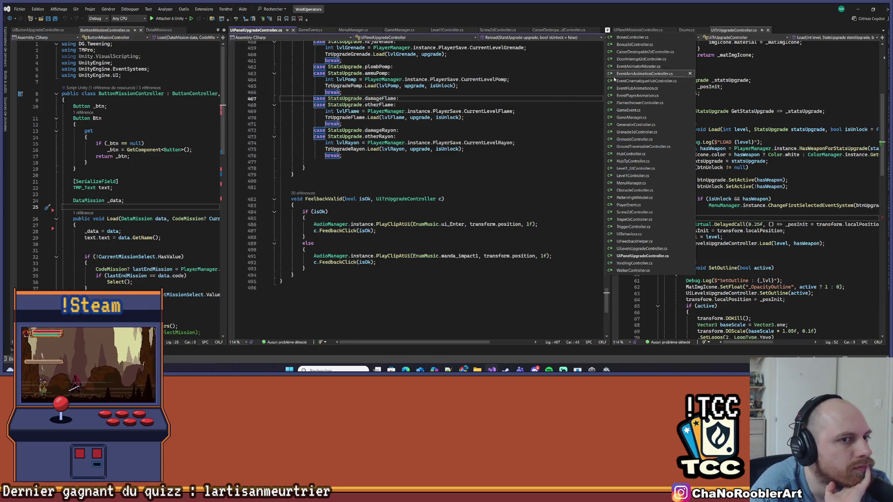
pyautogui.click(632, 183)
# Open Level1Controller.cs, jump to the OpenObjectif definition, and widen the MenuManager pane.
pyautogui.scroll(5, 505, 178)
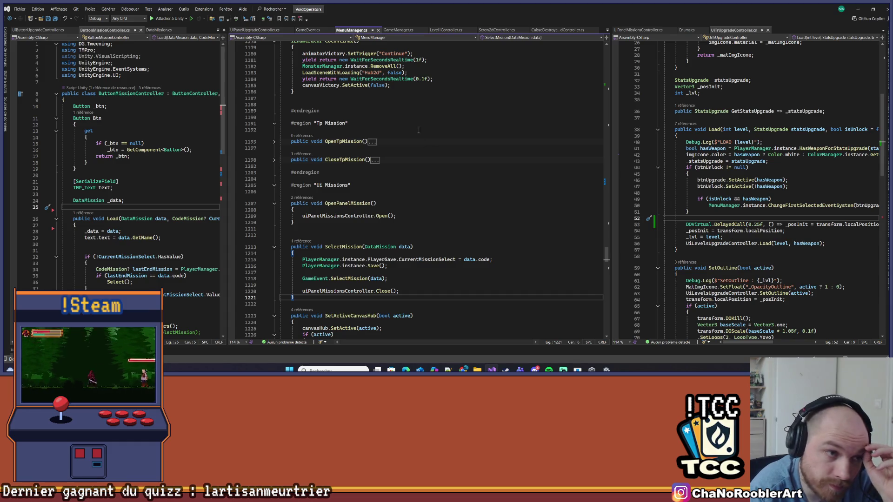
pyautogui.click(607, 30)
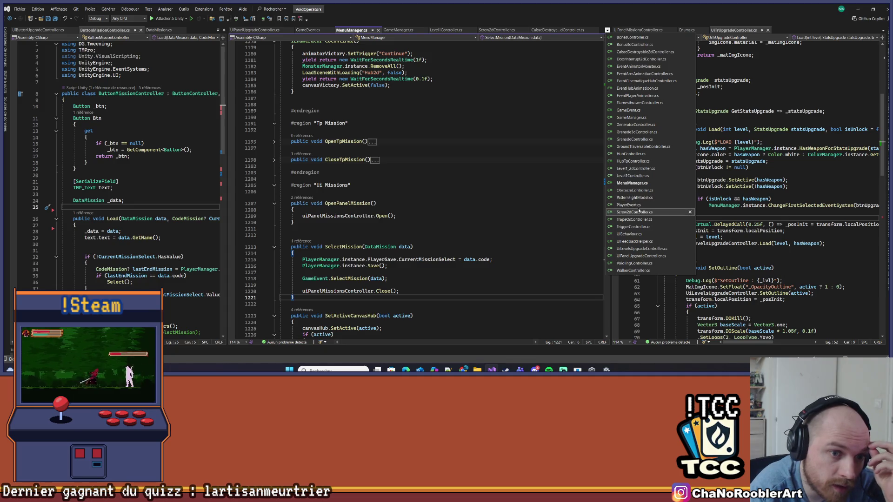
pyautogui.click(632, 176)
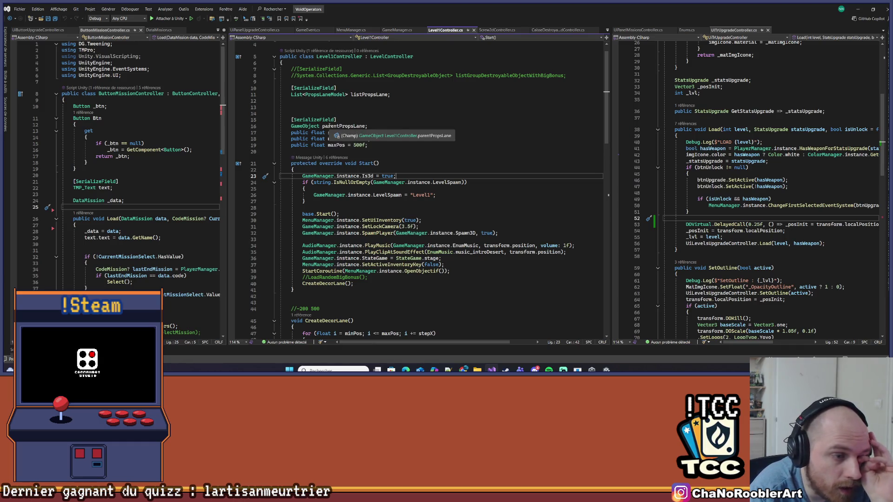
pyautogui.keyDown('ctrl'); pyautogui.click(427, 272); pyautogui.keyUp('ctrl')
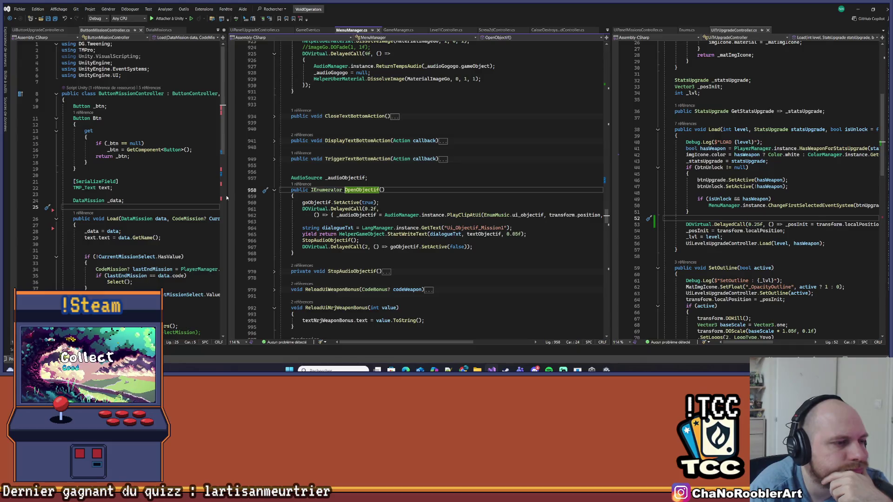
pyautogui.moveTo(225, 198); pyautogui.dragTo(147, 197)
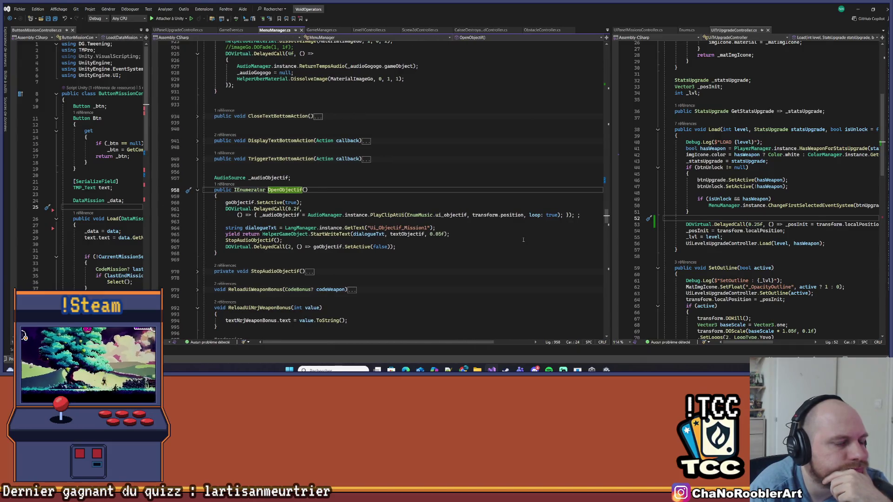
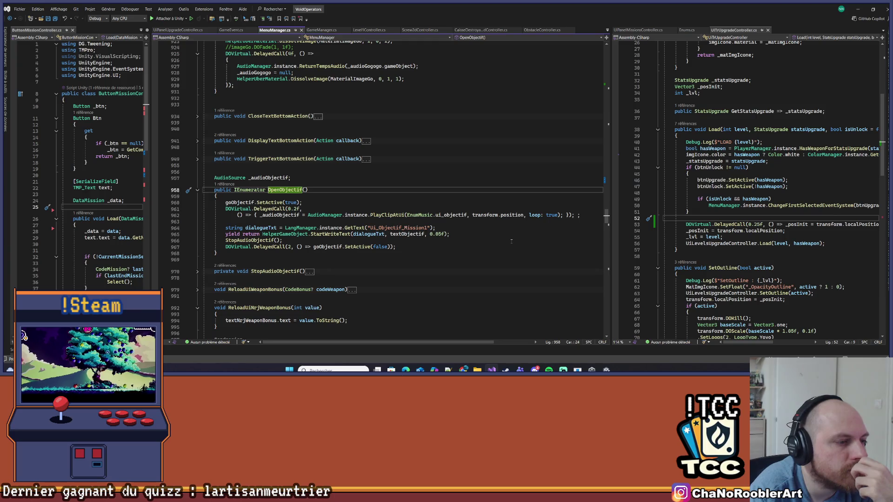
# Jump to StartWriteText's definition in HelperGameObject and widen that pane.
pyautogui.rightClick(339, 233)
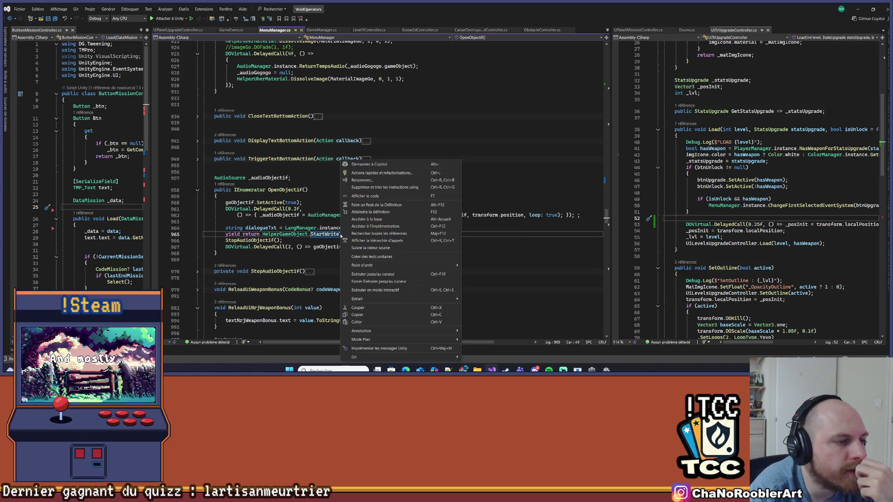
pyautogui.click(359, 209)
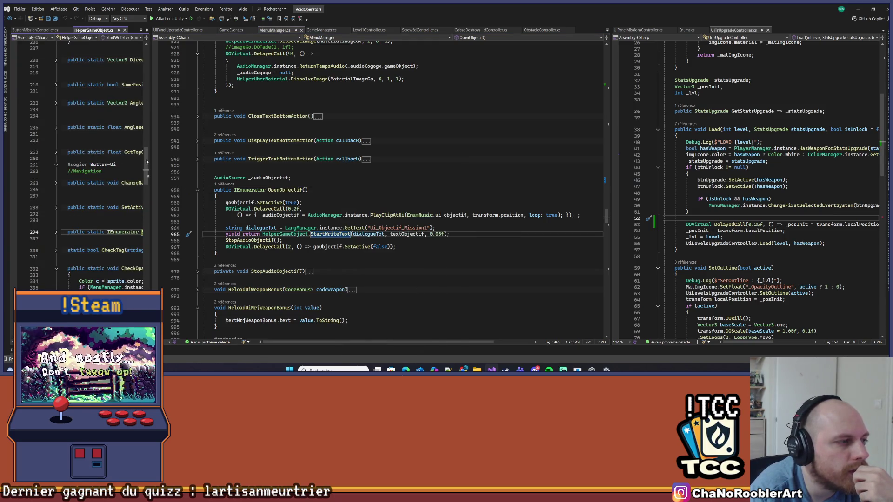
pyautogui.moveTo(150, 160)
pyautogui.mouseDown()
pyautogui.moveTo(273, 170)
pyautogui.moveTo(237, 172)
pyautogui.mouseUp()
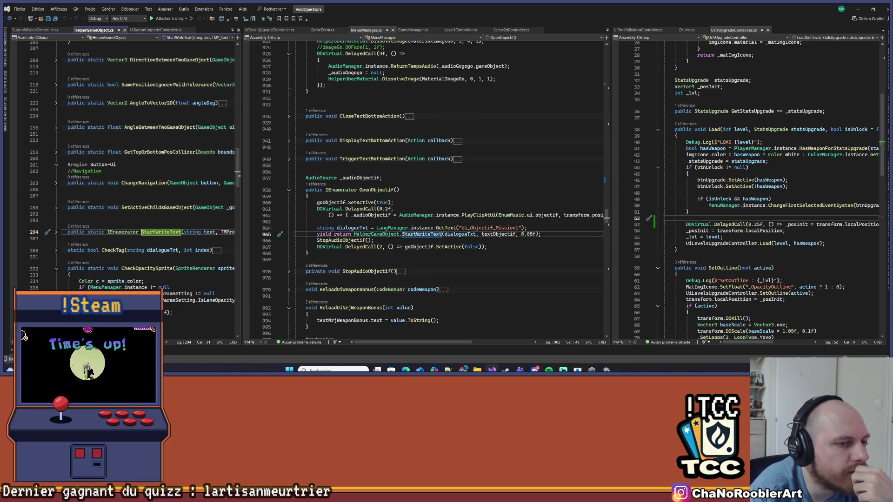
# Expand StartWriteText to study its character-typing loop, then bring DataMission.cs into the left pane.
pyautogui.click(56, 232)
pyautogui.moveTo(245, 203); pyautogui.dragTo(334, 205)
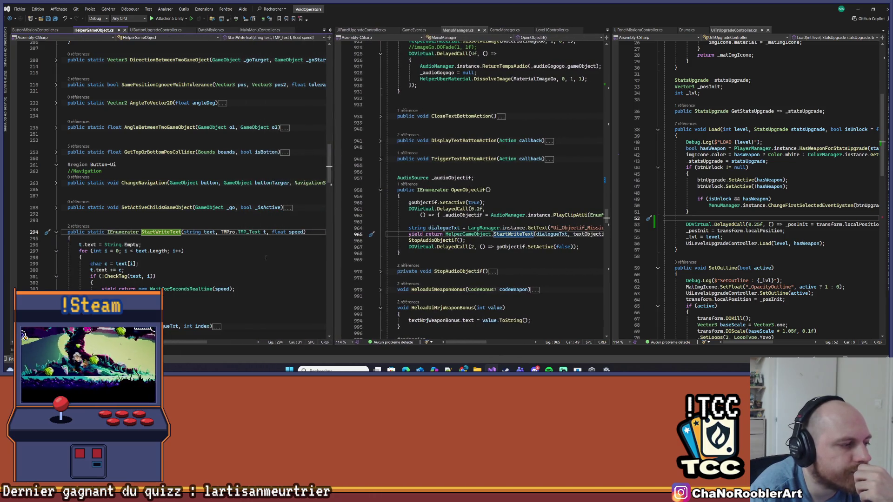
pyautogui.click(162, 265)
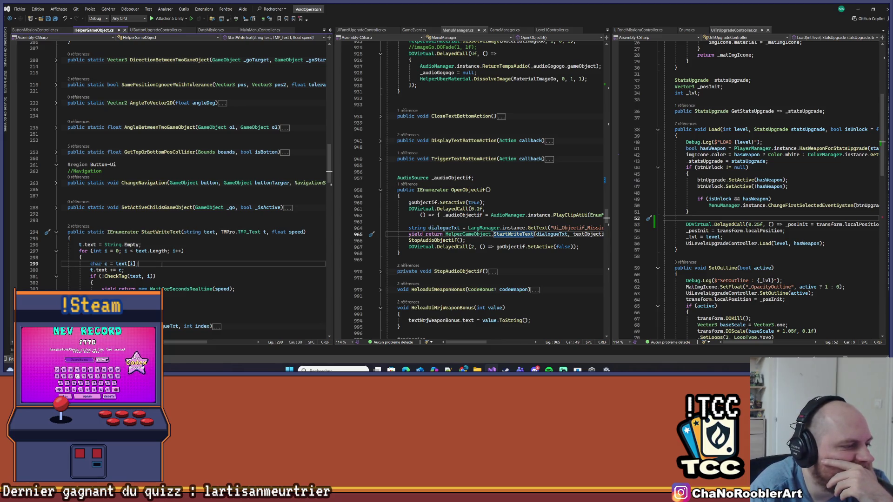
pyautogui.moveTo(141, 232); pyautogui.dragTo(189, 232)
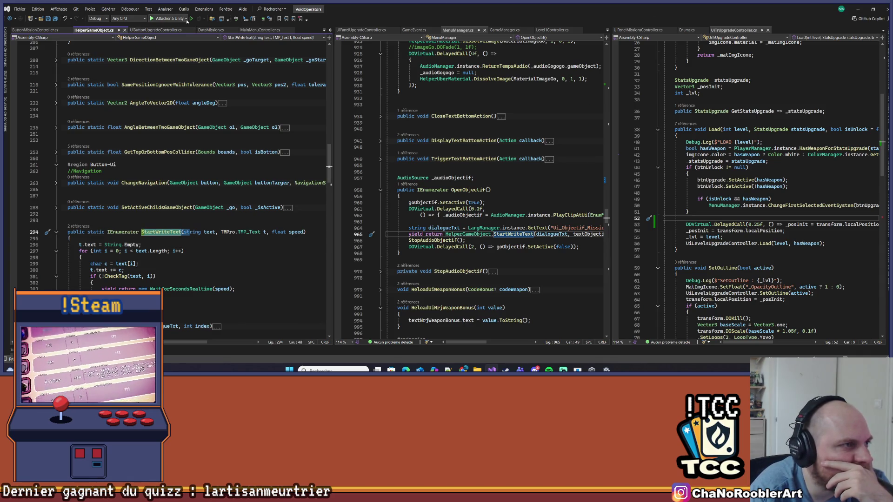
pyautogui.click(210, 30)
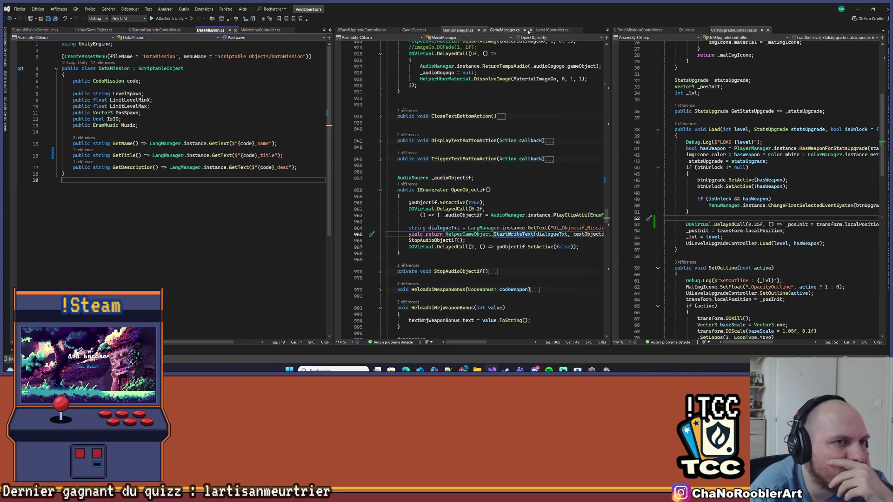
# Switch the middle pane to UiPanelUpgradeController.cs and widen it.
pyautogui.click(504, 29)
pyautogui.click(415, 30)
pyautogui.click(374, 31)
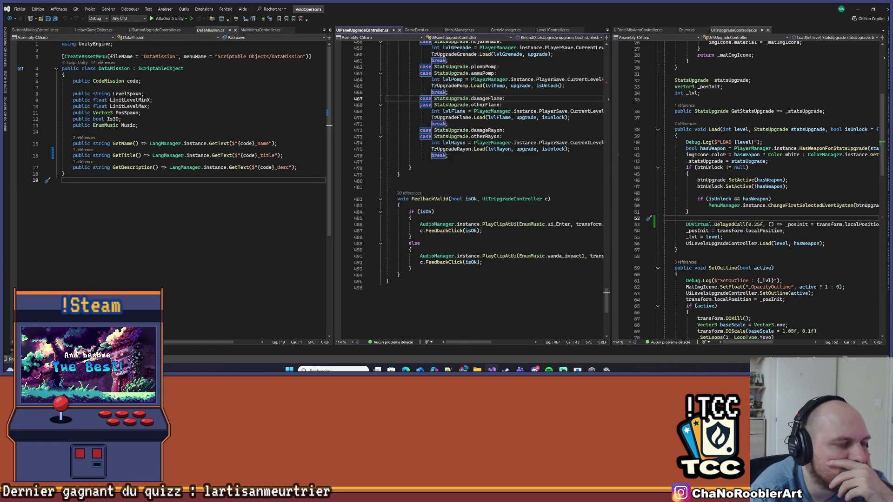
pyautogui.moveTo(330, 186); pyautogui.dragTo(218, 186)
pyautogui.scroll(8, 421, 177)
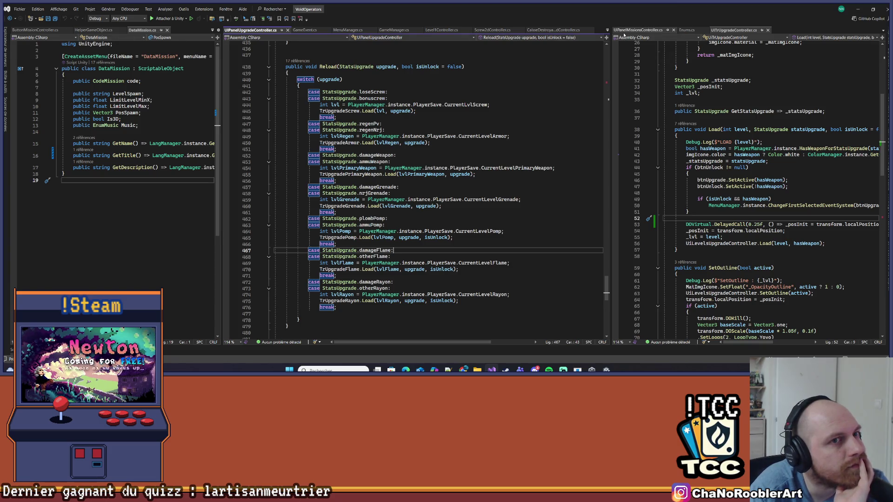
# Move UIPanelMissionsController.cs into the middle pane and go to DisplayMission's Valider label line.
pyautogui.click(639, 29)
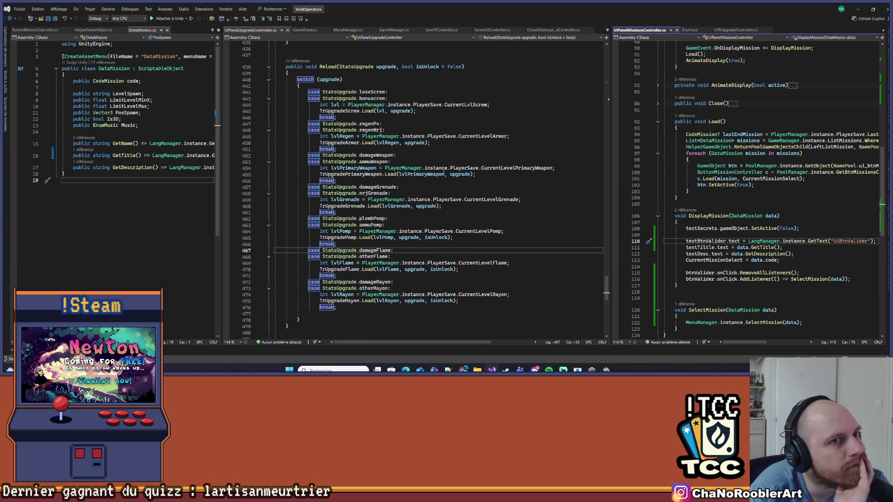
pyautogui.moveTo(638, 32)
pyautogui.mouseDown()
pyautogui.moveTo(525, 100)
pyautogui.moveTo(419, 195)
pyautogui.moveTo(418, 183)
pyautogui.mouseUp()
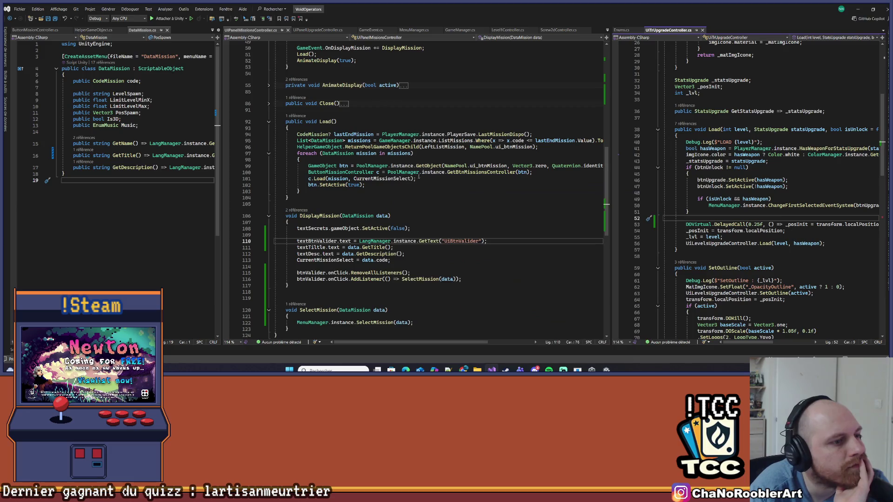
pyautogui.scroll(-4, 427, 176)
pyautogui.scroll(3, 398, 170)
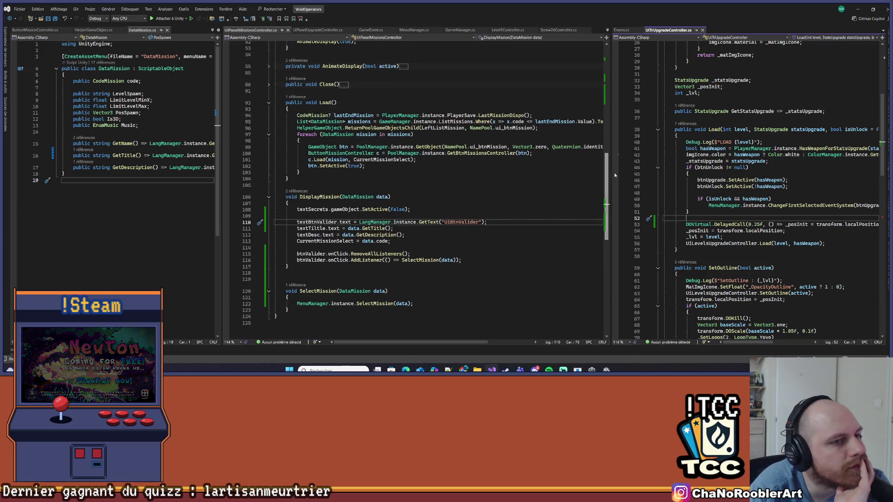
pyautogui.moveTo(612, 154); pyautogui.dragTo(668, 155)
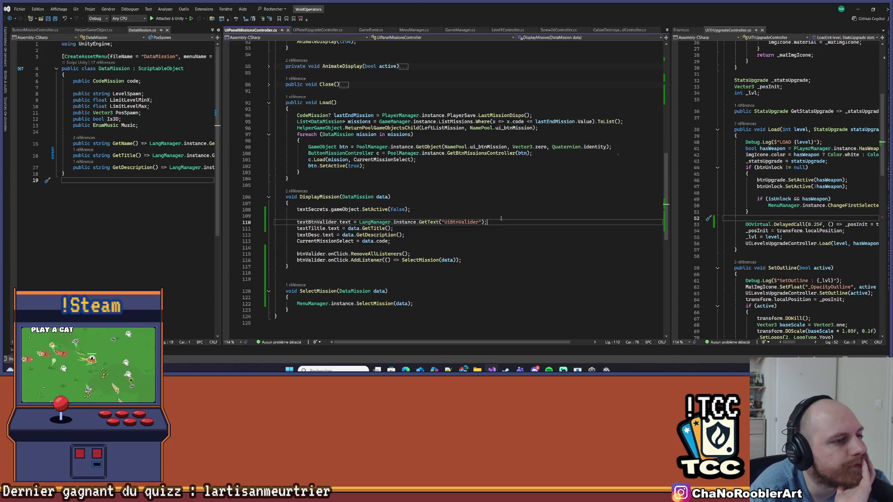
pyautogui.scroll(-3, 320, 178)
pyautogui.moveTo(486, 165); pyautogui.dragTo(279, 168)
pyautogui.click(433, 161)
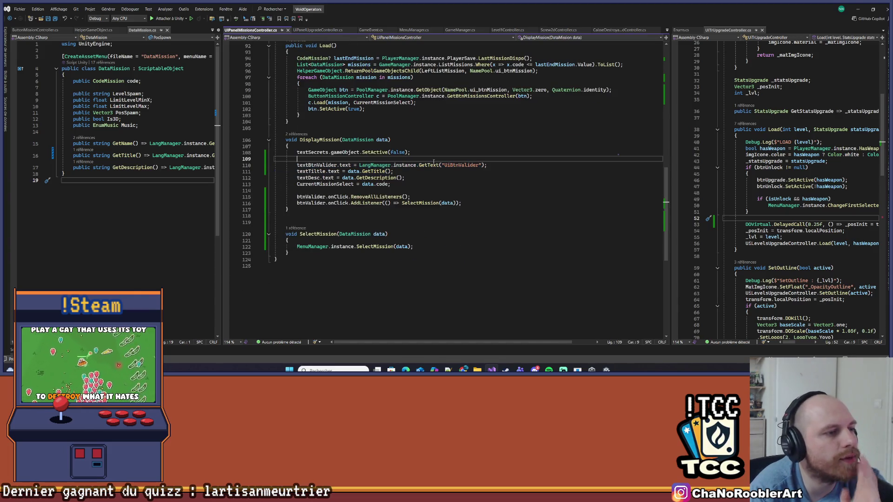
# Insert 'textBtnValider.text = string.Empty;' above the Valider label line and save.
pyautogui.press('Return')
pyautogui.press('Down')
pyautogui.hotkey('ctrl', 'shift', 'Right')
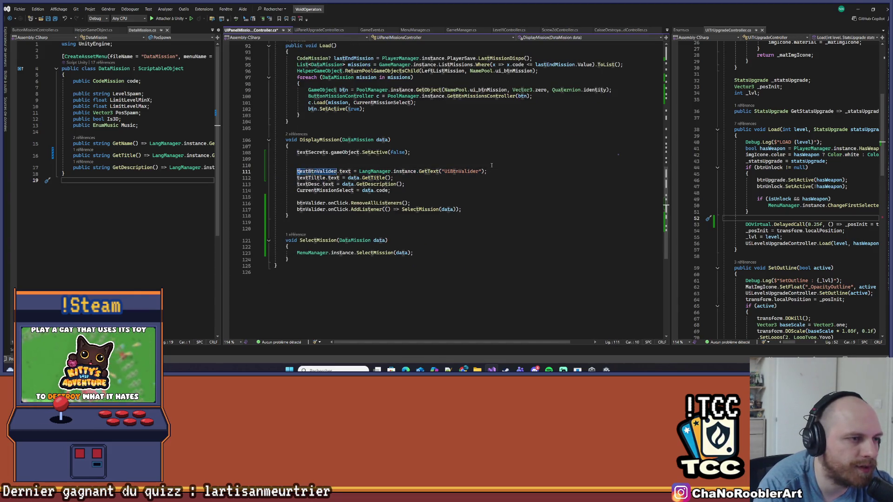
pyautogui.hotkey('ctrl', 'shift', 'Right')
pyautogui.hotkey('ctrl', 'shift', 'Right')
pyautogui.hotkey('ctrl', 'c')
pyautogui.press('Up')
pyautogui.hotkey('ctrl', 'v')
pyautogui.write('= str')
pyautogui.press('Tab')
pyautogui.press('Tab')
pyautogui.press('Return')
pyautogui.press('Return')
pyautogui.hotkey('ctrl', 's')
# Start a MenuManager.instance call, check HelperGameObject.cs, then delete the unfinished call.
pyautogui.press('Up')
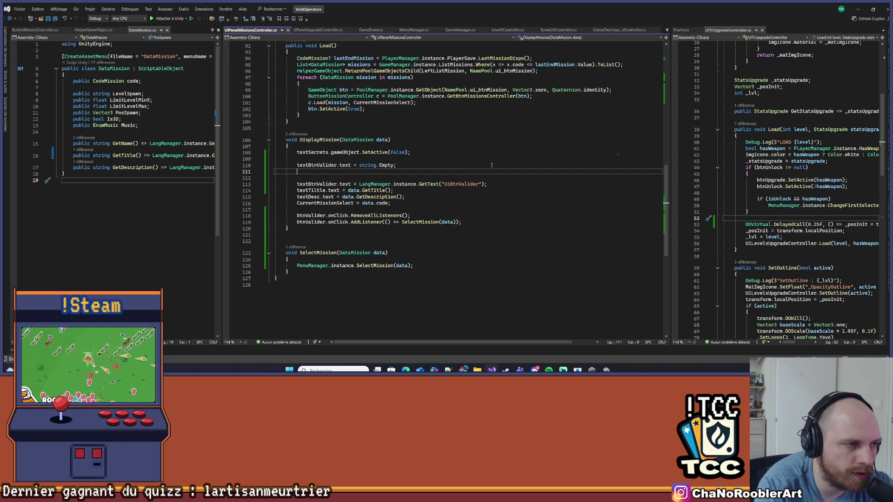
pyautogui.write('Men')
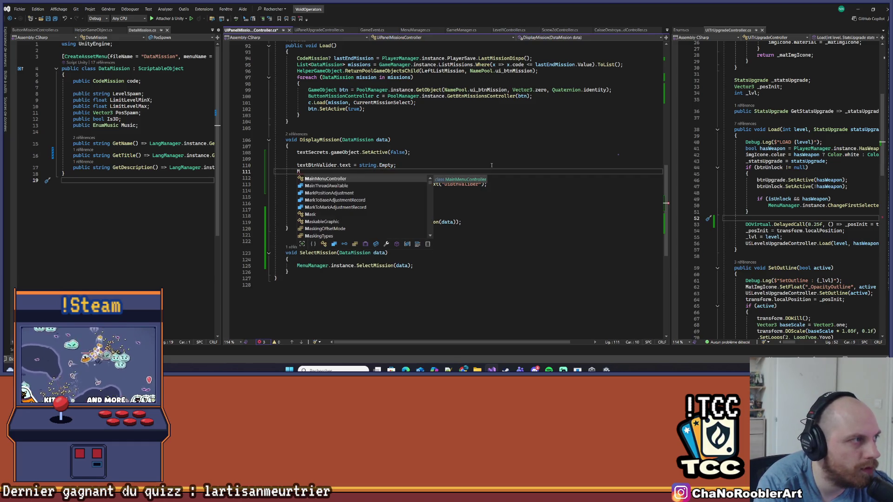
pyautogui.press('Tab')
pyautogui.write('.in')
pyautogui.press('Tab')
pyautogui.write('.Star')
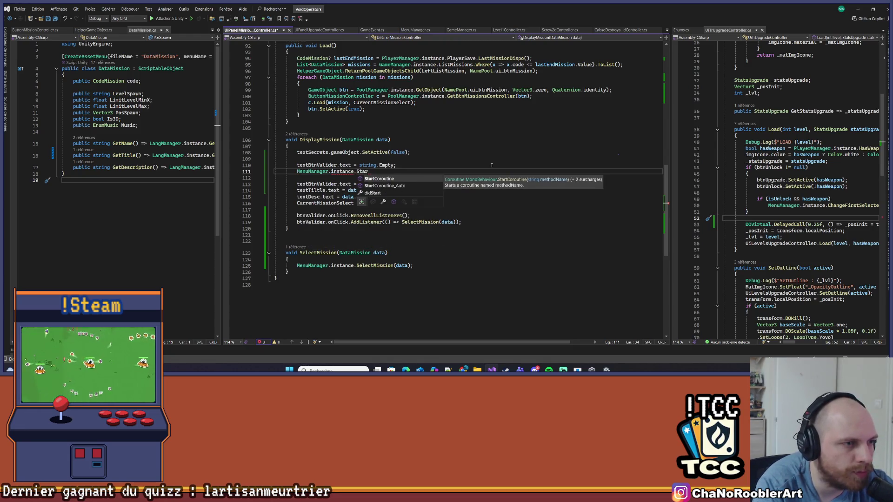
pyautogui.click(93, 30)
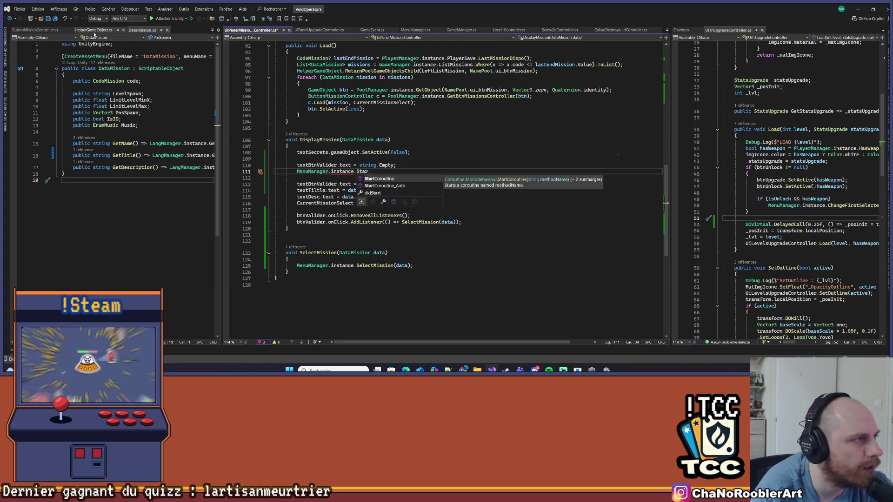
pyautogui.click(357, 177)
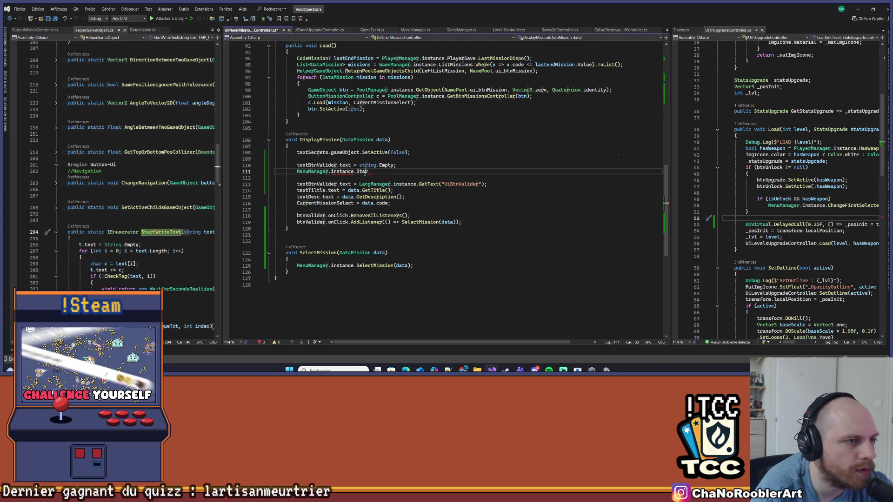
pyautogui.moveTo(370, 171); pyautogui.dragTo(294, 172)
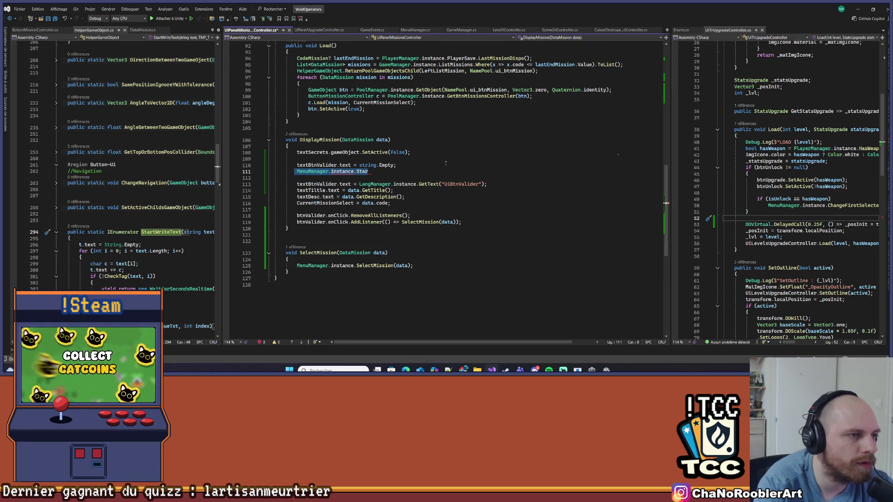
pyautogui.press('BackSpace')
# Write StartCoroutine(HelperGameObject.StartWriteText()) on that line and select the Valider label assignment.
pyautogui.write('Start')
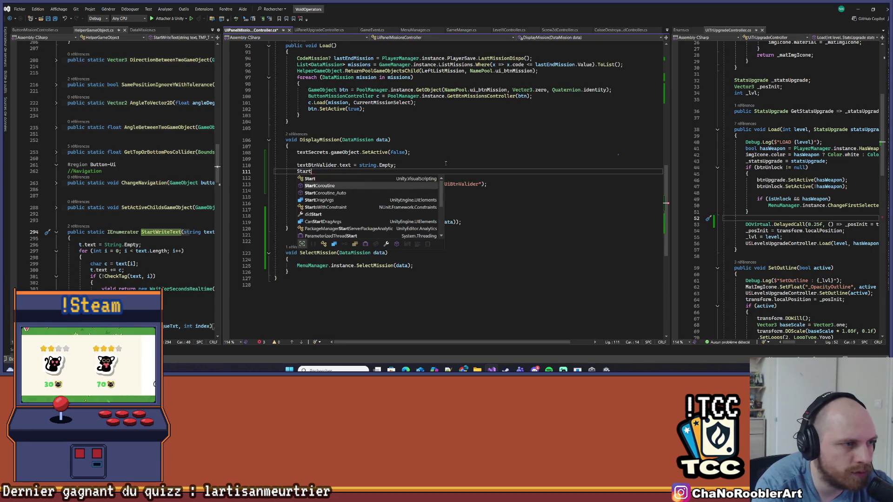
pyautogui.press('Tab')
pyautogui.write('(')
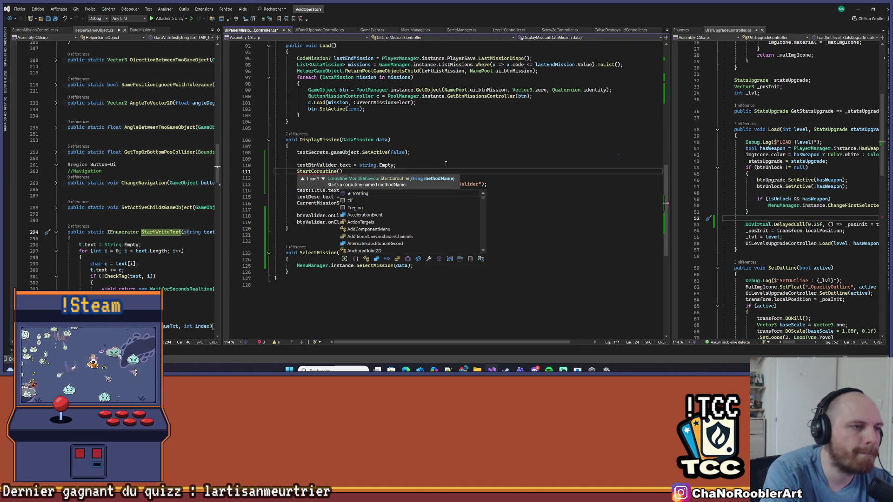
pyautogui.write('StartB')
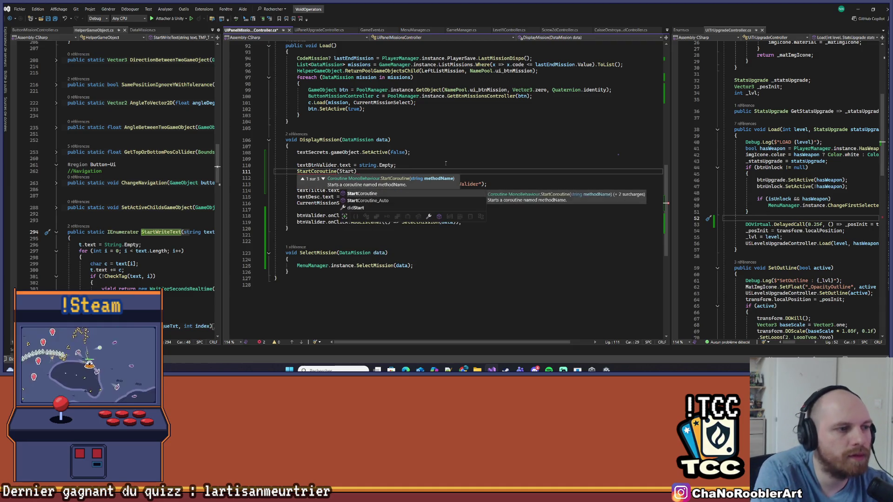
pyautogui.press('BackSpace')
pyautogui.write('V')
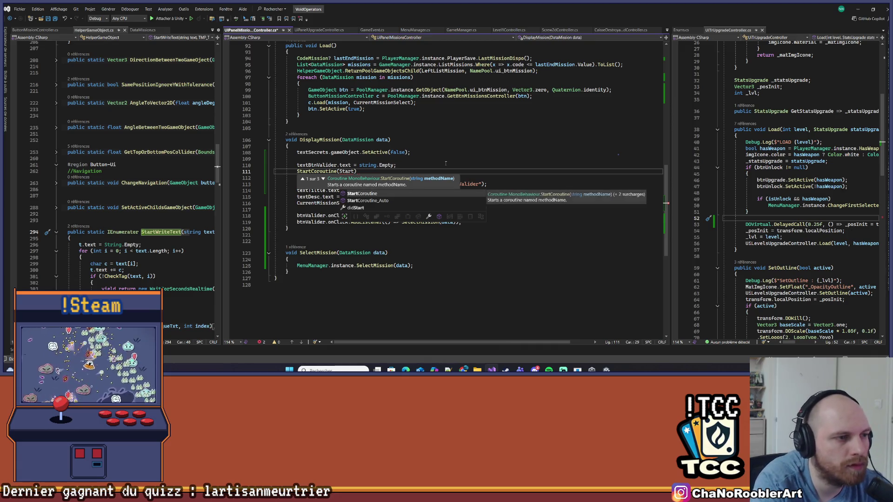
pyautogui.write('W')
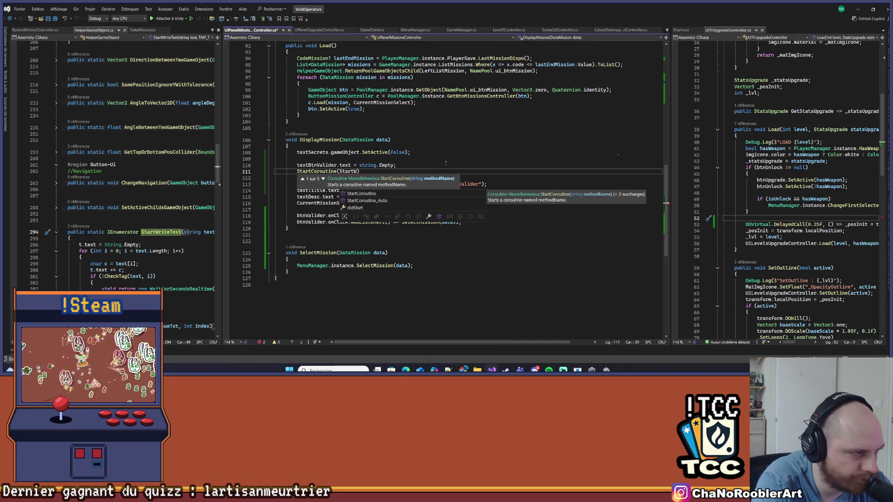
pyautogui.press('BackSpace')
pyautogui.press('BackSpace')
pyautogui.press('BackSpace')
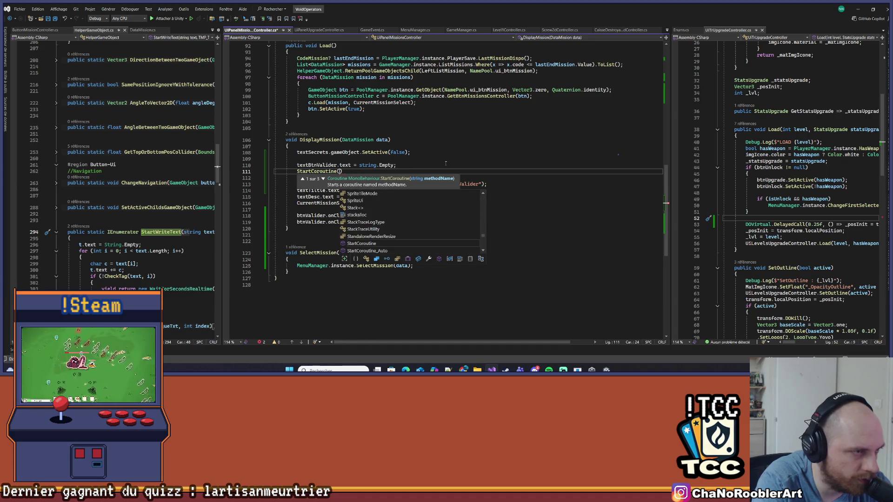
pyautogui.press('BackSpace')
pyautogui.press('BackSpace')
pyautogui.write('Jet')
pyautogui.press('BackSpace')
pyautogui.press('BackSpace')
pyautogui.press('BackSpace')
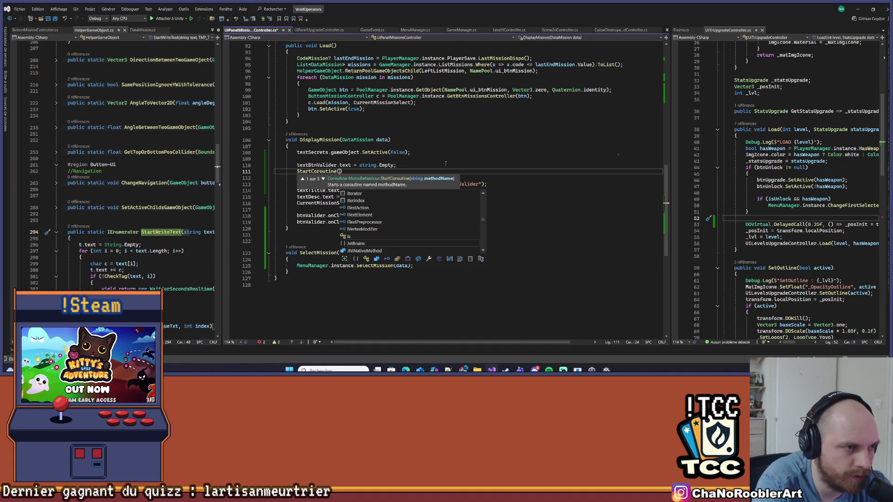
pyautogui.write('HelperGameObject')
pyautogui.write('.Start')
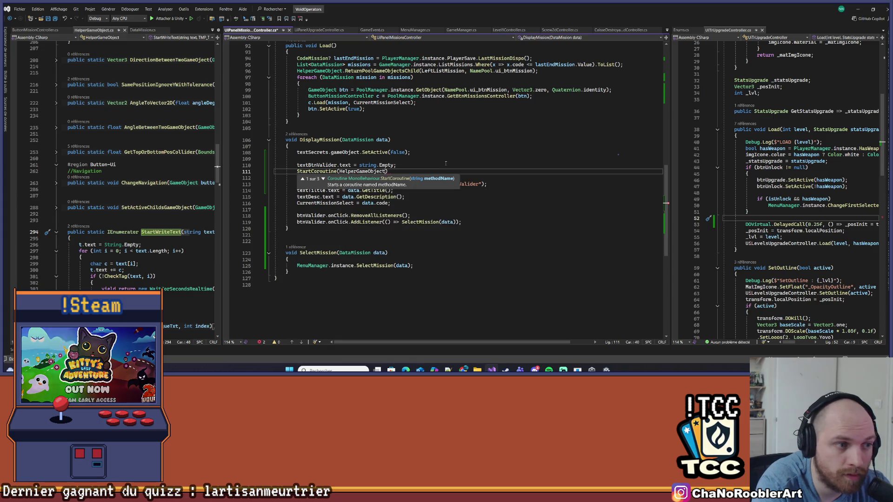
pyautogui.write('WriteText(')
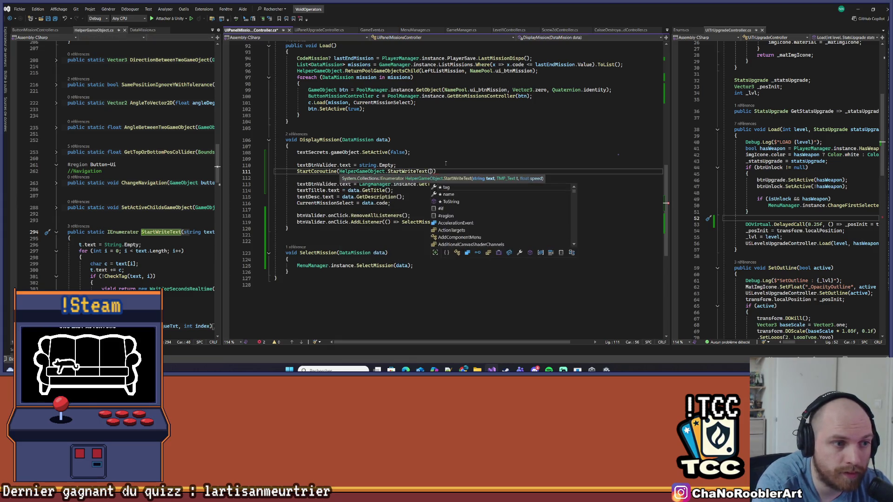
pyautogui.press('Escape')
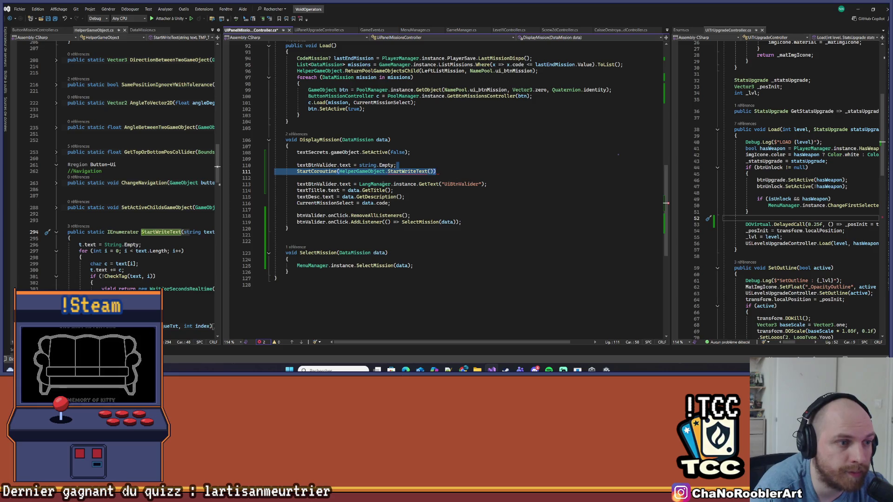
pyautogui.moveTo(276, 184); pyautogui.dragTo(484, 184)
# Try passing the UiBtnValider lookup and textBtnValider into StartWriteText, then undo it.
pyautogui.click(375, 184)
pyautogui.hotkey('ctrl', 'x')
pyautogui.click(430, 171)
pyautogui.hotkey('ctrl', 'v')
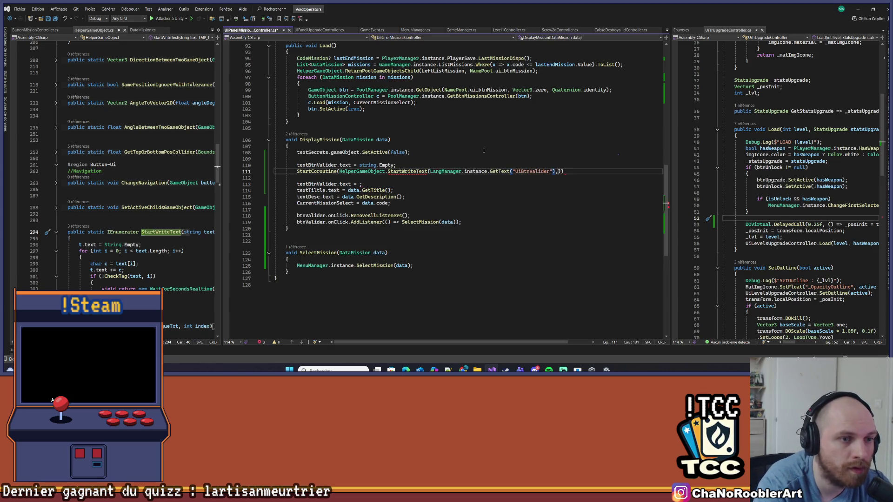
pyautogui.write(', tex')
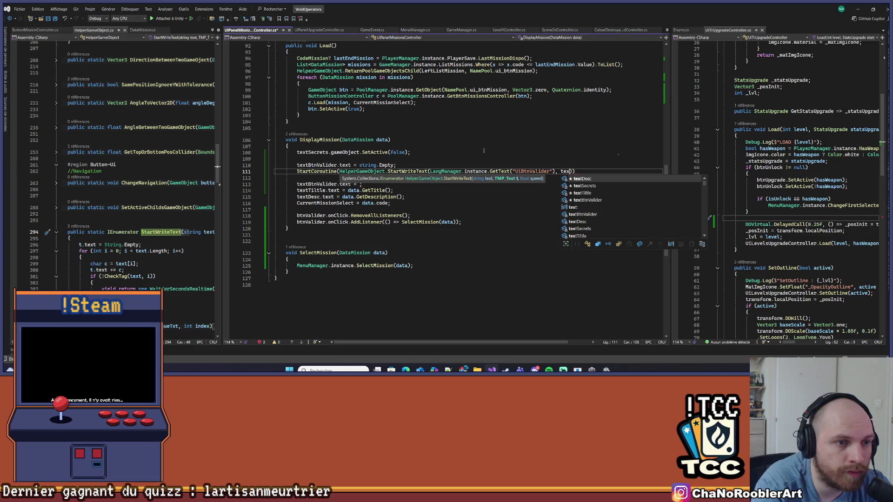
pyautogui.write('t')
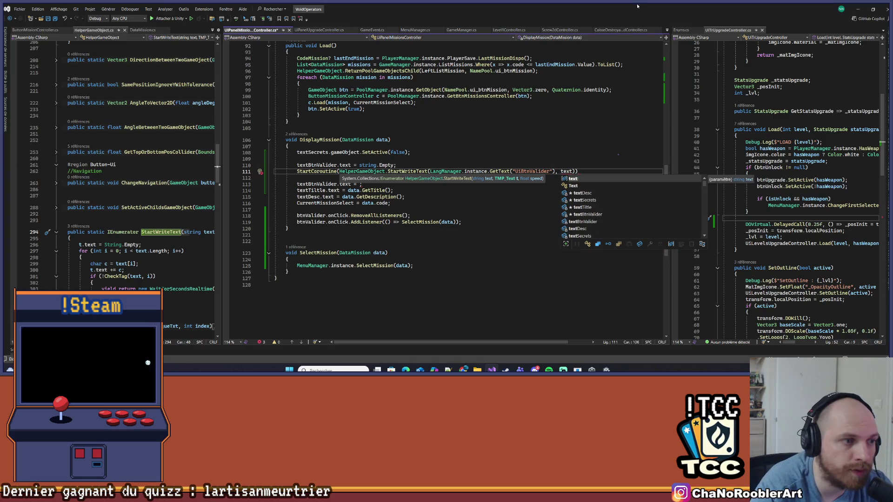
pyautogui.press('Escape')
pyautogui.click(337, 184)
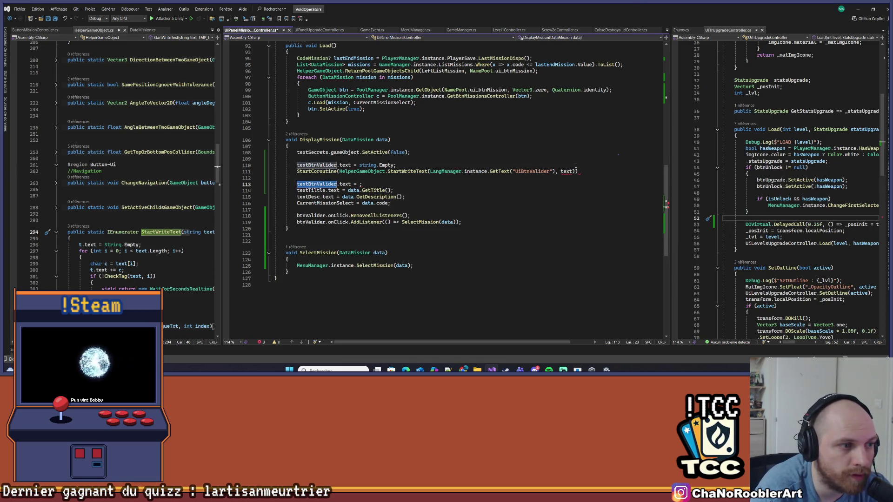
pyautogui.hotkey('ctrl', 'c')
pyautogui.doubleClick(567, 171)
pyautogui.hotkey('ctrl', 'v')
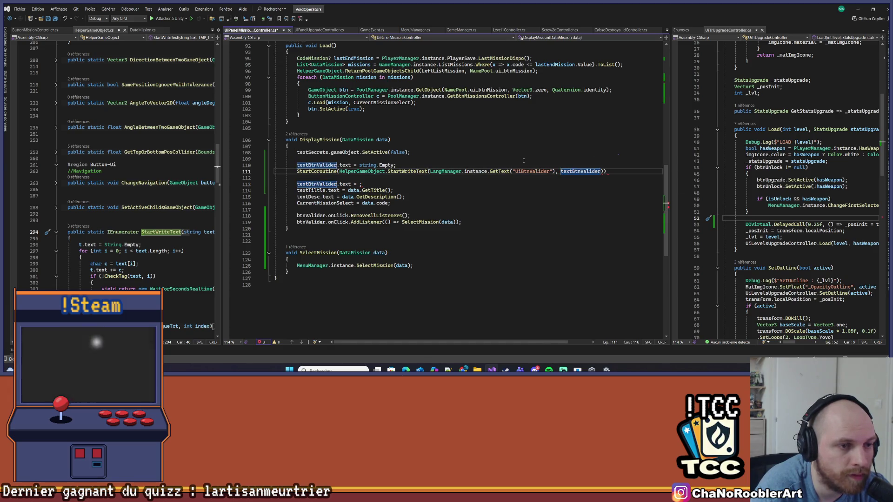
pyautogui.hotkey('ctrl', 'z')
pyautogui.hotkey('ctrl', 'z')
pyautogui.hotkey('ctrl', 'z')
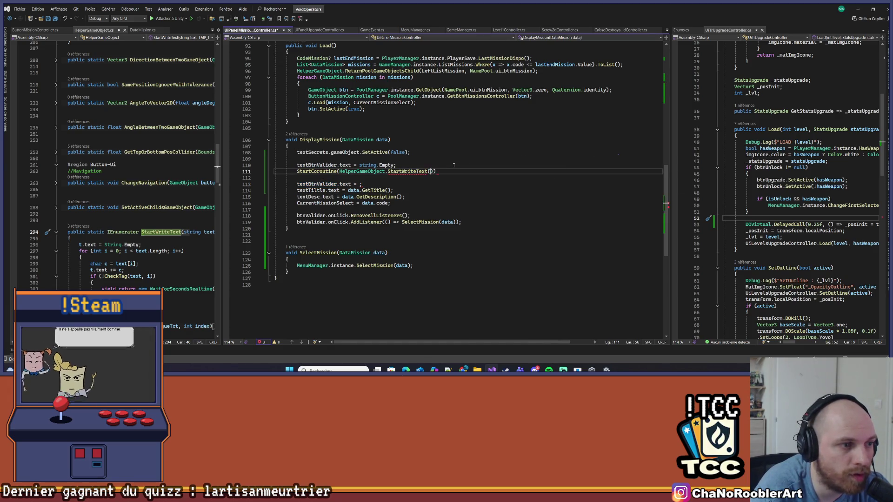
# Cut the string.Empty clear and StartCoroutine lines from above the Valider label.
pyautogui.click(352, 178)
pyautogui.hotkey('shift', 'Up')
pyautogui.hotkey('shift', 'Up')
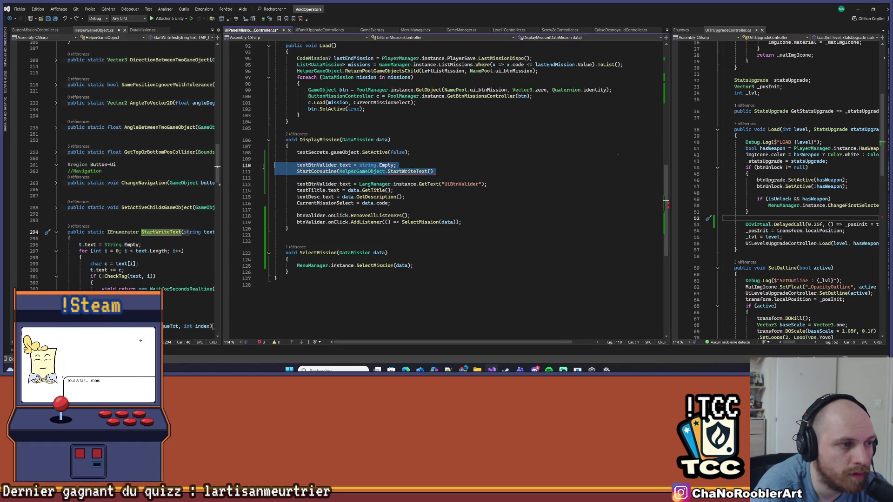
pyautogui.press('Delete')
pyautogui.press('BackSpace')
# Paste the two lines below the title assignment, clearing textDesc instead of textBtnValider.
pyautogui.press('Down')
pyautogui.press('Down')
pyautogui.press('Down')
pyautogui.hotkey('ctrl', 'v')
pyautogui.press('Return')
pyautogui.press('Return')
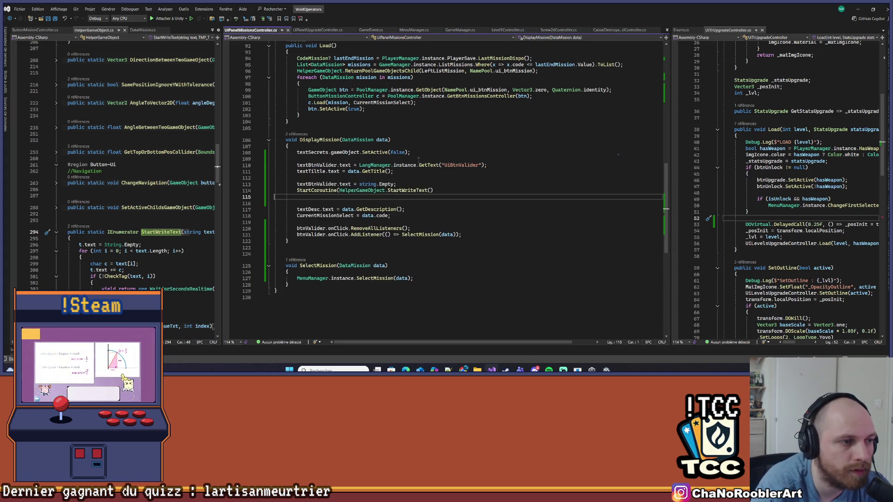
pyautogui.doubleClick(308, 210)
pyautogui.hotkey('ctrl', 'c')
pyautogui.doubleClick(314, 184)
pyautogui.hotkey('ctrl', 'v')
# Move data.GetDescription() into StartWriteText with arguments textDesc and 0.05f, and save.
pyautogui.click(403, 209)
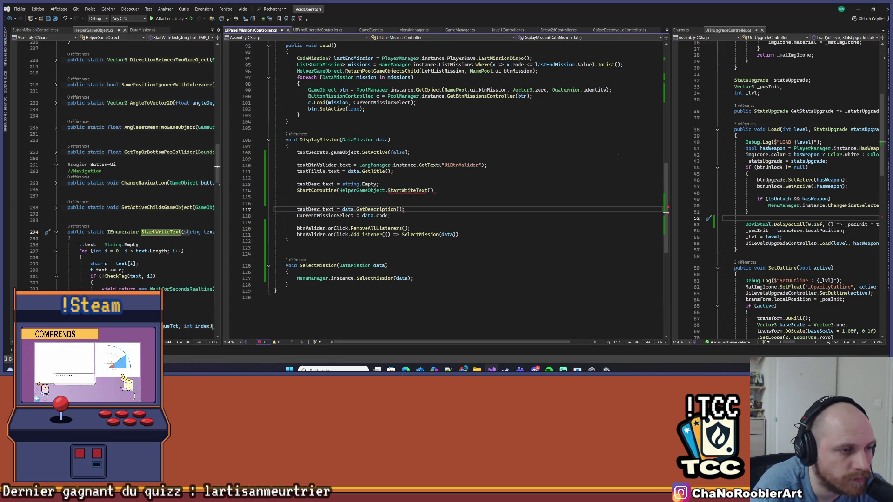
pyautogui.moveTo(343, 209); pyautogui.dragTo(399, 210)
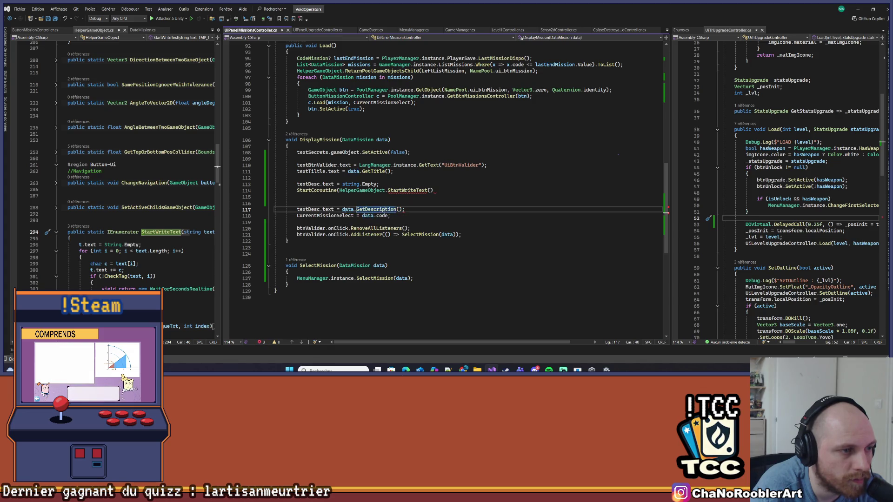
pyautogui.hotkey('ctrl', 'x')
pyautogui.click(429, 190)
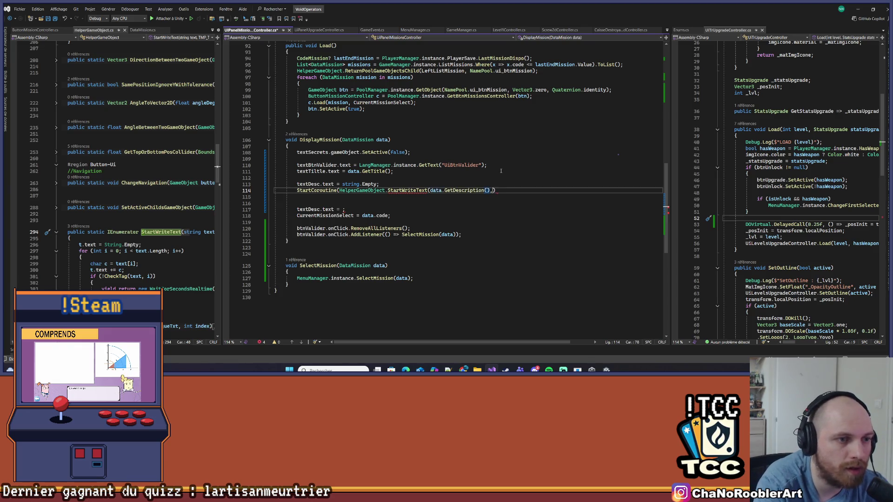
pyautogui.write(',')
pyautogui.write(' textDesc')
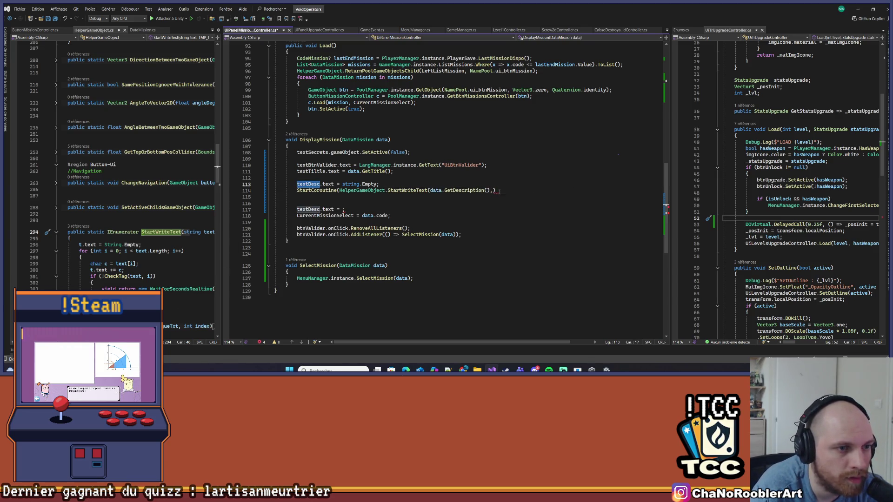
pyautogui.write(', 0.0')
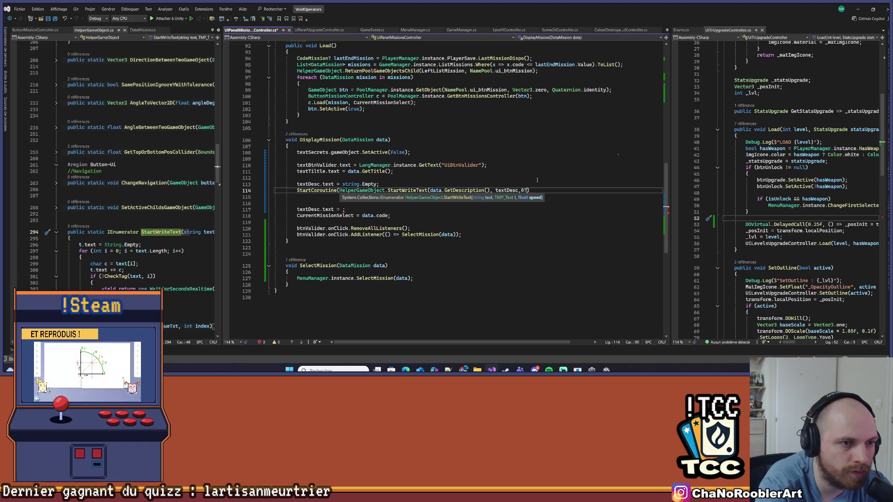
pyautogui.write('5f);')
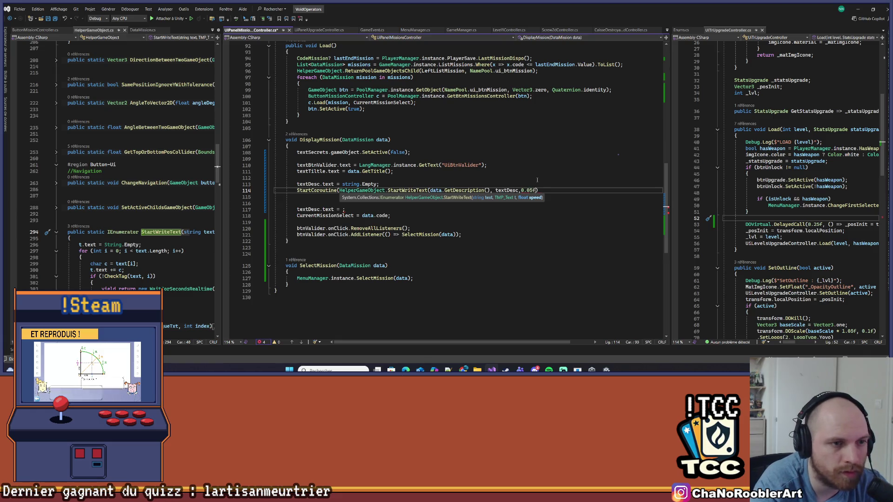
pyautogui.hotkey('ctrl', 's')
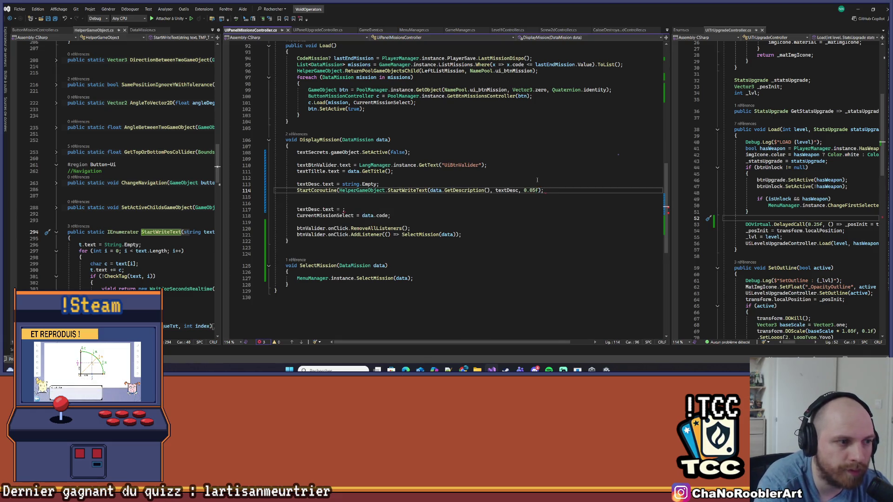
# Drop the empty description assignment, add the missing closing parenthesis, and save.
pyautogui.click(294, 210)
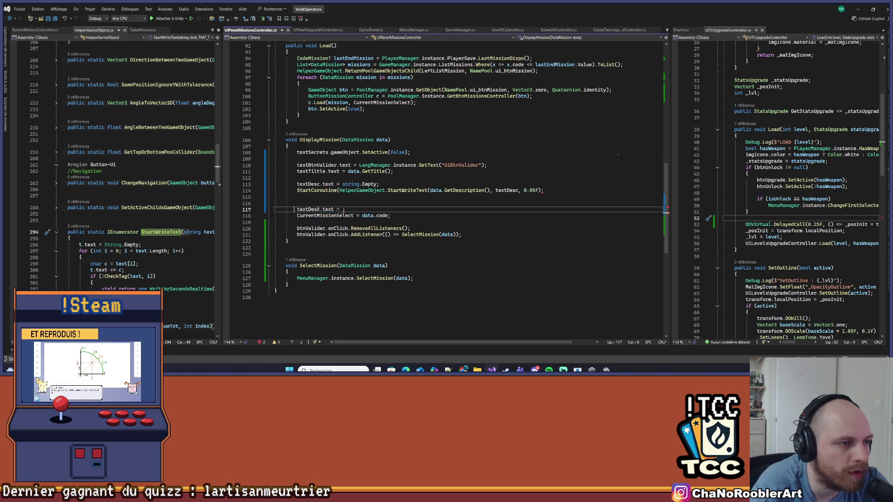
pyautogui.hotkey('ctrl', 'z')
pyautogui.hotkey('ctrl', 'z')
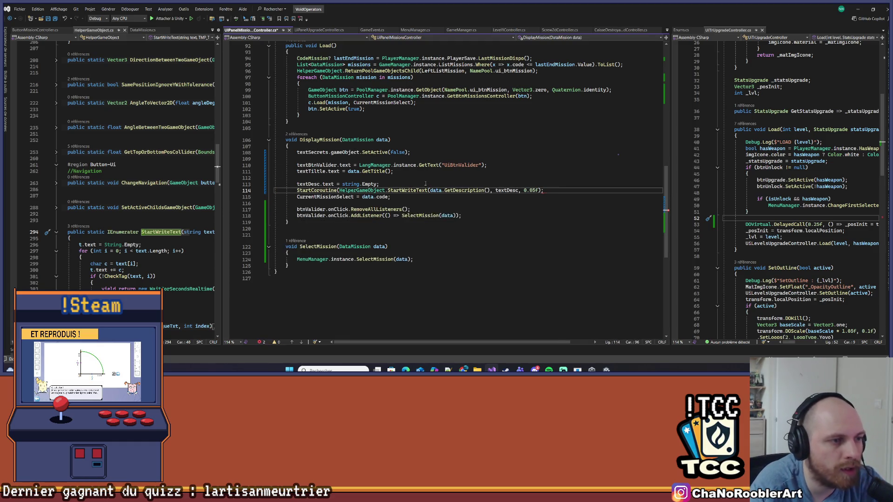
pyautogui.press('Return')
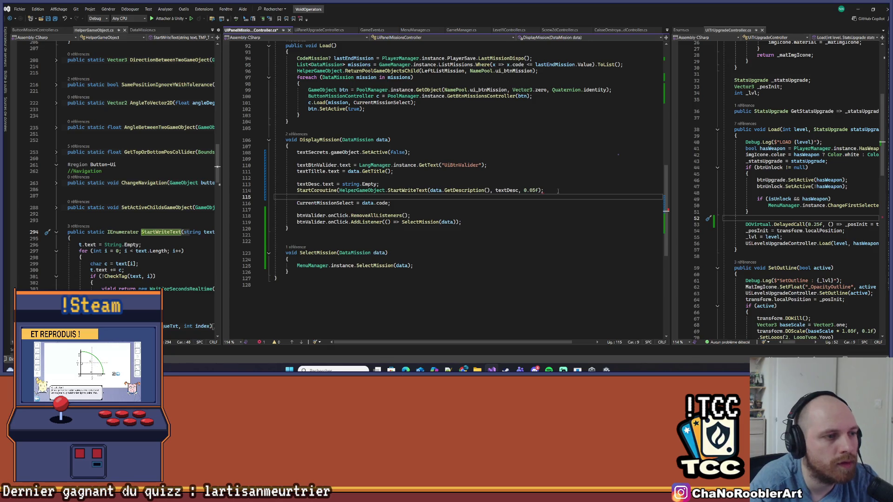
pyautogui.press('Return')
pyautogui.press('Return')
pyautogui.hotkey('ctrl', 's')
pyautogui.click(556, 188)
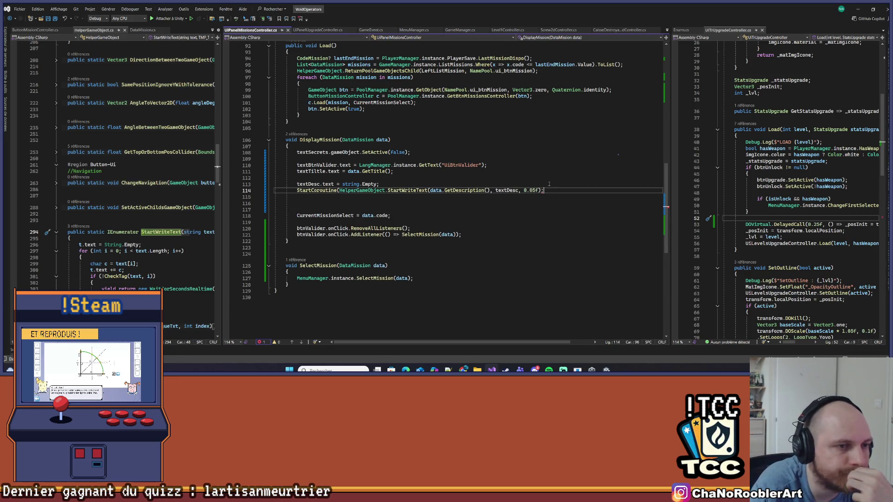
pyautogui.press('Left')
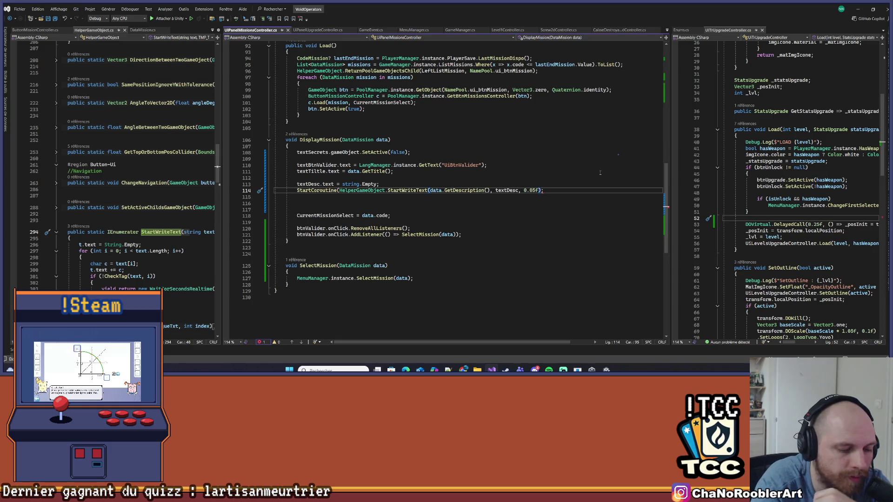
pyautogui.write(')')
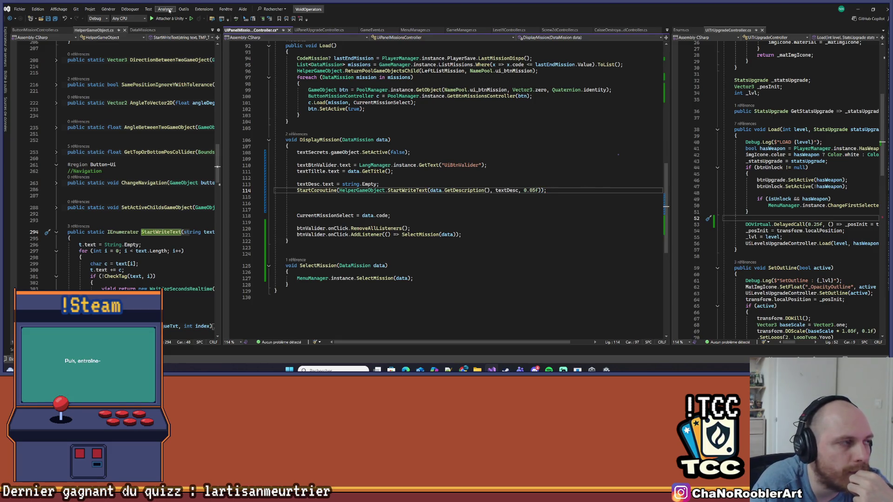
pyautogui.click(49, 19)
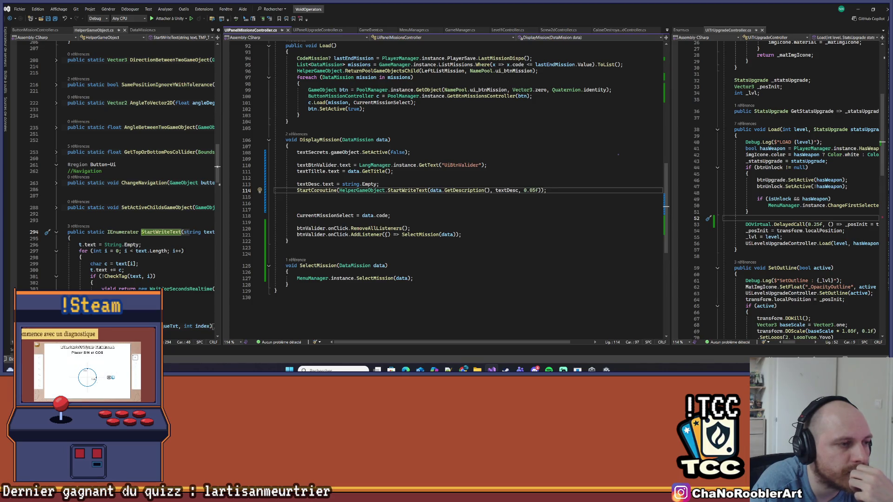
# Tidy the blank lines and begin a new void method below DisplayMission.
pyautogui.moveTo(384, 235)
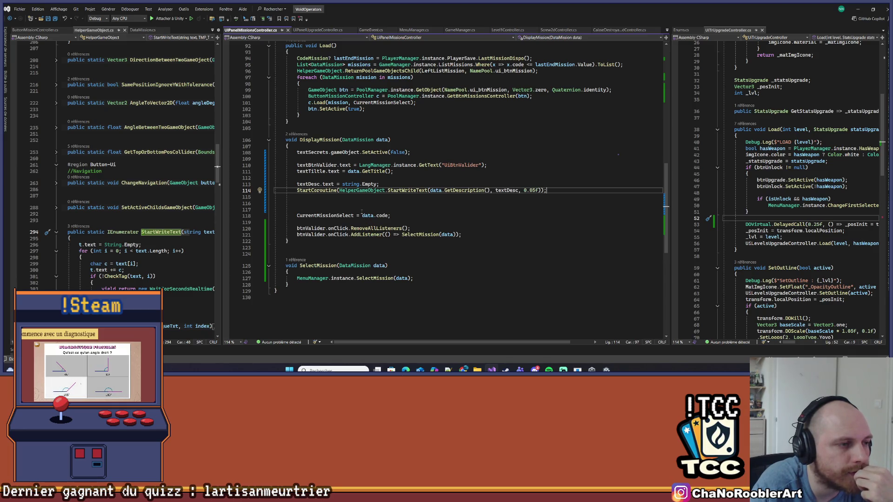
pyautogui.click(322, 250)
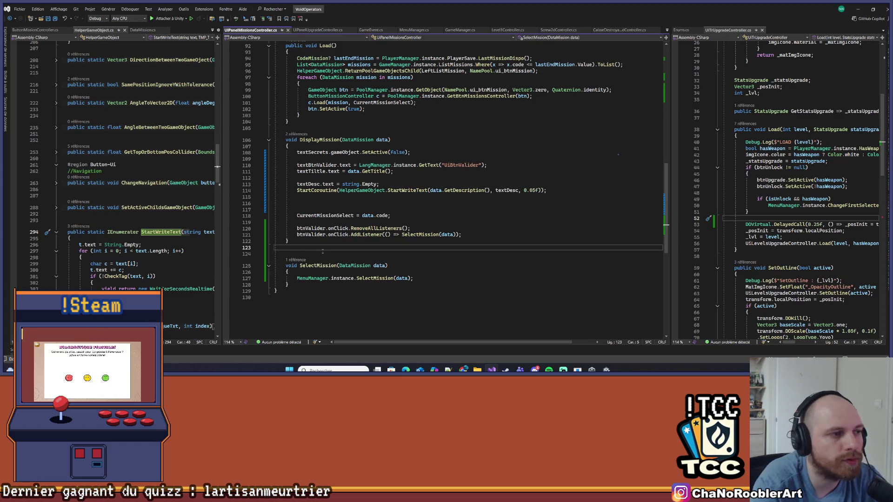
pyautogui.press('Return')
pyautogui.press('Return')
pyautogui.press('Up')
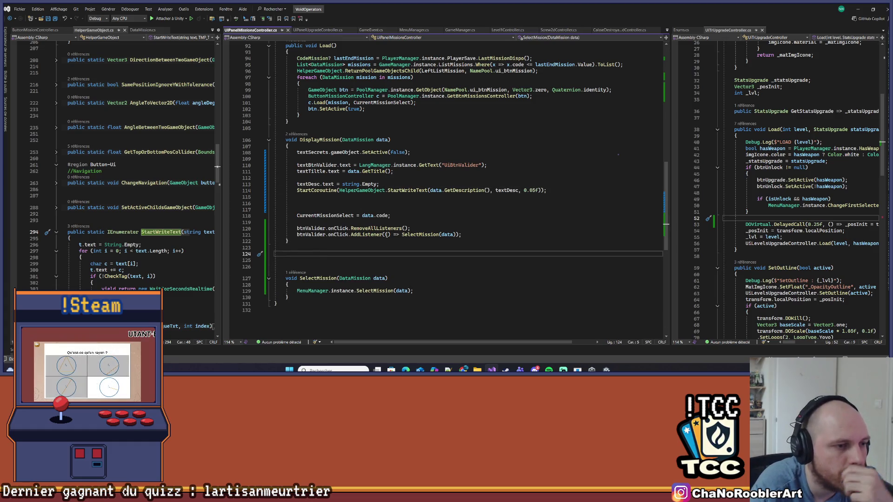
pyautogui.click(296, 203)
pyautogui.press('BackSpace')
pyautogui.press('Delete')
pyautogui.click(427, 228)
pyautogui.click(314, 255)
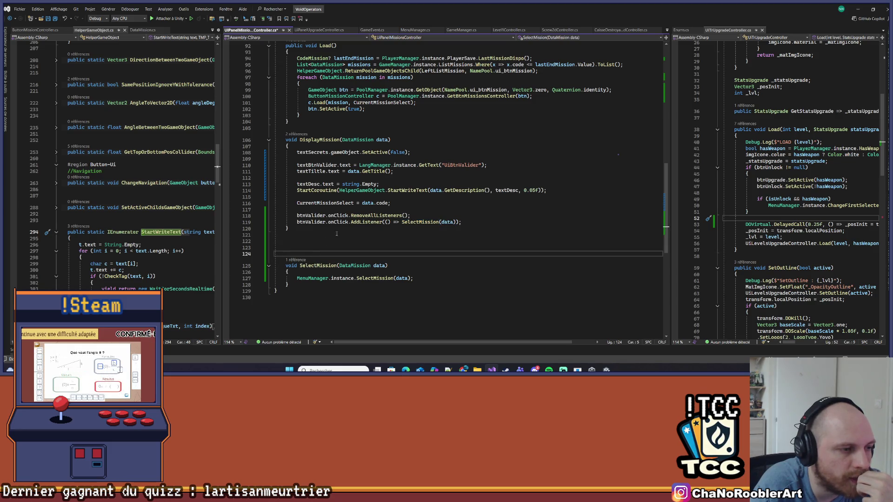
pyautogui.press('Return')
pyautogui.press('Return')
pyautogui.press('Up')
pyautogui.write('void ')
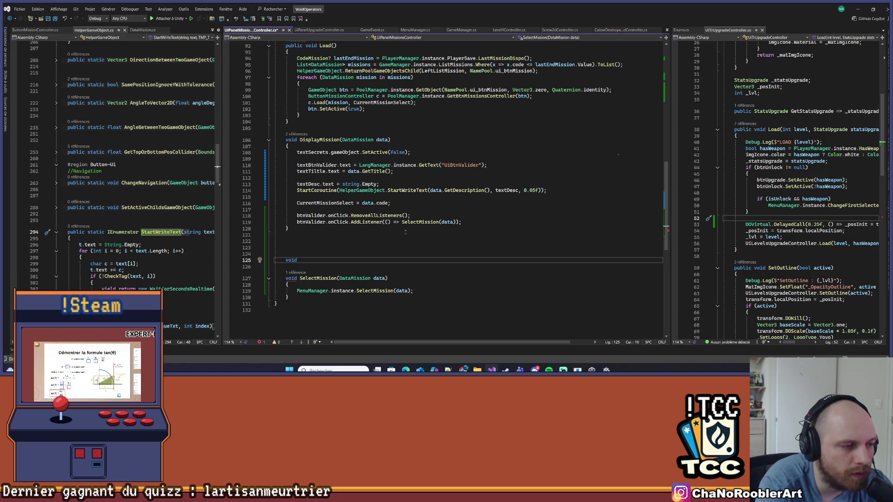
pyautogui.write('W')
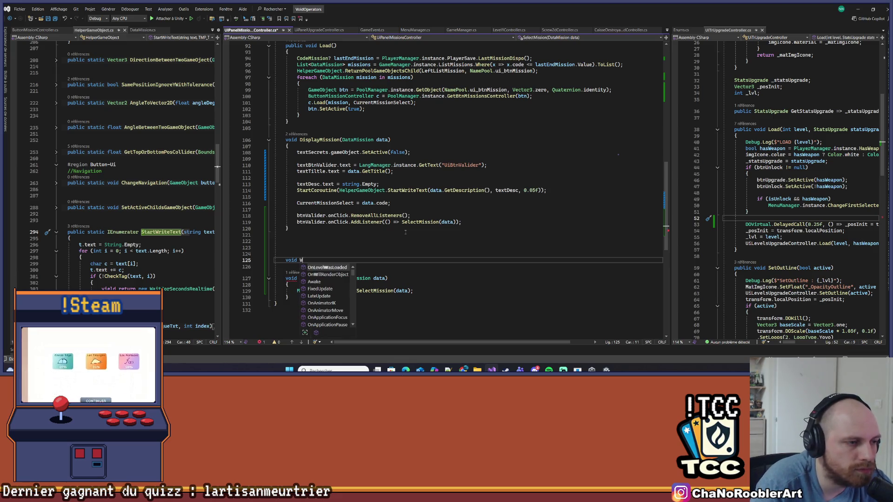
# Declare an empty PassText() method with braces below DisplayMission.
pyautogui.press('BackSpace')
pyautogui.write('T')
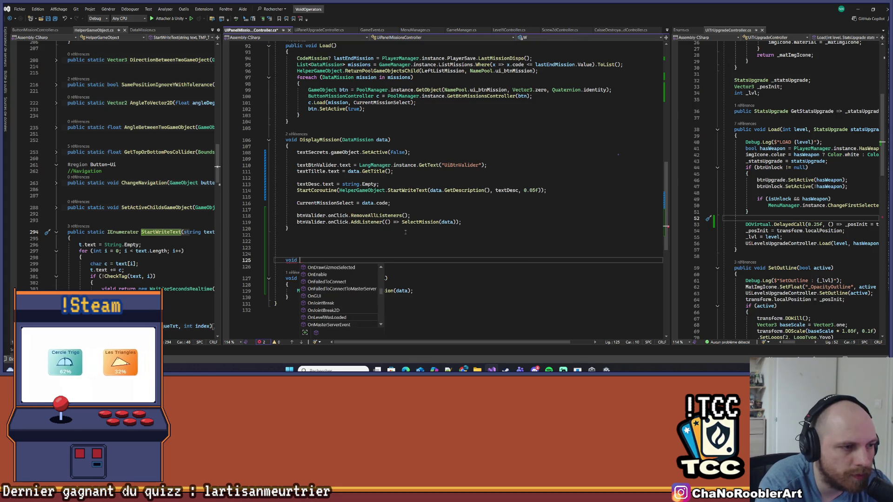
pyautogui.press('BackSpace')
pyautogui.write('PassTe')
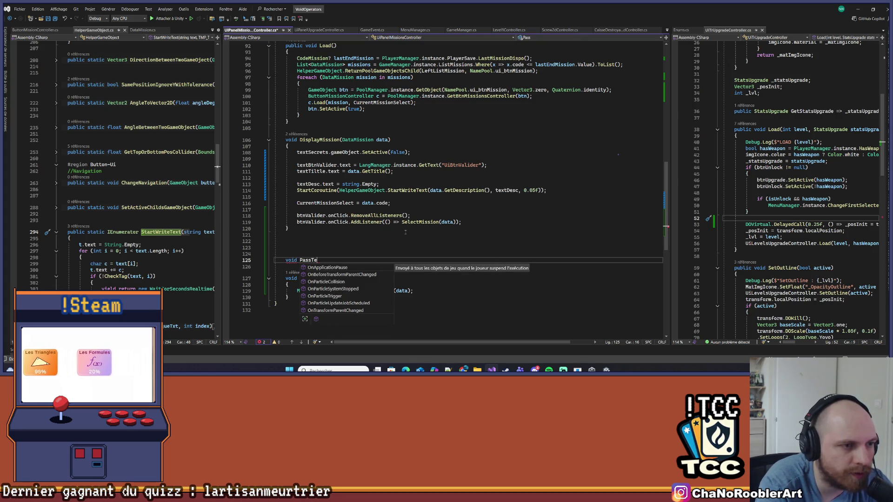
pyautogui.write('xt()')
pyautogui.press('Return')
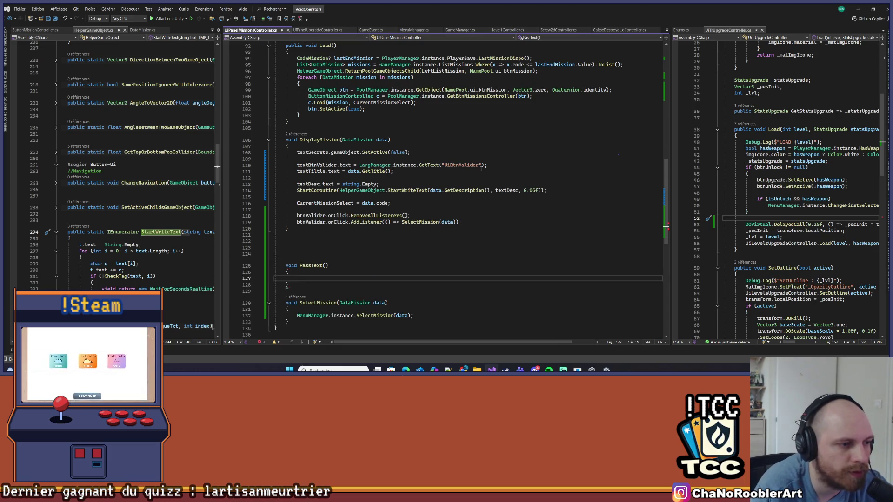
pyautogui.write('{')
pyautogui.press('Return')
# Replace SelectMission(data) in the Valider click listener with PassText().
pyautogui.click(307, 228)
pyautogui.scroll(-2, 331, 90)
pyautogui.click(324, 208)
pyautogui.doubleClick(420, 165)
pyautogui.write('PassText')
pyautogui.scroll(2, 427, 201)
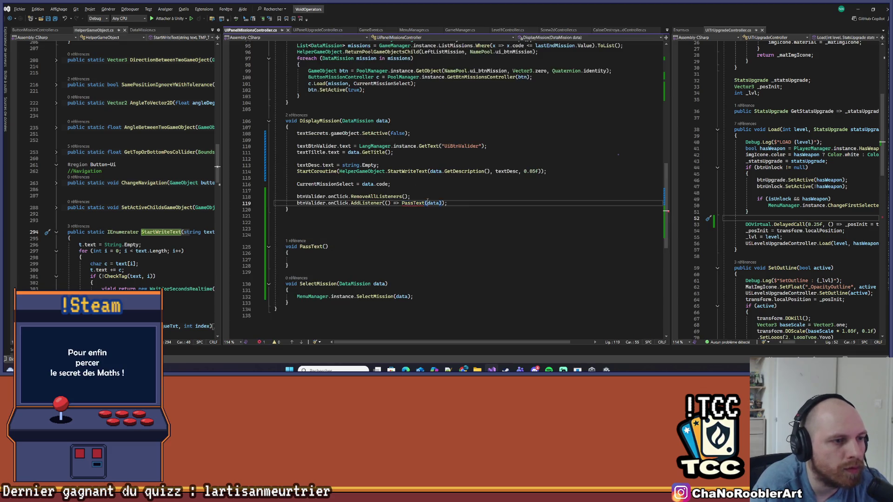
pyautogui.press('Delete')
pyautogui.press('Delete')
pyautogui.press('Delete')
pyautogui.click(413, 190)
pyautogui.scroll(3, 412, 184)
pyautogui.click(389, 178)
pyautogui.scroll(20, 424, 176)
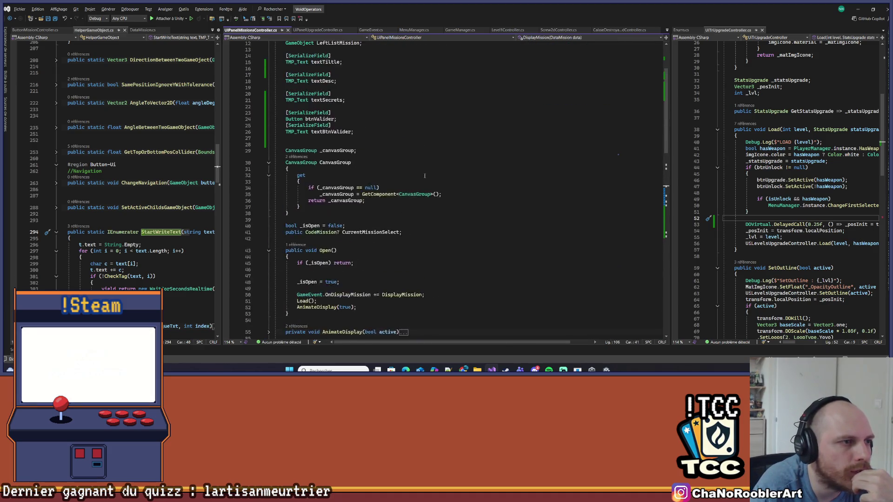
# Declare a DataMission _data field on a new line after _isOpen.
pyautogui.scroll(-12, 424, 175)
pyautogui.scroll(10, 389, 136)
pyautogui.click(442, 188)
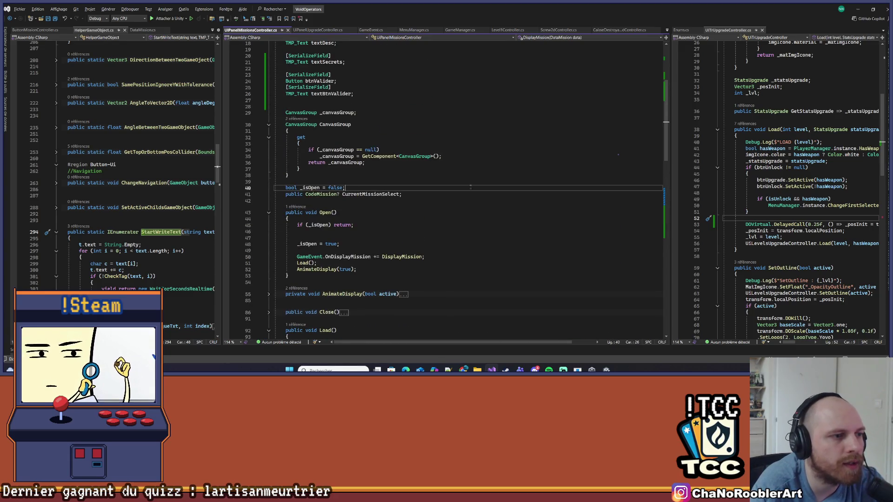
pyautogui.press('Return')
pyautogui.scroll(-7, 508, 283)
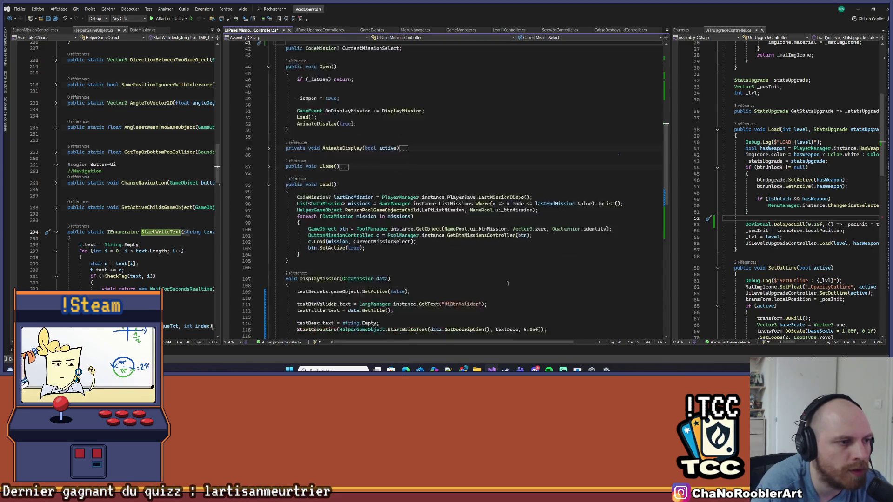
pyautogui.scroll(-7, 508, 283)
pyautogui.click(372, 165)
pyautogui.scroll(10, 281, 174)
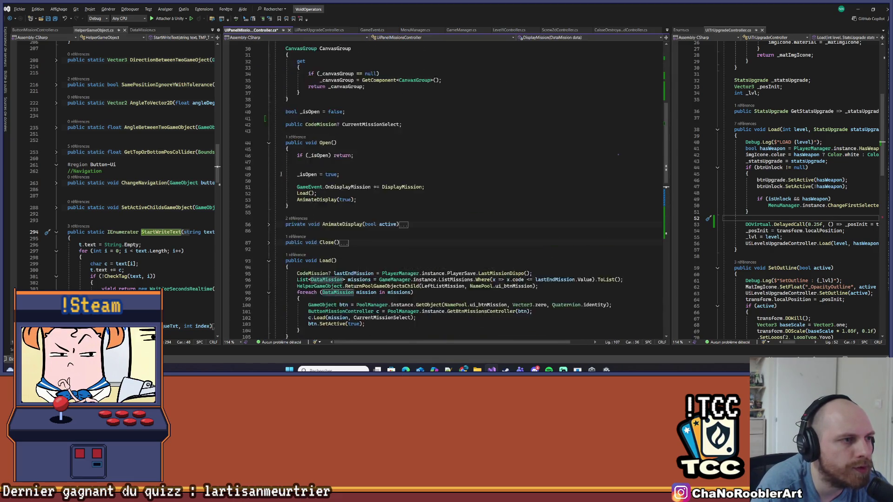
pyautogui.scroll(1, 281, 174)
pyautogui.click(431, 136)
pyautogui.write('DataMission ')
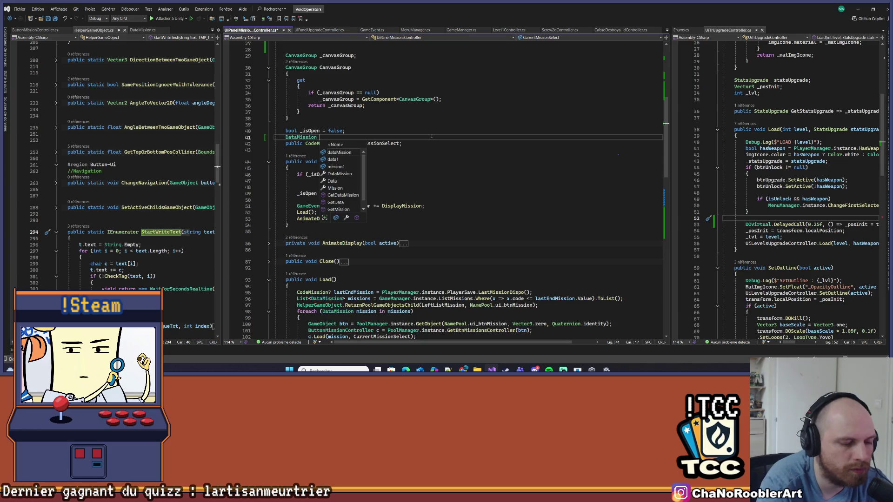
pyautogui.write('_data;')
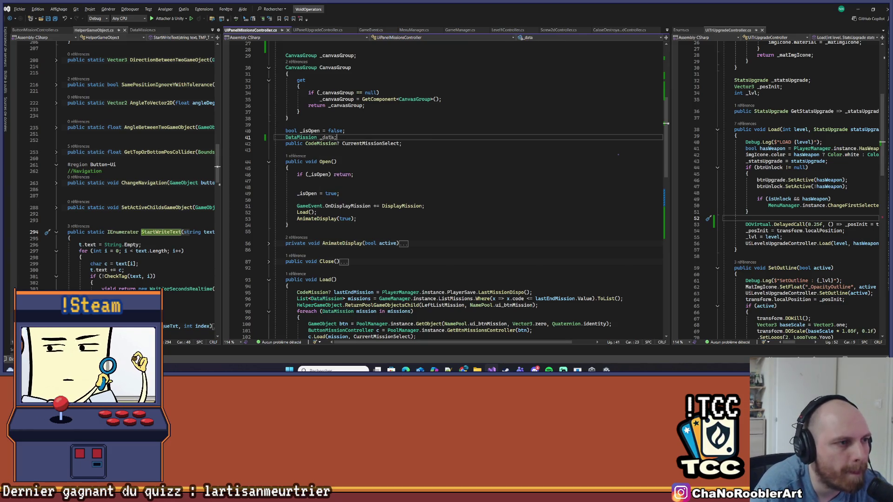
# Assign _data = data at the start of DisplayMission and save the script.
pyautogui.scroll(-13, 390, 154)
pyautogui.click(329, 133)
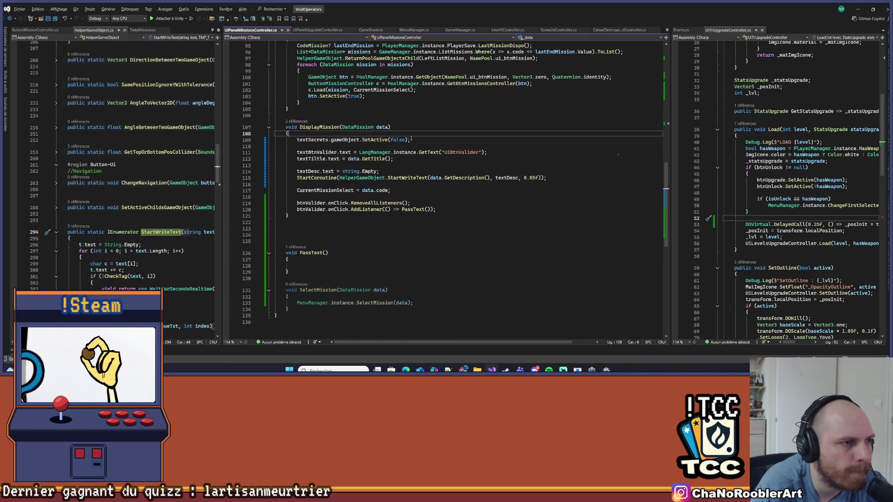
pyautogui.press('Return')
pyautogui.press('Return')
pyautogui.press('Up')
pyautogui.write('_data')
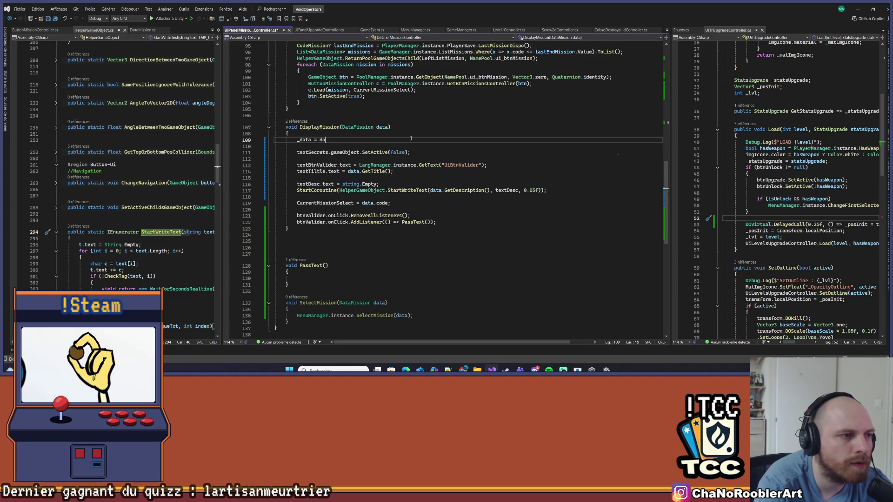
pyautogui.write('ta;;')
pyautogui.hotkey('ctrl', 's')
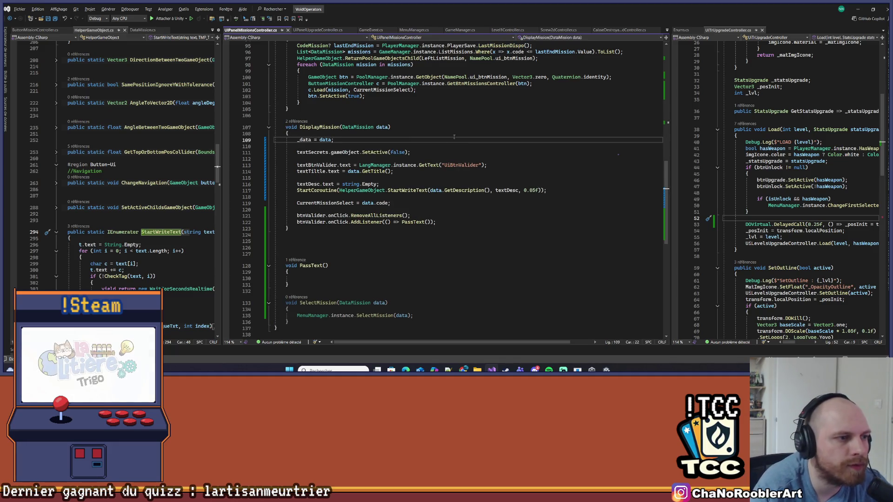
# Find the PassText call in the listener and go into the empty PassText body.
pyautogui.scroll(-2, 322, 202)
pyautogui.click(327, 158)
pyautogui.click(413, 184)
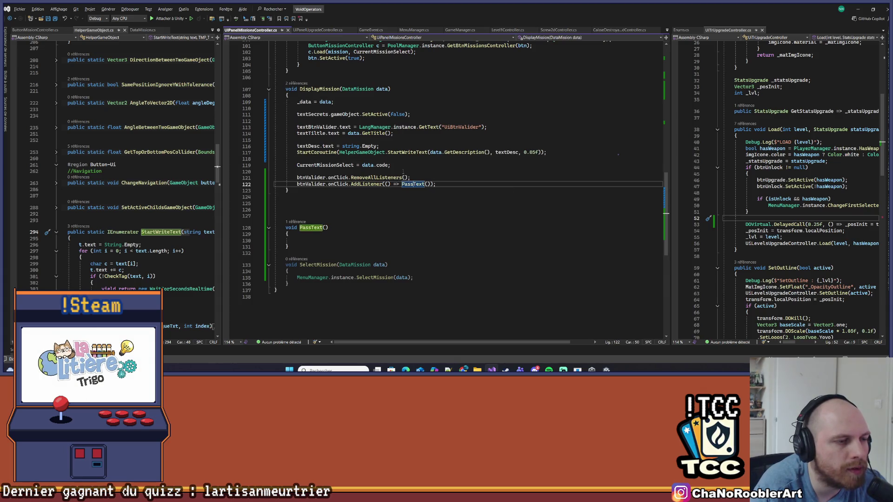
pyautogui.click(335, 240)
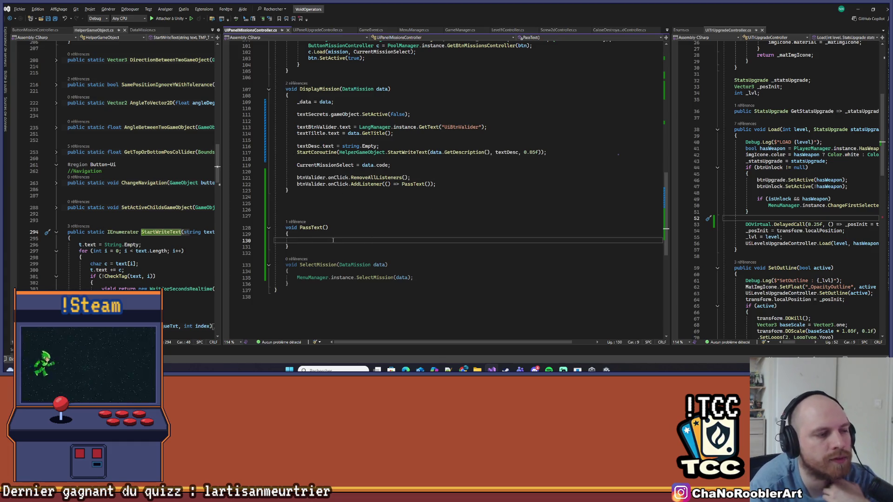
# Review the Valider listener lines and select the UiBtnValider text key on line 113.
pyautogui.moveTo(437, 184); pyautogui.dragTo(272, 179)
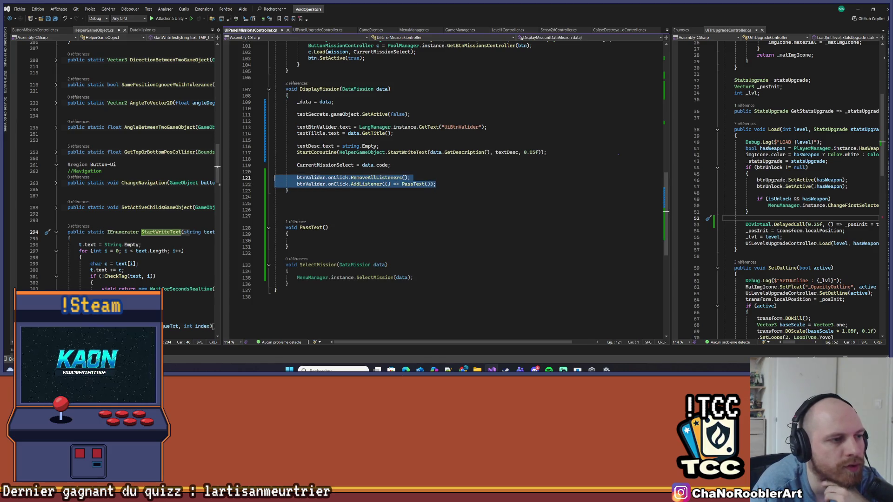
pyautogui.click(430, 122)
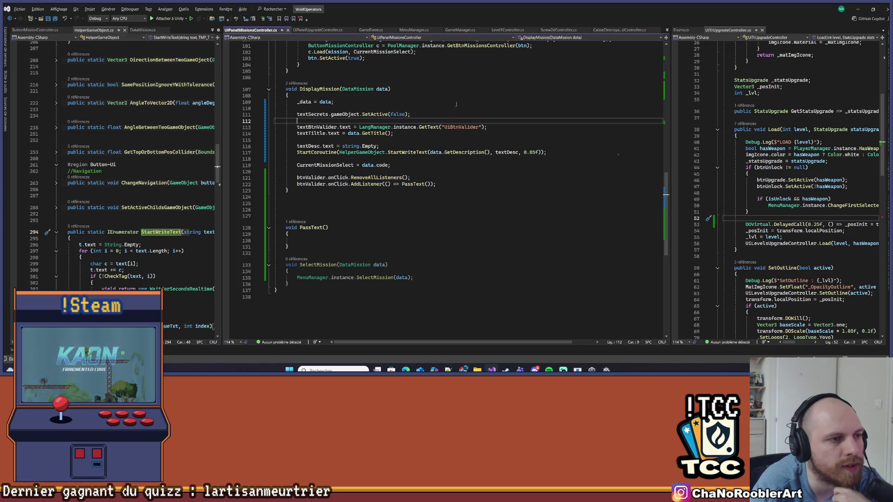
pyautogui.click(465, 133)
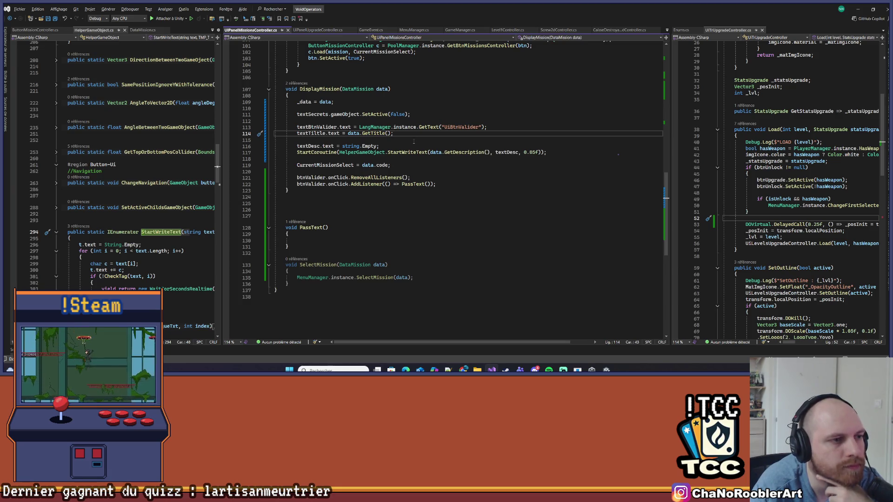
pyautogui.doubleClick(458, 128)
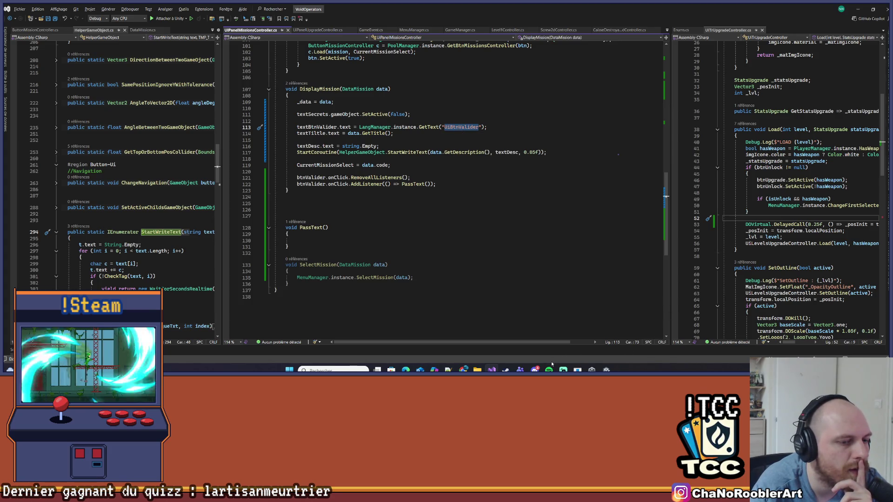
# Glance at the Milanote mission panel mockup, then bring up Unity Translator Studio PRO.
pyautogui.moveTo(465, 369)
pyautogui.moveTo(496, 343)
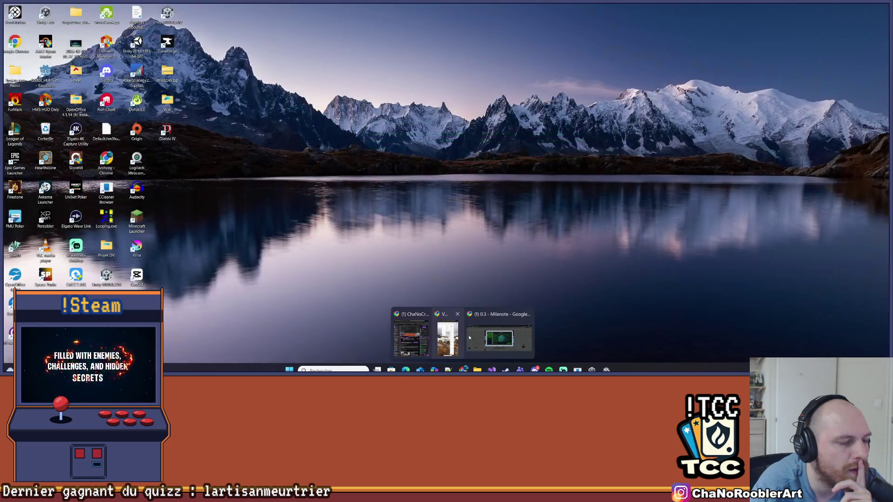
pyautogui.click(496, 343)
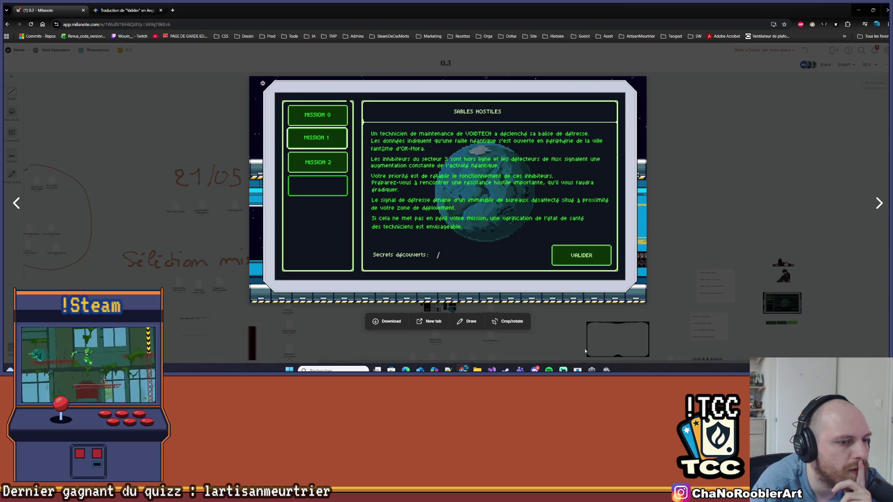
pyautogui.moveTo(463, 370)
pyautogui.click(418, 337)
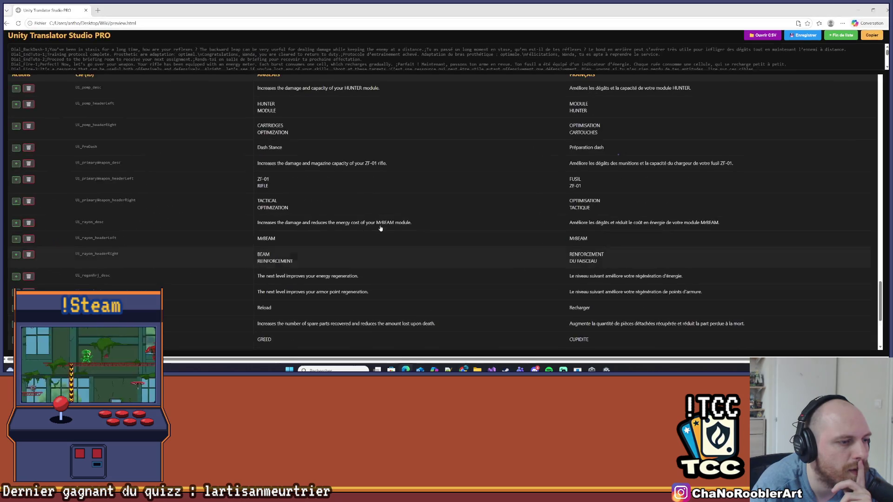
# Add a new translation row with Passer as both the English and French text.
pyautogui.click(840, 35)
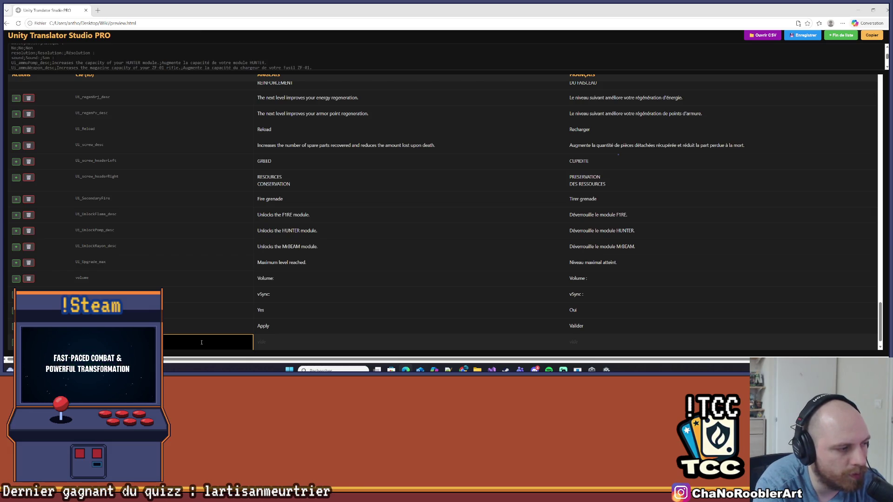
pyautogui.click(260, 342)
pyautogui.scroll(-1, 320, 343)
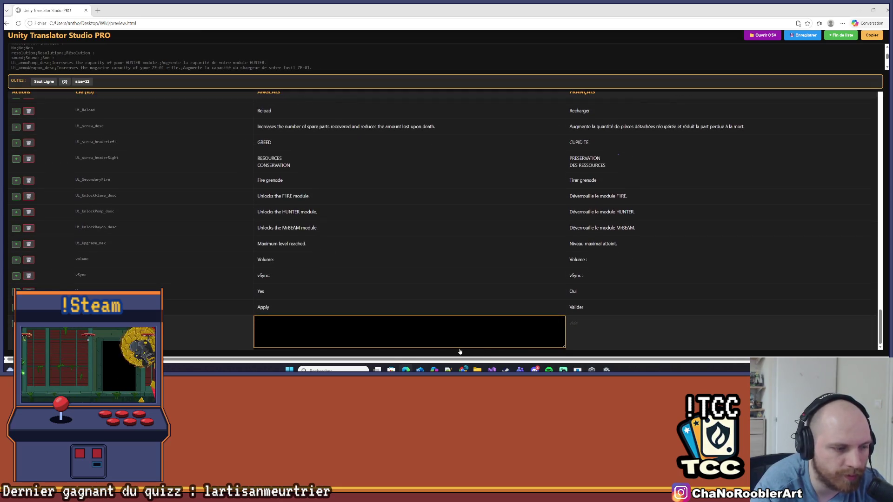
pyautogui.write('de')
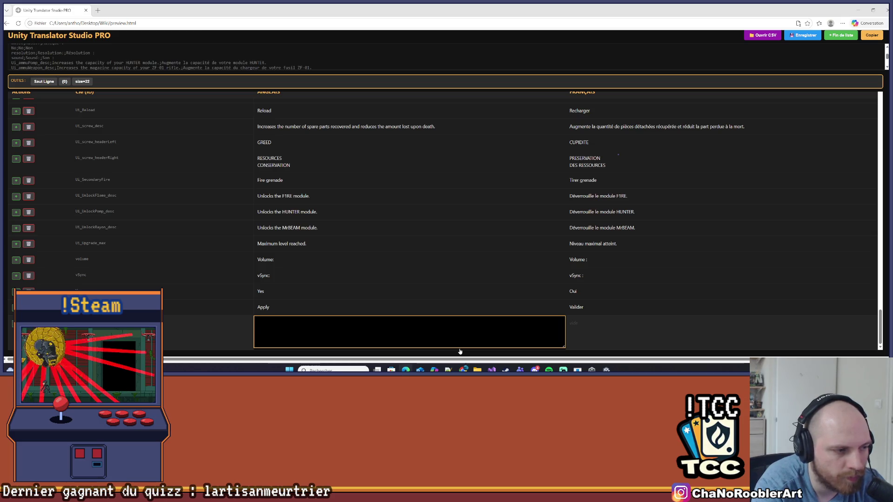
pyautogui.write('r')
pyautogui.click(459, 352)
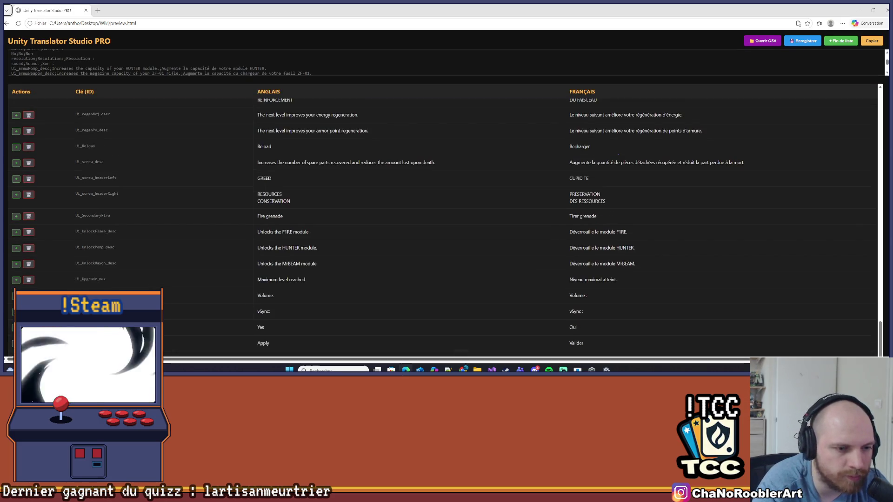
pyautogui.click(610, 339)
pyautogui.write('Passer')
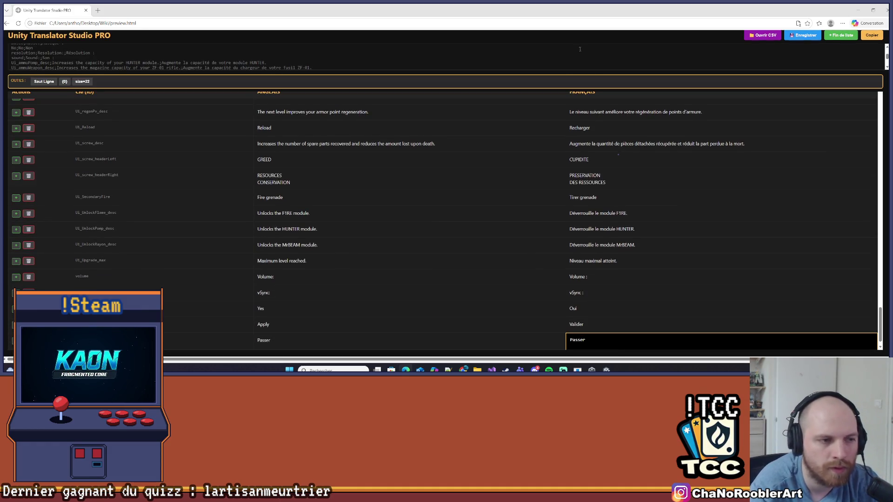
pyautogui.click(580, 49)
# Save the translation file, dismiss the confirmation, and put the translation tool away.
pyautogui.click(803, 38)
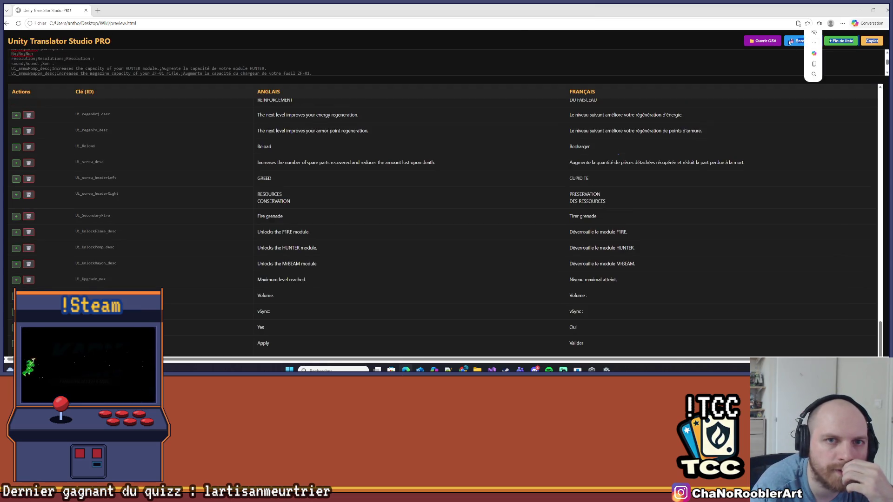
pyautogui.click(795, 42)
pyautogui.click(508, 68)
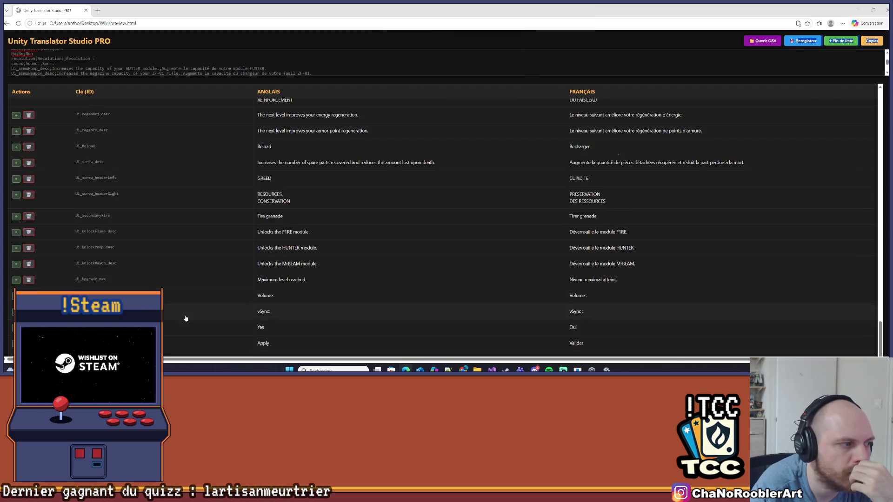
pyautogui.scroll(-1, 193, 311)
pyautogui.click(210, 344)
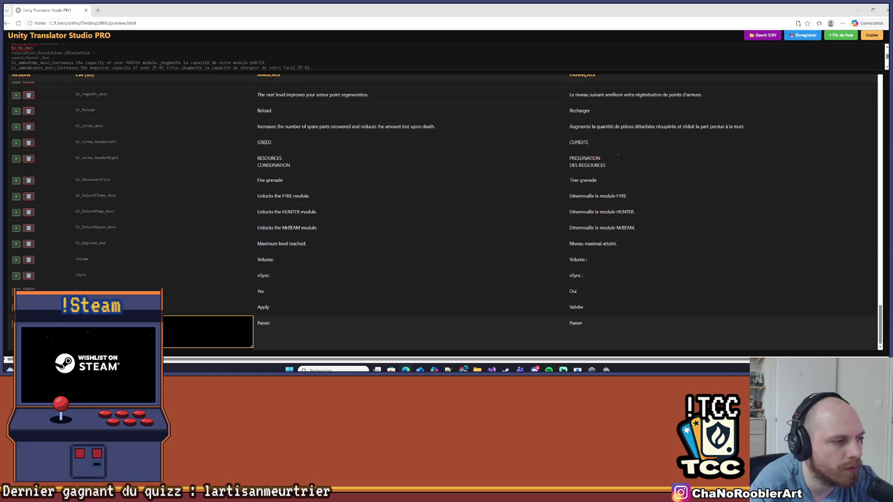
pyautogui.click(860, 6)
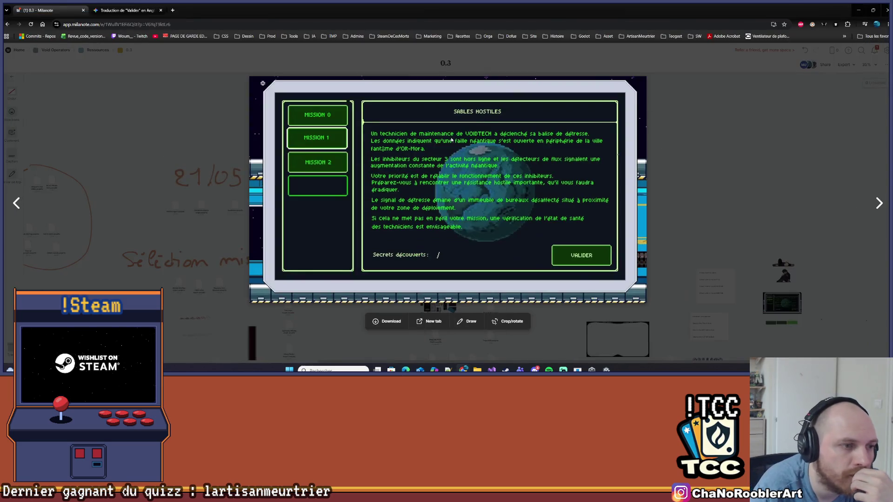
# Back in the code, select the UiBtnValider button-text assignment on line 113.
pyautogui.hotkey('alt', 'Tab')
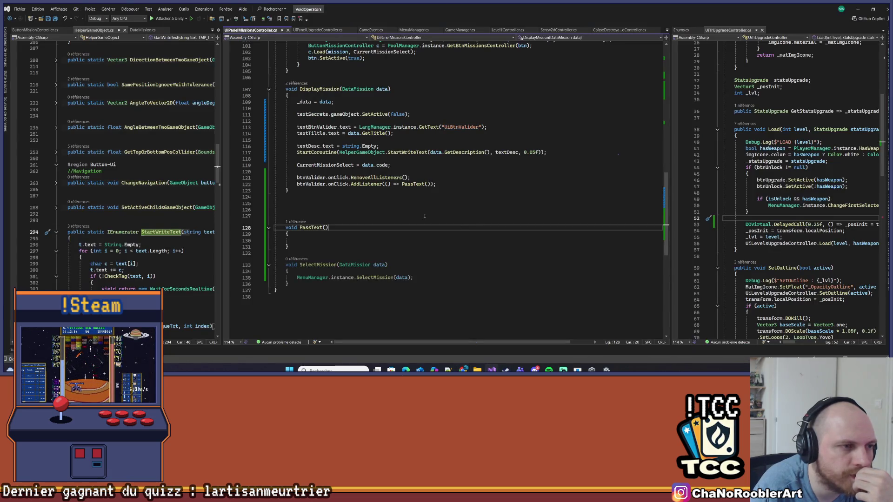
pyautogui.doubleClick(463, 127)
pyautogui.write('UiBtnPasser')
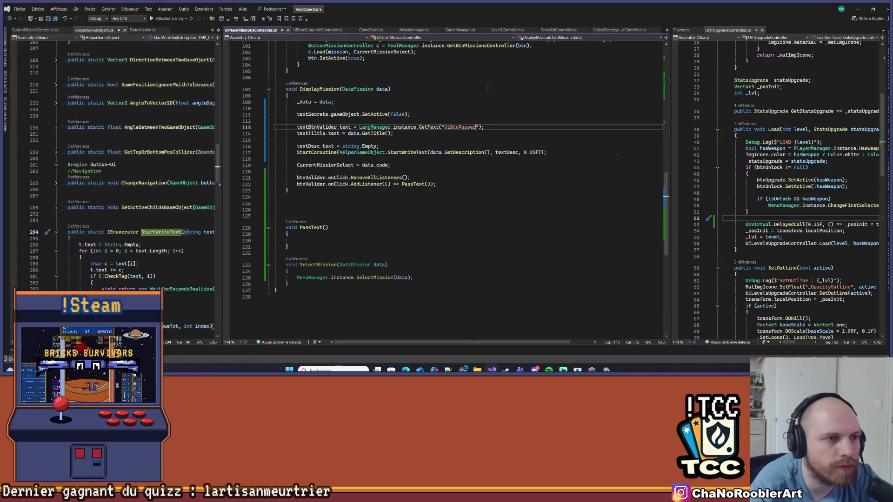
pyautogui.hotkey('ctrl', 'z')
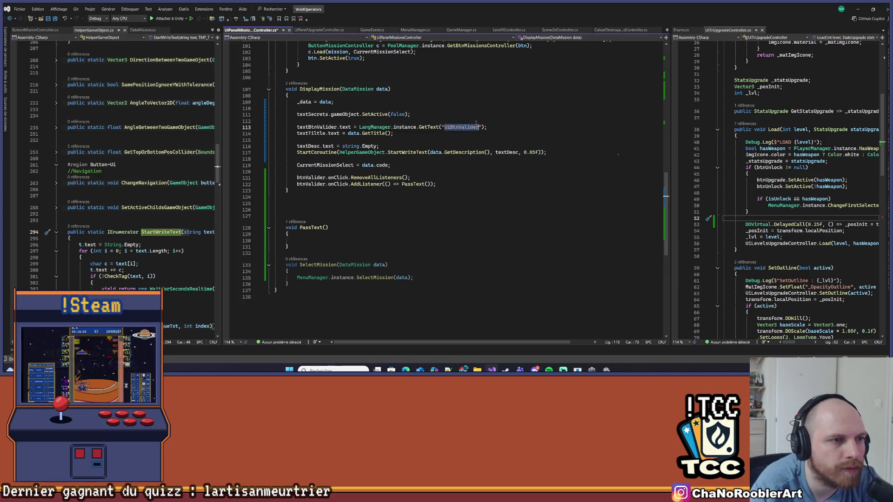
pyautogui.click(403, 108)
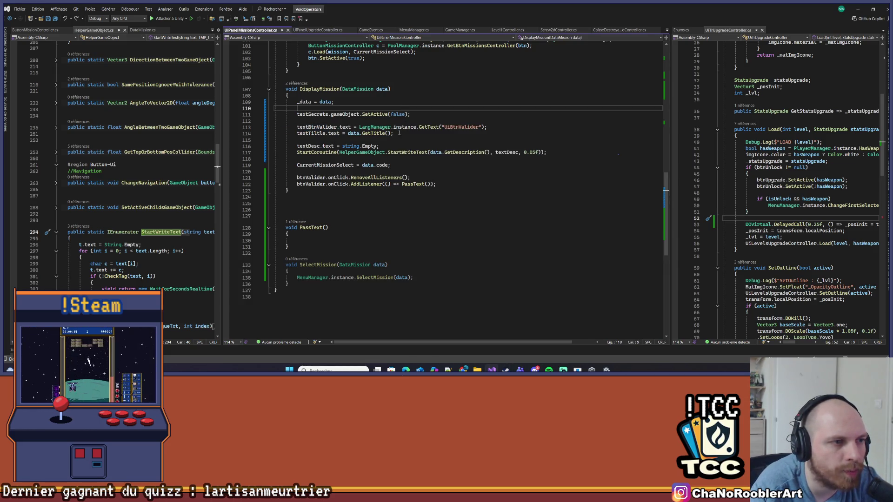
pyautogui.moveTo(537, 130); pyautogui.dragTo(286, 132)
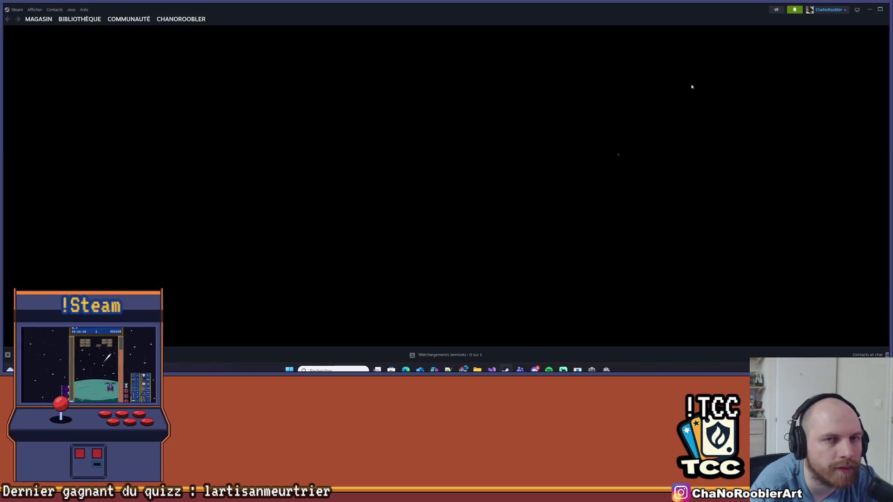
# Copy the UiBtnValider button-text line into the PassText() body.
pyautogui.hotkey('alt', 'Tab')
pyautogui.hotkey('shift', 'Up')
pyautogui.press('Delete')
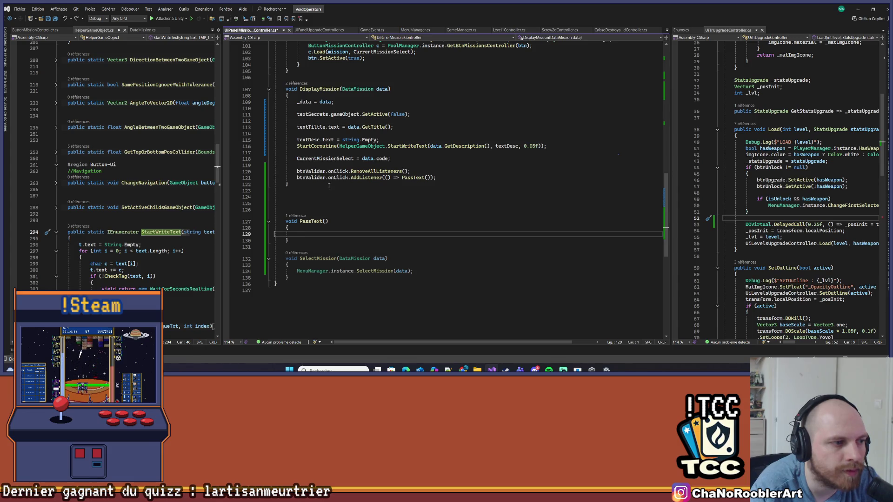
pyautogui.hotkey('ctrl', 'z')
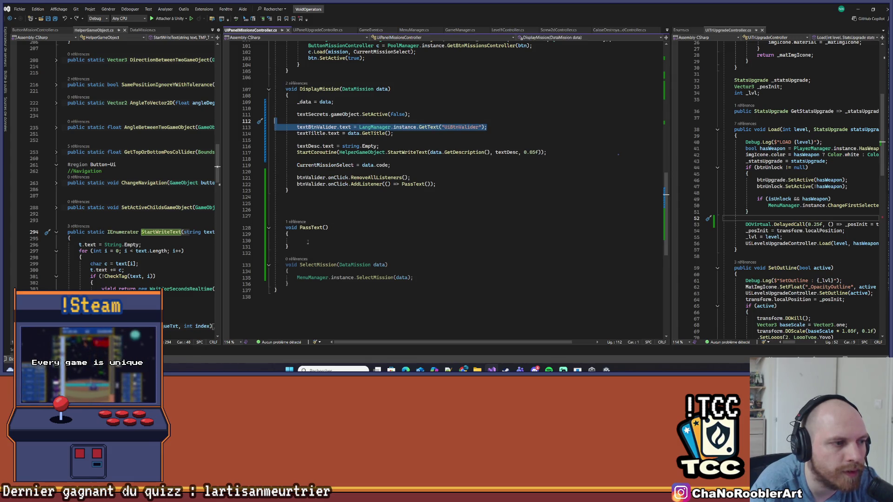
pyautogui.hotkey('ctrl', 'c')
pyautogui.click(308, 241)
pyautogui.hotkey('ctrl', 'v')
# Change DisplayMission's label key to UiBtnPasser, remove PassText's blank line, and save.
pyautogui.click(480, 127)
pyautogui.press('BackSpace')
pyautogui.press('BackSpace')
pyautogui.press('BackSpace')
pyautogui.write('Passer')
pyautogui.hotkey('ctrl', 's')
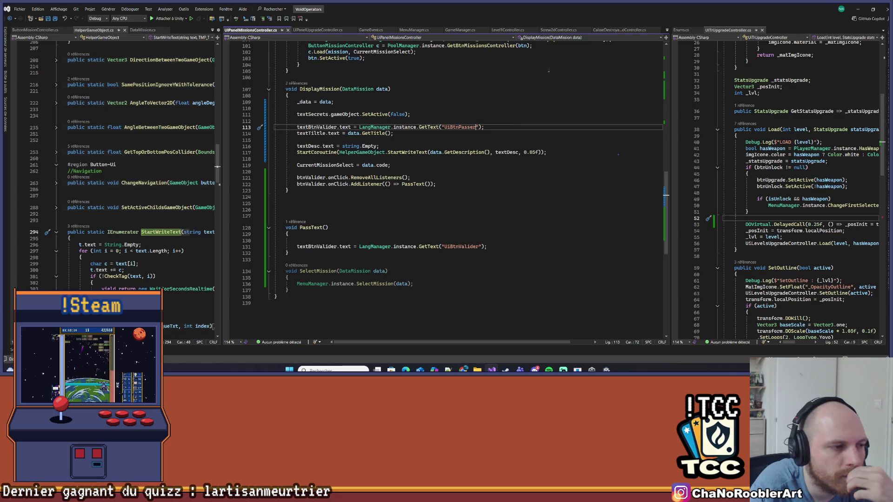
pyautogui.click(301, 238)
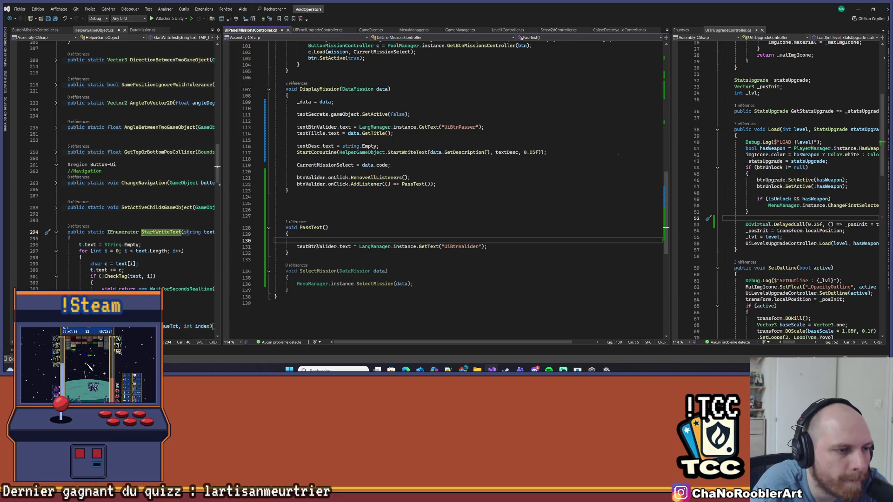
pyautogui.press('BackSpace')
pyautogui.hotkey('ctrl', 's')
# Review the description coroutine, then start declaring an IEnumerator TextManager() method above PassText.
pyautogui.scroll(1, 419, 190)
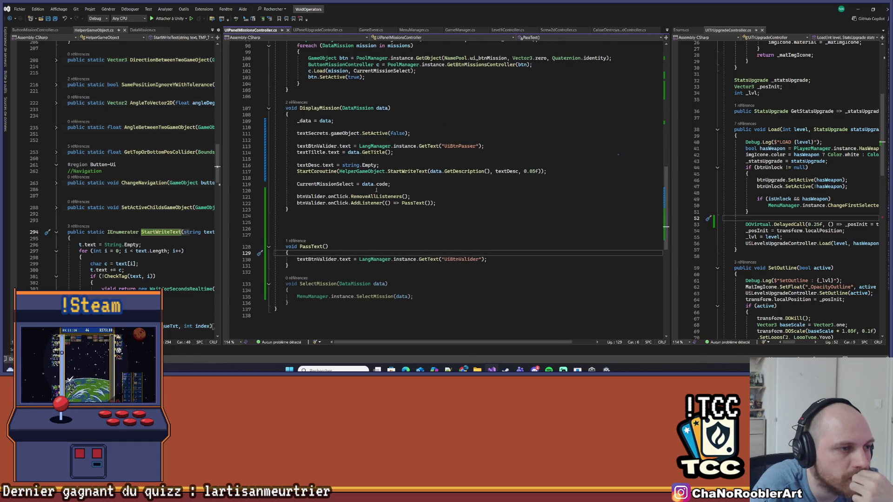
pyautogui.moveTo(297, 166); pyautogui.dragTo(376, 172)
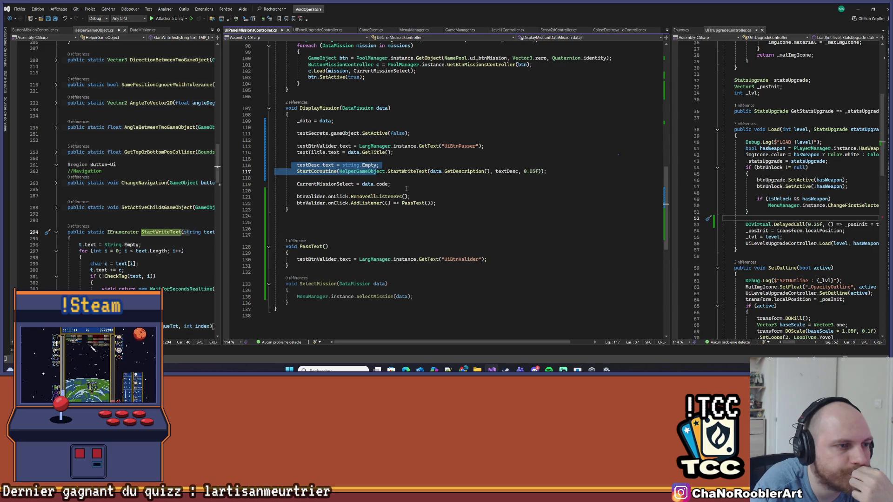
pyautogui.click(305, 235)
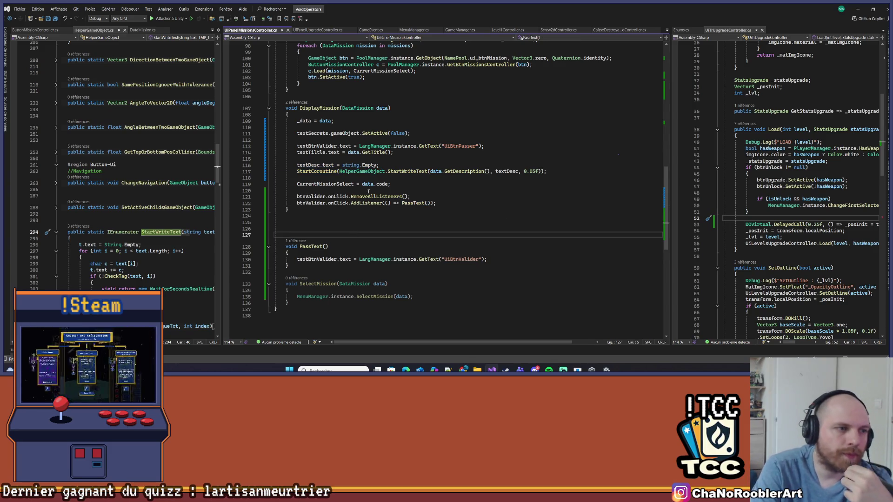
pyautogui.moveTo(284, 247); pyautogui.dragTo(305, 267)
pyautogui.click(343, 245)
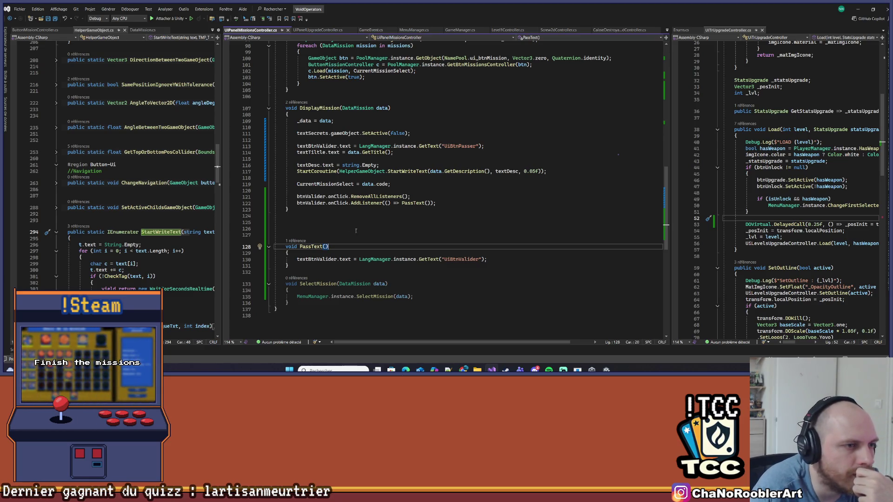
pyautogui.click(458, 146)
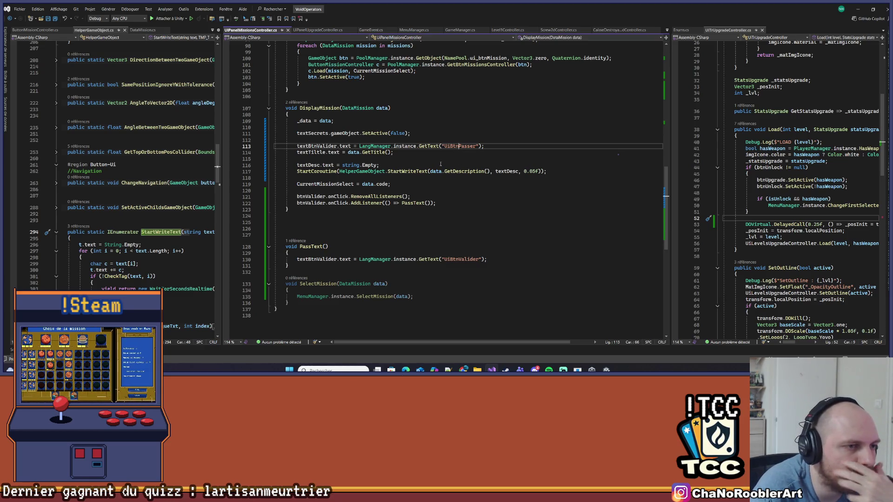
pyautogui.click(296, 172)
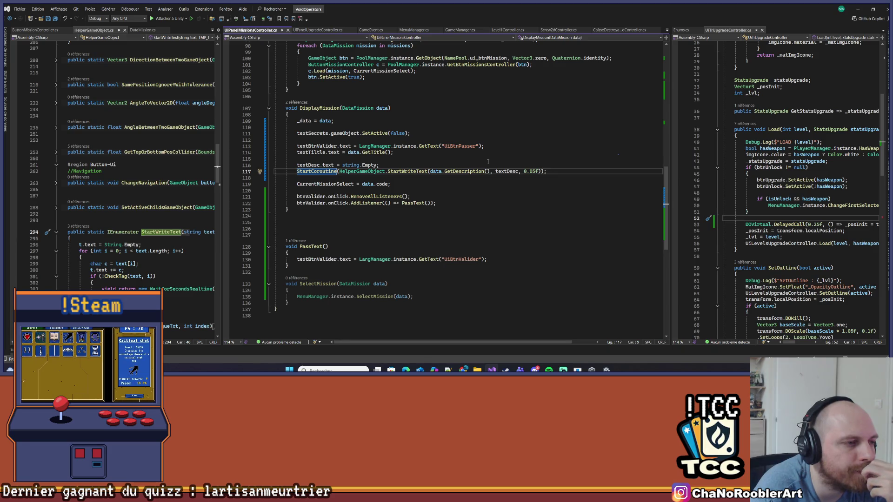
pyautogui.doubleClick(321, 172)
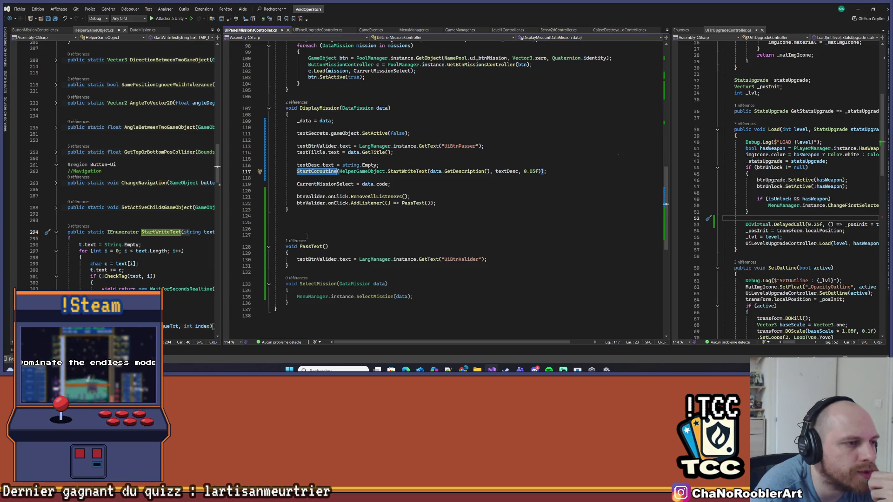
pyautogui.click(316, 216)
pyautogui.click(326, 228)
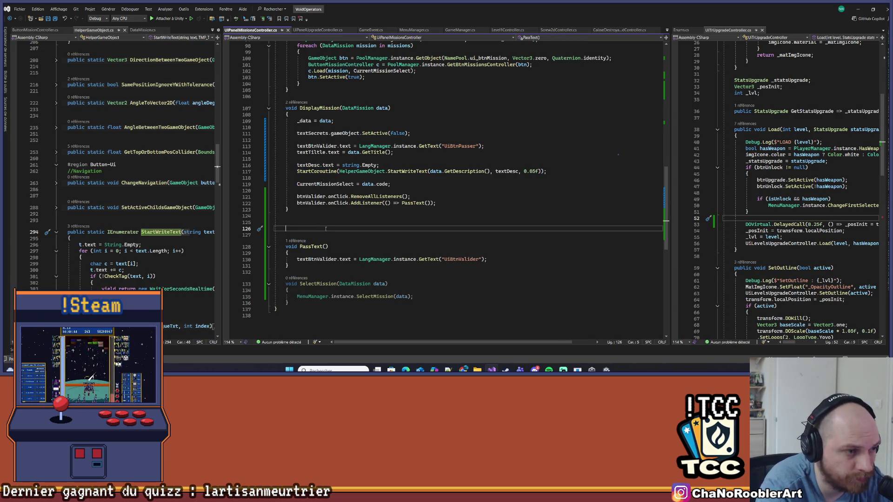
pyautogui.write('Ien')
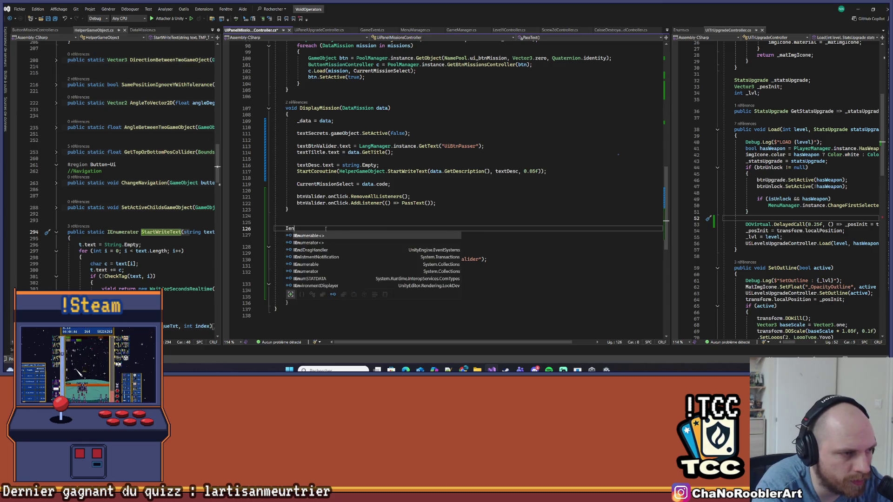
pyautogui.write('umerator ')
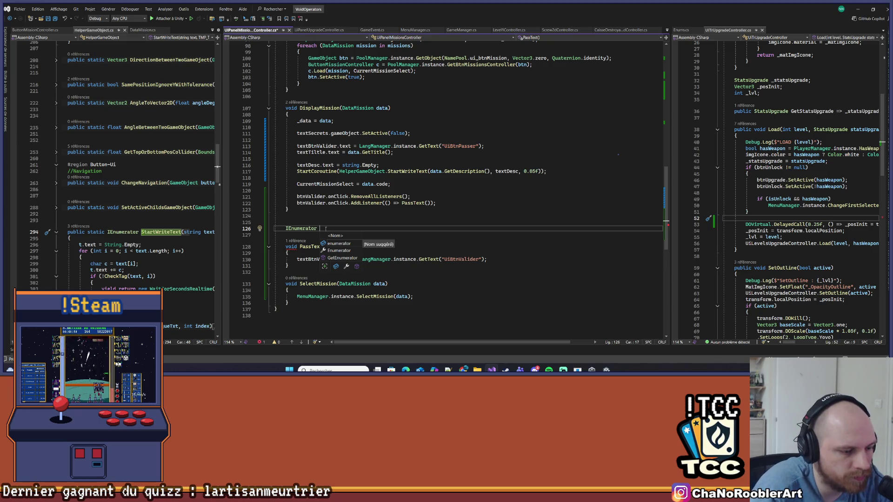
pyautogui.write('TextManager(){')
# Move the StartCoroutine description-typing line from DisplayMission into TextManager() and save.
pyautogui.press('Return')
pyautogui.hotkey('ctrl', 's')
pyautogui.click(282, 195)
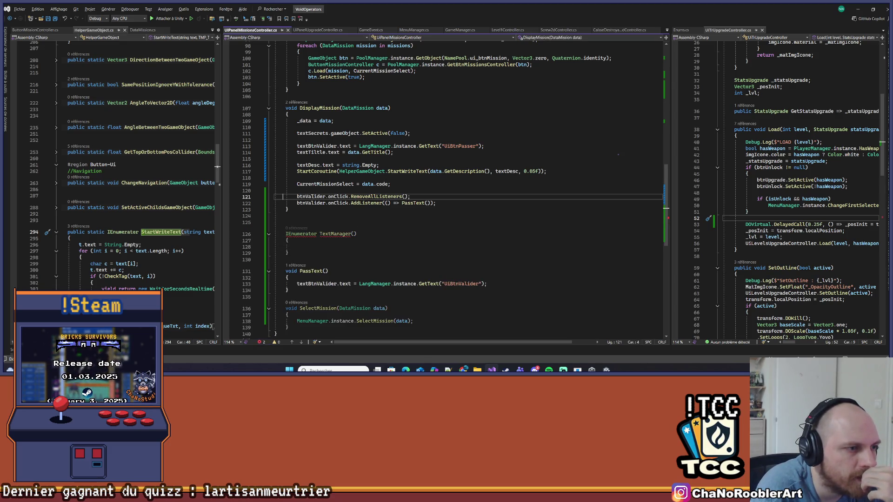
pyautogui.doubleClick(301, 234)
pyautogui.moveTo(297, 171); pyautogui.dragTo(547, 171)
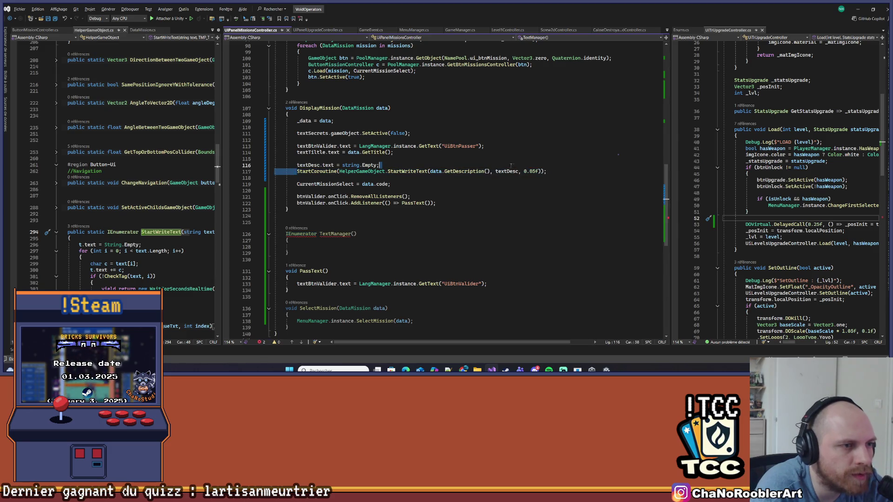
pyautogui.hotkey('ctrl', 'x')
pyautogui.click(304, 243)
pyautogui.press('Down')
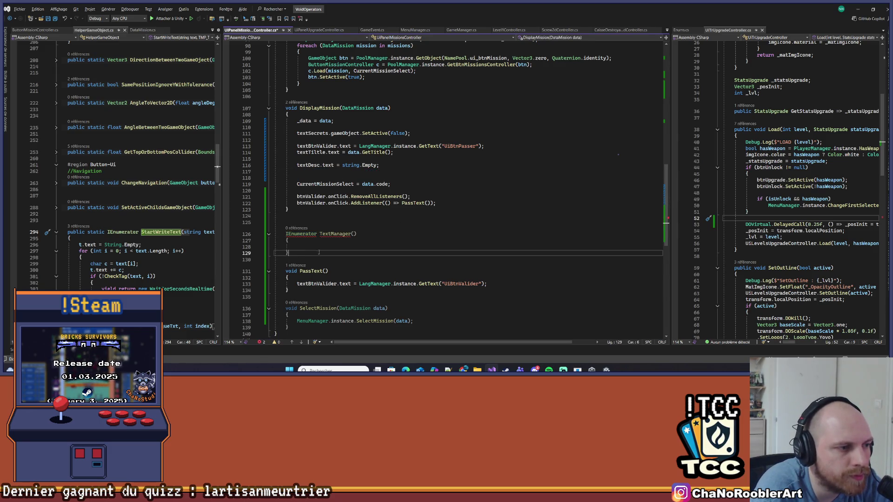
pyautogui.hotkey('ctrl', 'v')
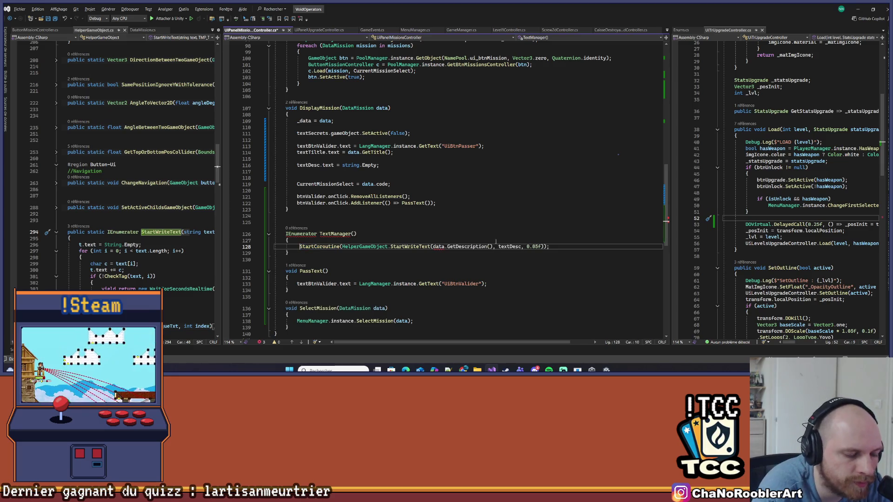
pyautogui.write('yield')
pyautogui.hotkey('ctrl', 's')
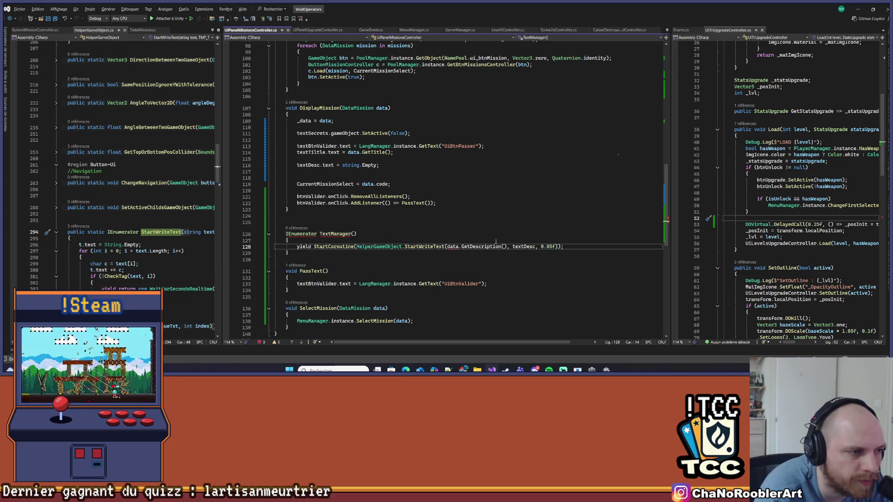
# Make the moved statement a yield return StartCoroutine(...) and save.
pyautogui.tripleClick(321, 234)
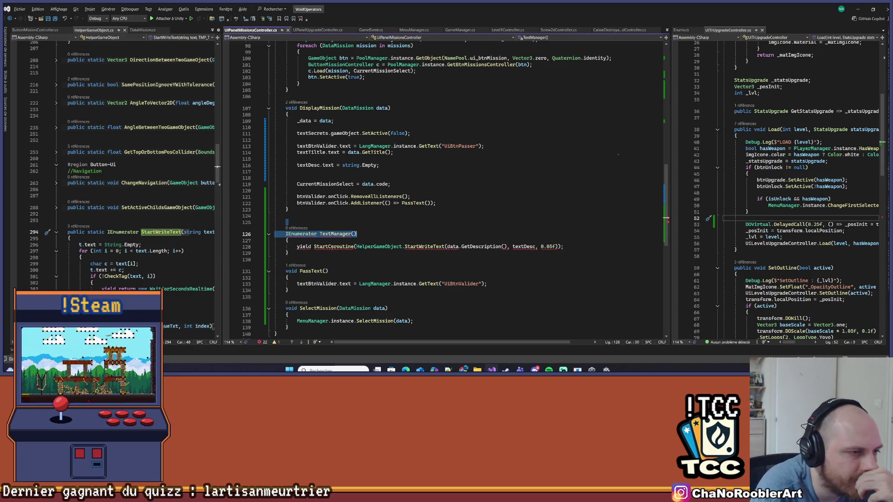
pyautogui.click(297, 247)
pyautogui.write('ruen')
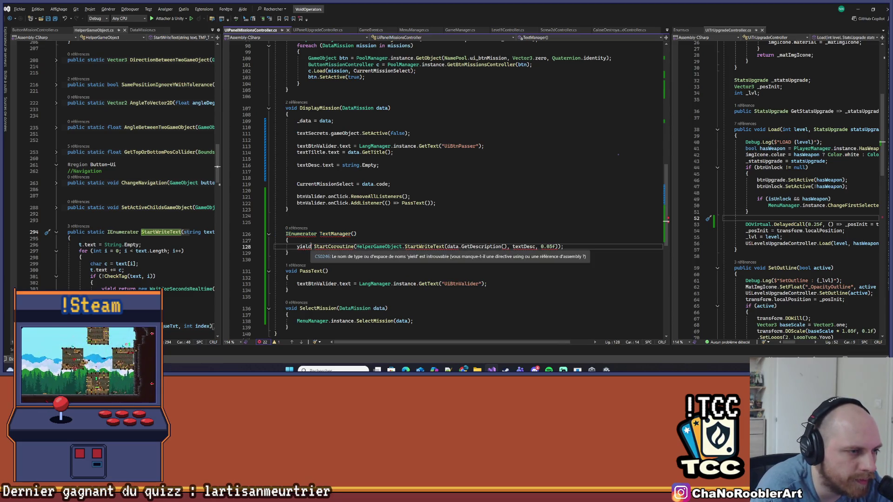
pyautogui.press('BackSpace')
pyautogui.press('BackSpace')
pyautogui.press('BackSpace')
pyautogui.write('return')
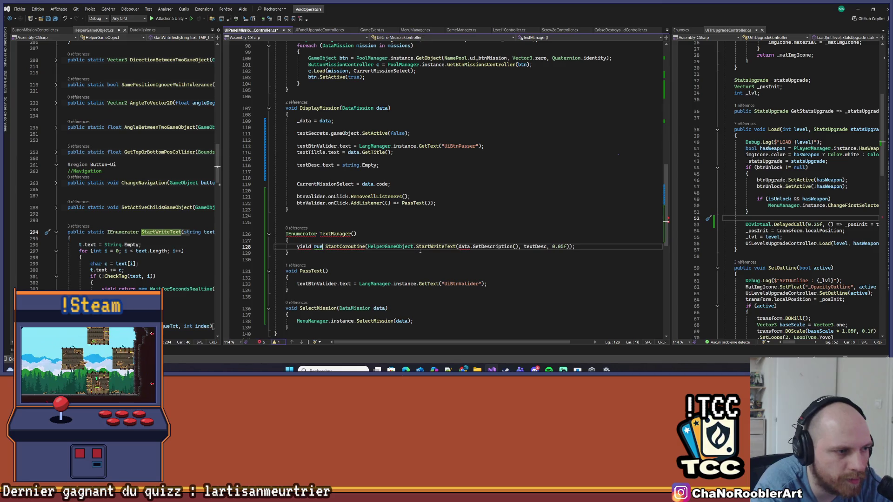
pyautogui.hotkey('ctrl', 's')
# Correct the TextManager header's return type to IEnumerator and save.
pyautogui.click(429, 236)
pyautogui.moveTo(296, 232)
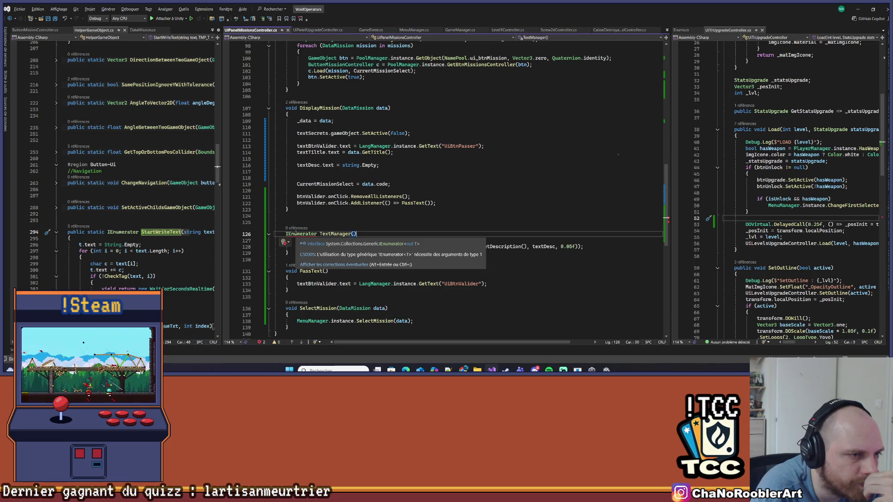
pyautogui.doubleClick(297, 233)
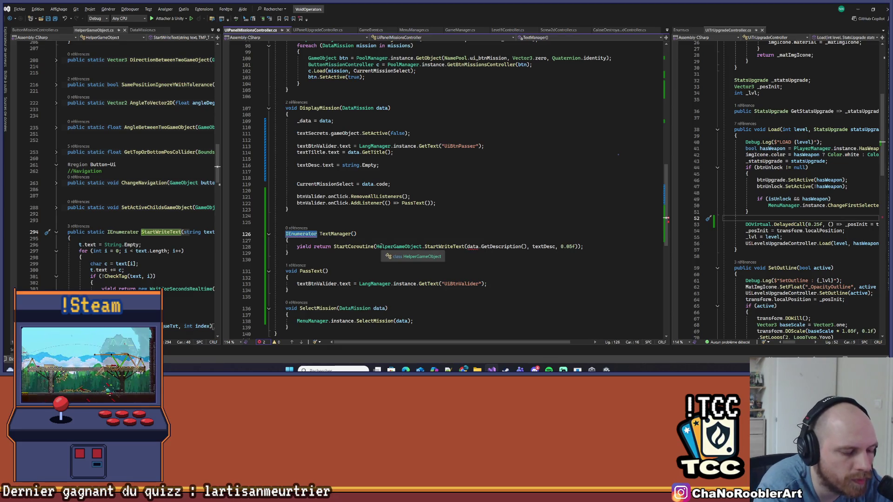
pyautogui.write('IEnumerator')
pyautogui.press('Escape')
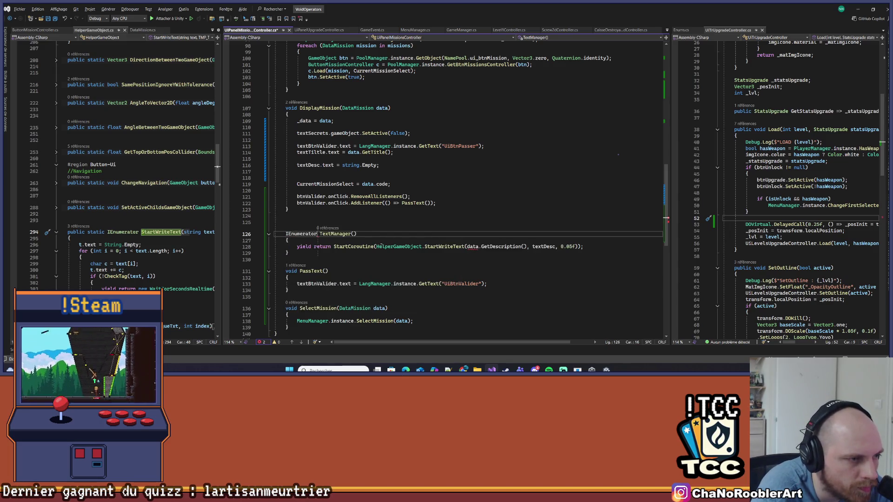
pyautogui.hotkey('ctrl', 's')
pyautogui.press('Down')
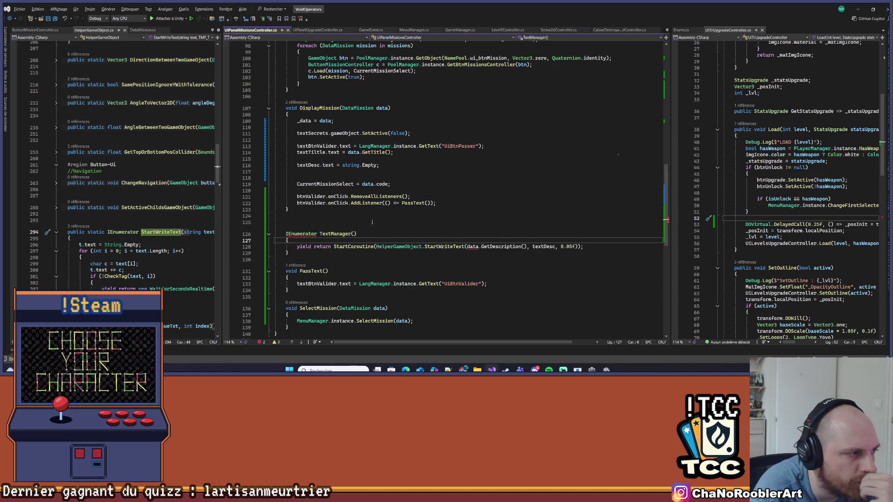
pyautogui.hotkey('ctrl', 'z')
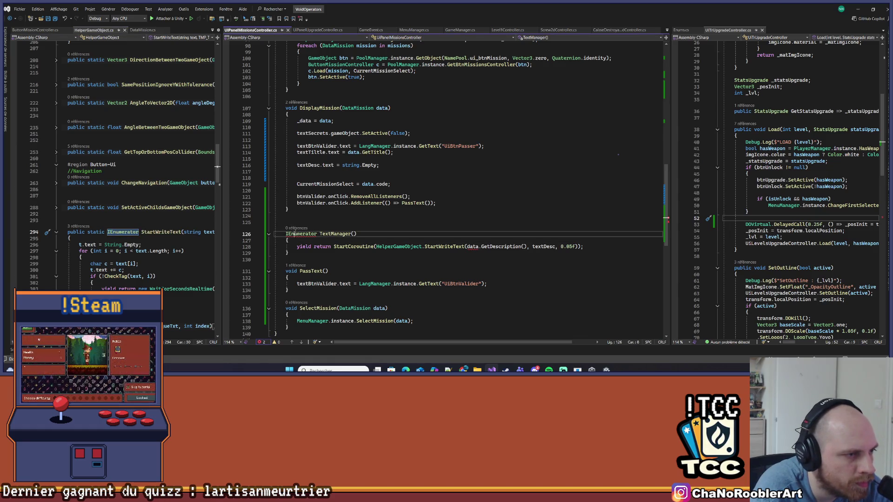
pyautogui.hotkey('ctrl', 's')
pyautogui.click(396, 211)
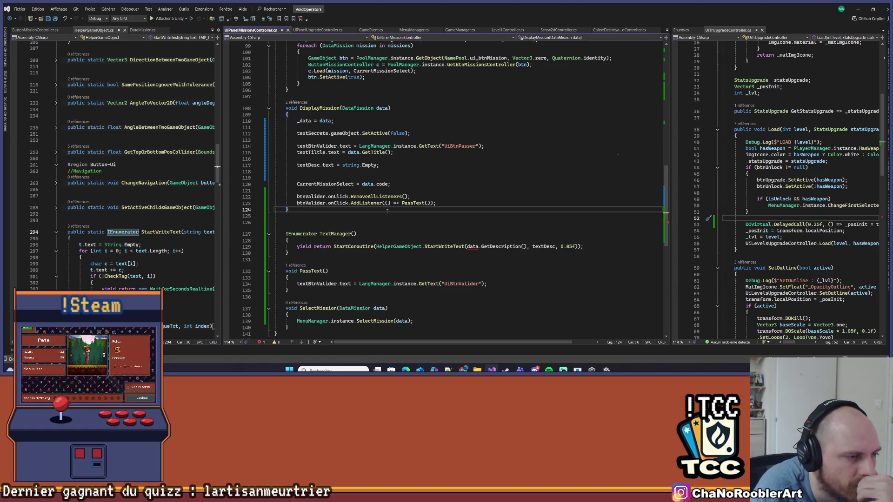
pyautogui.hotkey('ctrl', 'z')
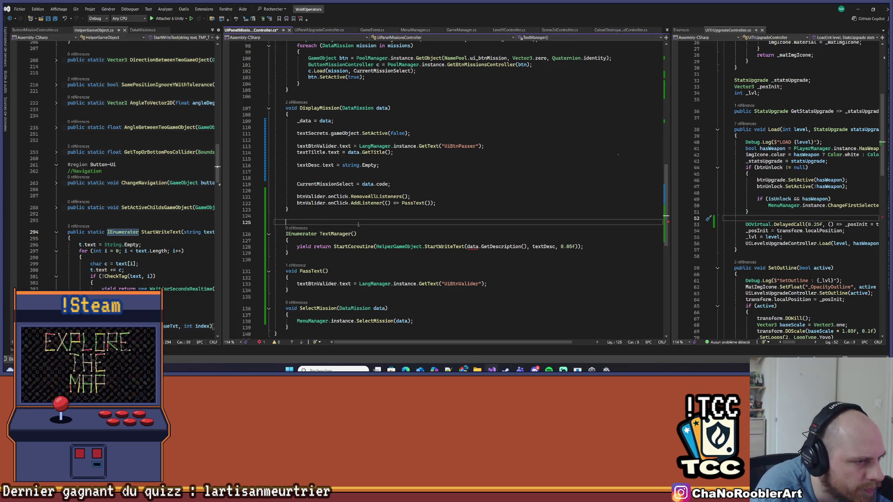
pyautogui.write('Ienu')
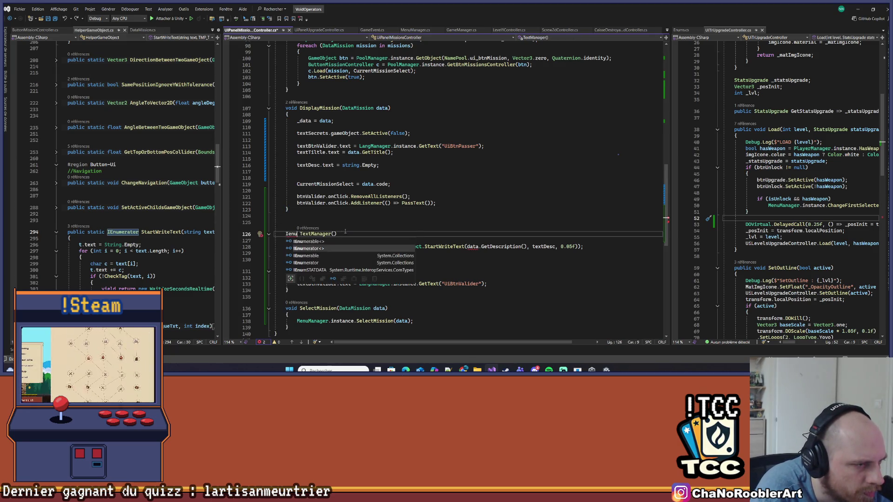
pyautogui.press('Tab')
# Copy IEnumerator from the helper's StartWriteText into TextManager's header, removing the duplicate line.
pyautogui.click(358, 224)
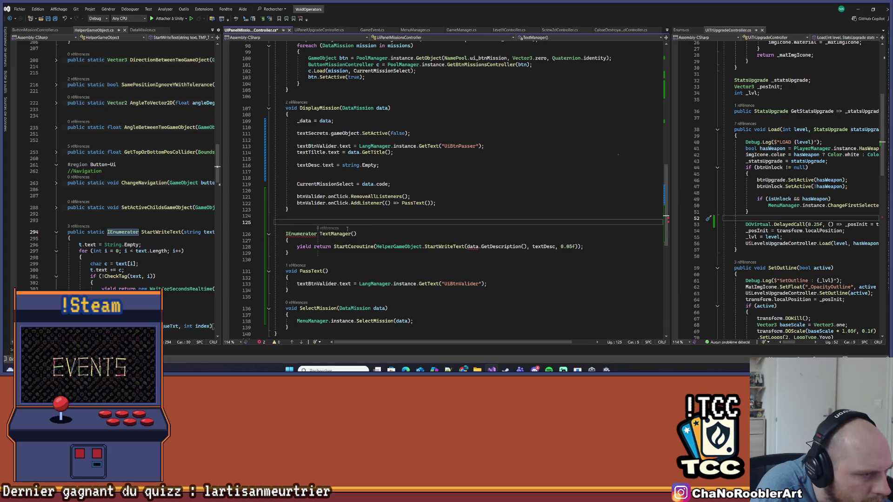
pyautogui.click(128, 237)
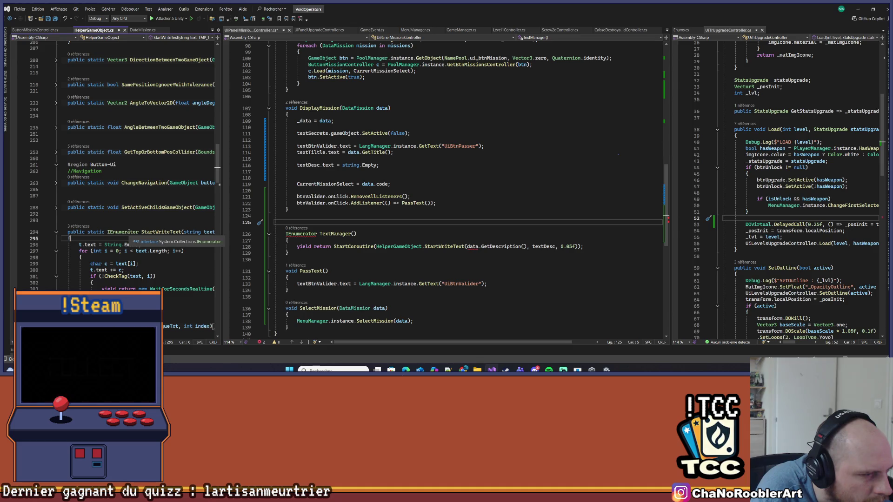
pyautogui.doubleClick(129, 232)
pyautogui.click(308, 230)
pyautogui.press('Return')
pyautogui.hotkey('ctrl', 'v')
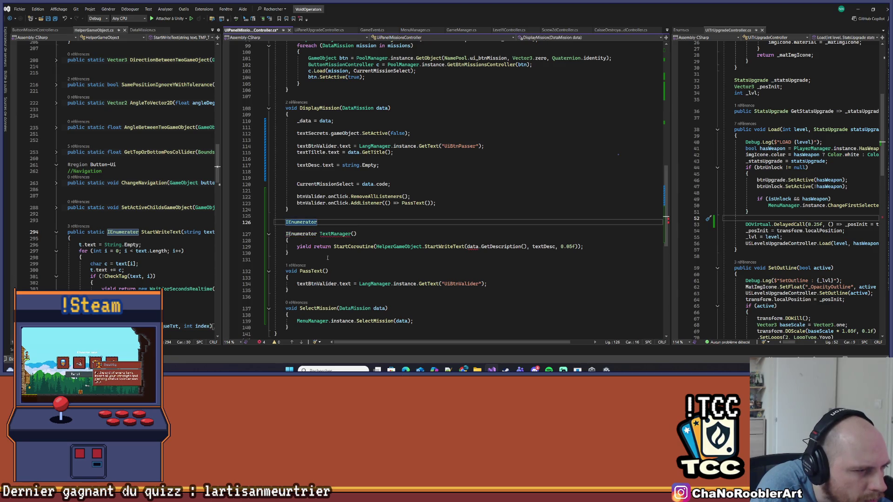
pyautogui.hotkey('shift', 'Home')
pyautogui.press('Delete')
pyautogui.press('Down')
pyautogui.press('End')
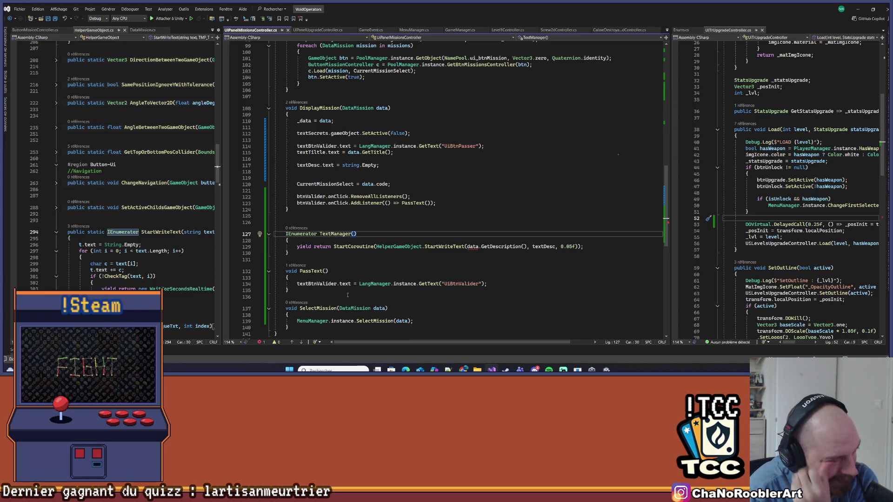
# Change data to _data in the StartWriteText call and save.
pyautogui.click(354, 246)
pyautogui.click(369, 241)
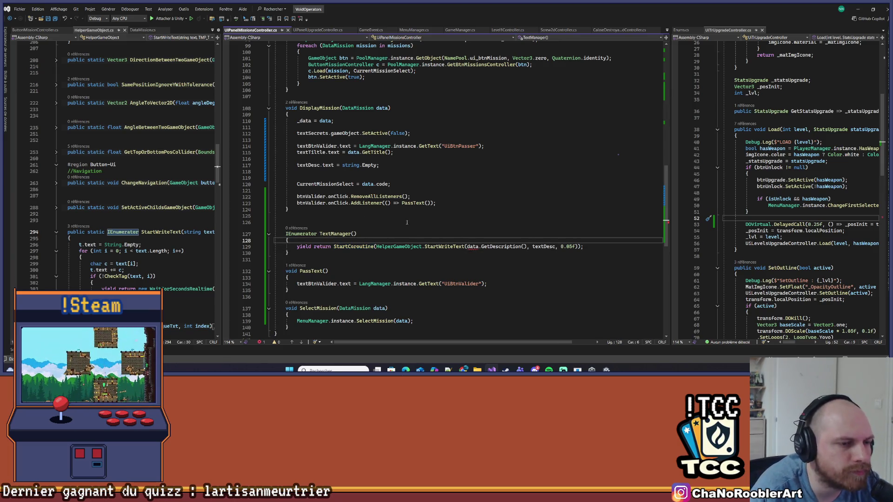
pyautogui.click(467, 247)
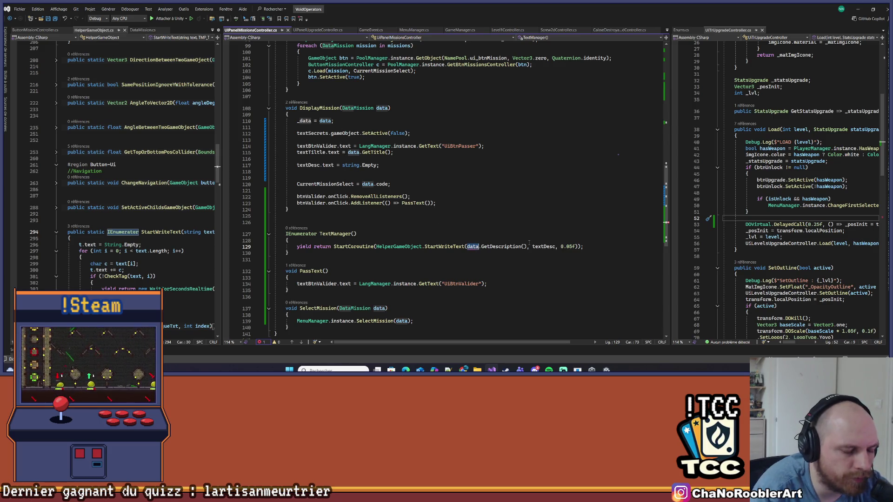
pyautogui.write('_')
pyautogui.press('Escape')
pyautogui.hotkey('ctrl', 's')
# Remove a stray letter from DisplayMission's blank line and save the script.
pyautogui.click(330, 242)
pyautogui.click(312, 175)
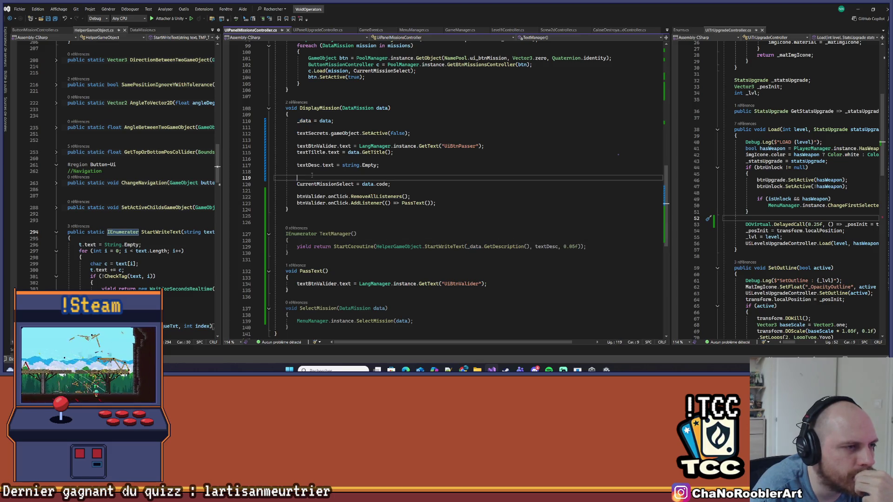
pyautogui.write('S')
pyautogui.press('BackSpace')
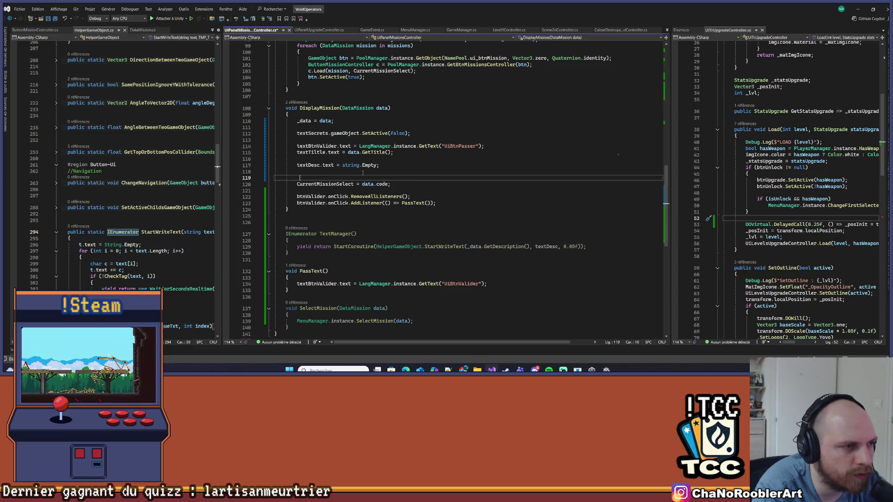
pyautogui.hotkey('ctrl', 'space')
pyautogui.hotkey('ctrl', 's')
pyautogui.scroll(20, 358, 177)
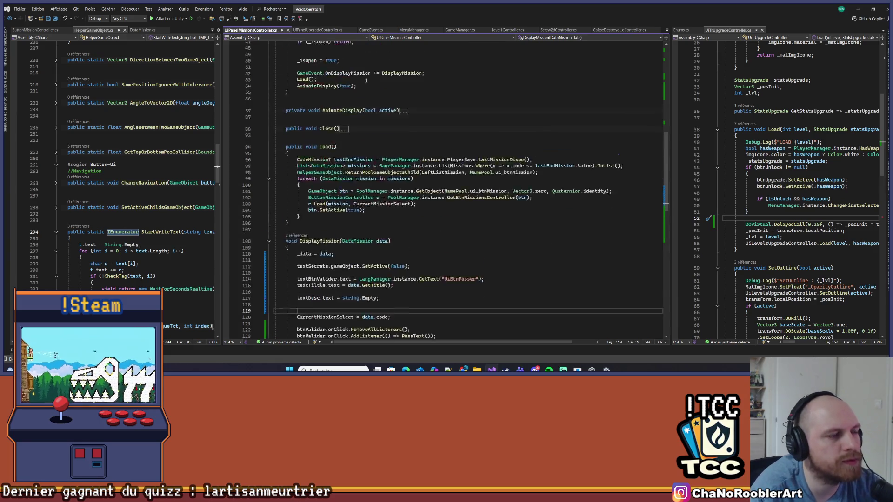
pyautogui.scroll(-2, 370, 209)
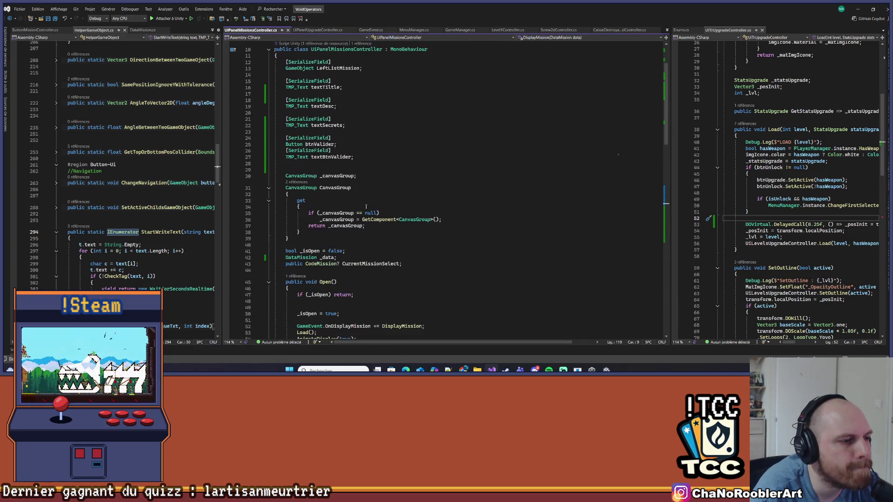
pyautogui.click(456, 257)
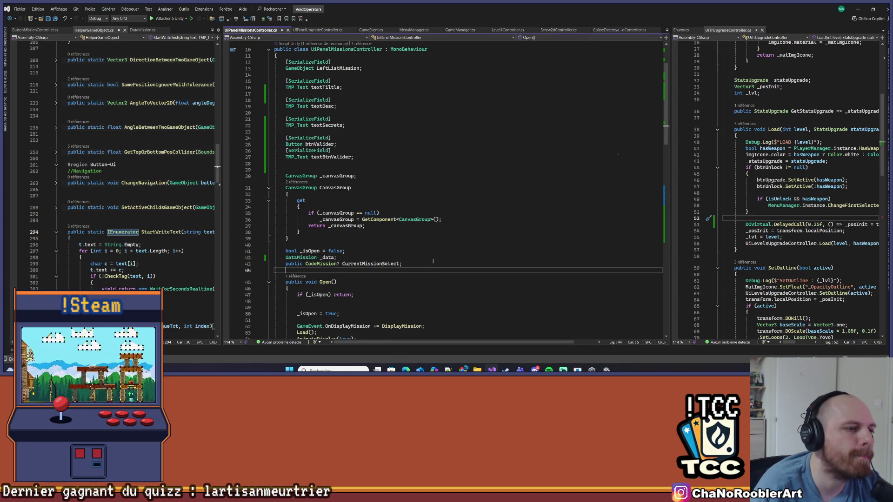
# Declare a Coroutine _coText field and store StartCoroutine(TextManager()) in it within DisplayMission.
pyautogui.press('Return')
pyautogui.write('Coroutine ')
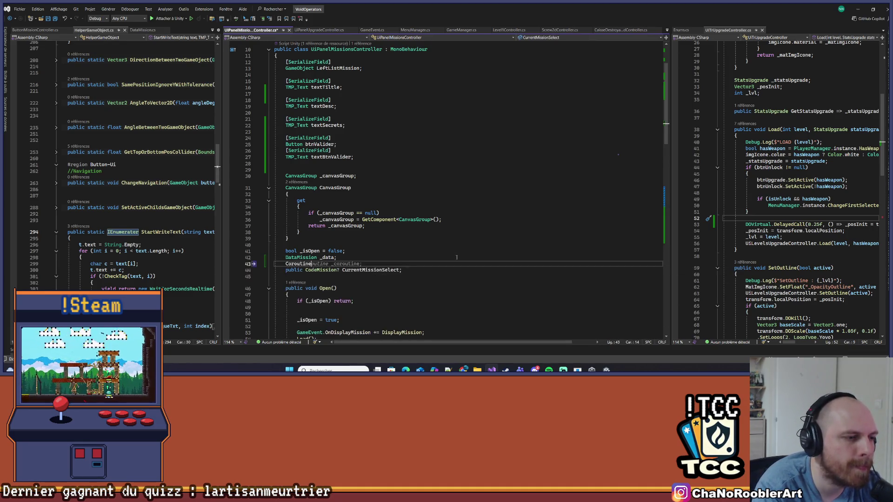
pyautogui.write('_coT')
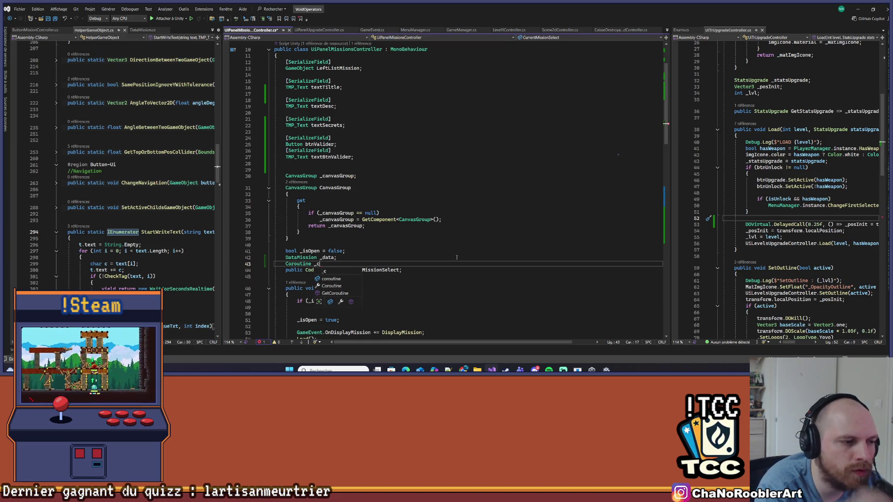
pyautogui.write('ext;')
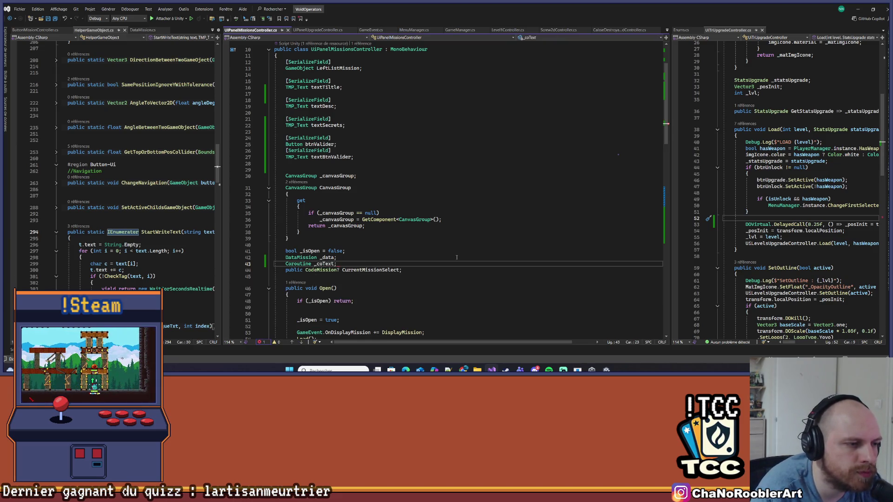
pyautogui.scroll(-3, 395, 232)
pyautogui.scroll(-13, 345, 226)
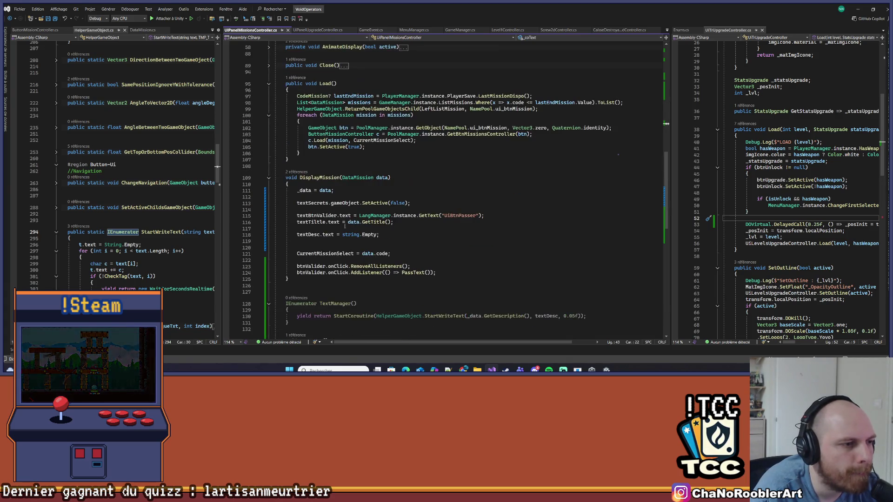
pyautogui.scroll(-4, 308, 172)
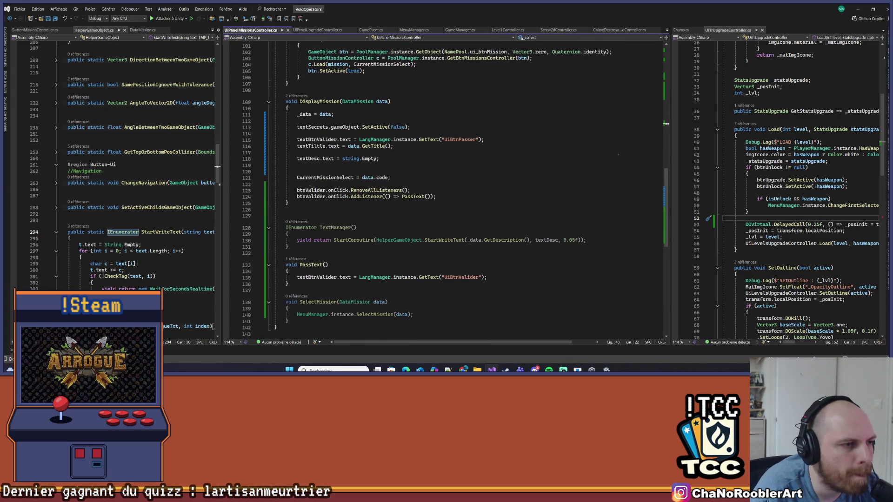
pyautogui.click(304, 171)
pyautogui.write('_coText')
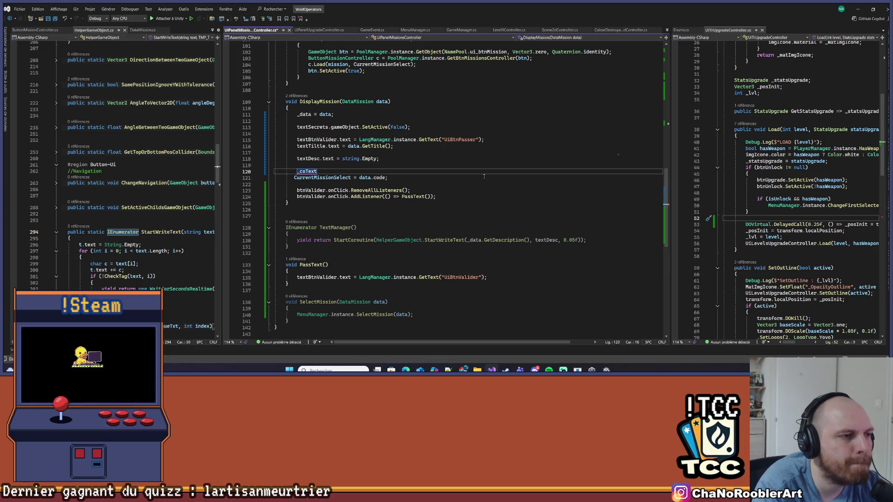
pyautogui.write(' = StartCoroutine(Tex')
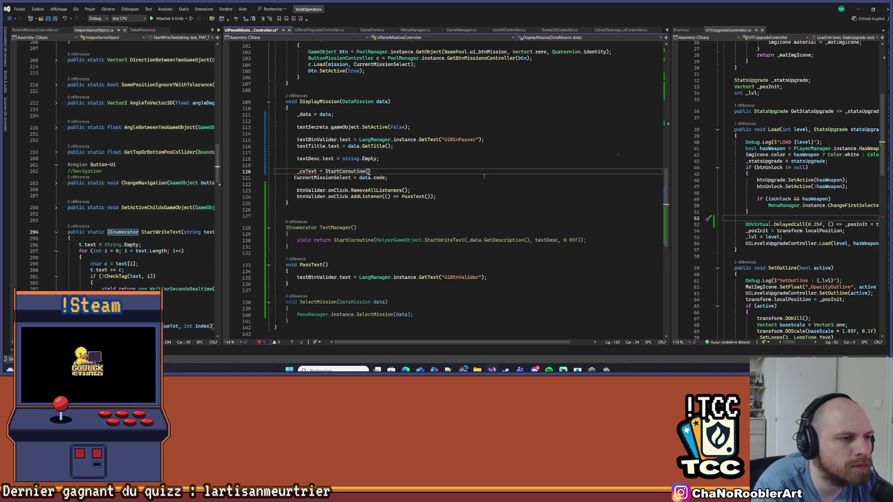
pyautogui.write('t')
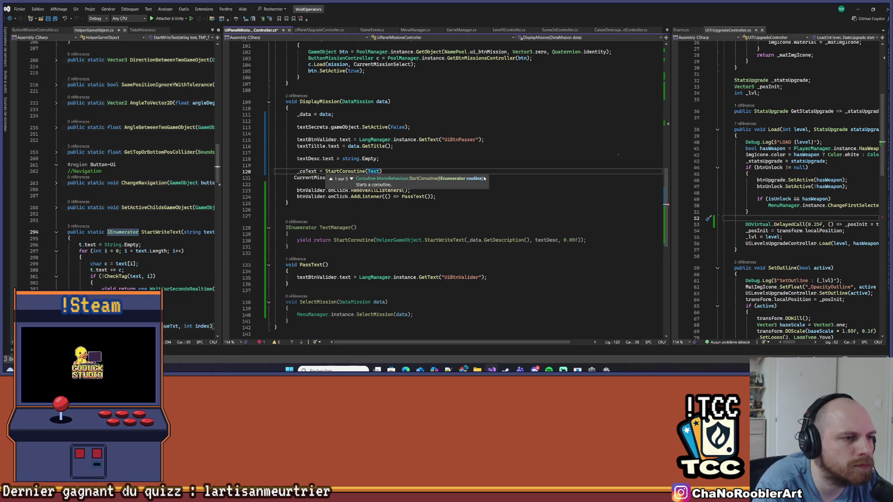
pyautogui.write('Ma')
pyautogui.press('Tab')
pyautogui.write('());')
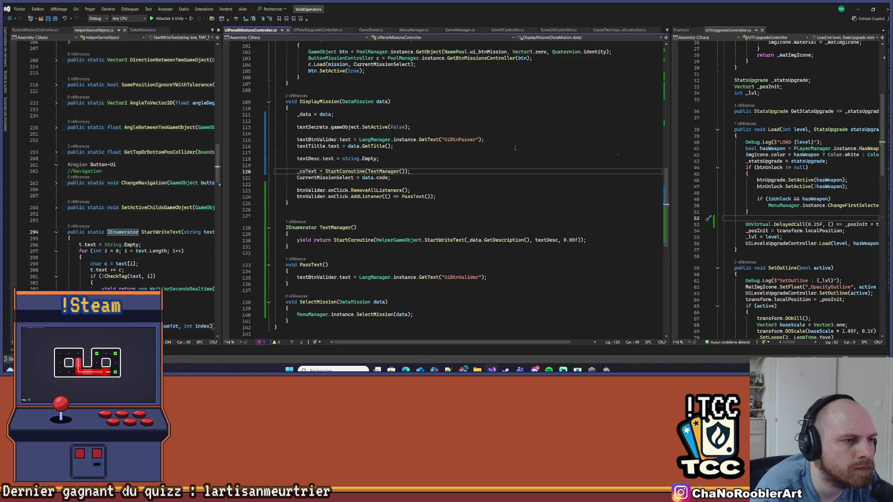
# Add a new line after TextManager's yield return StartWriteText call and save the script.
pyautogui.click(382, 196)
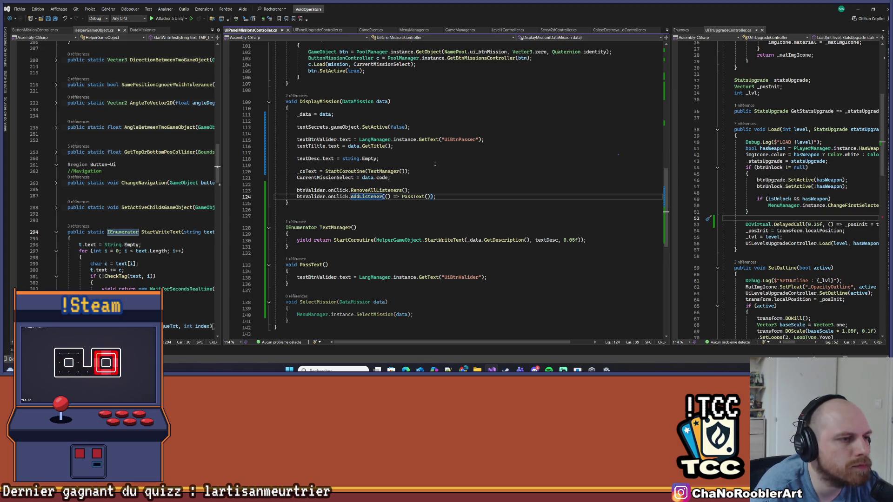
pyautogui.scroll(-3, 372, 176)
pyautogui.click(351, 195)
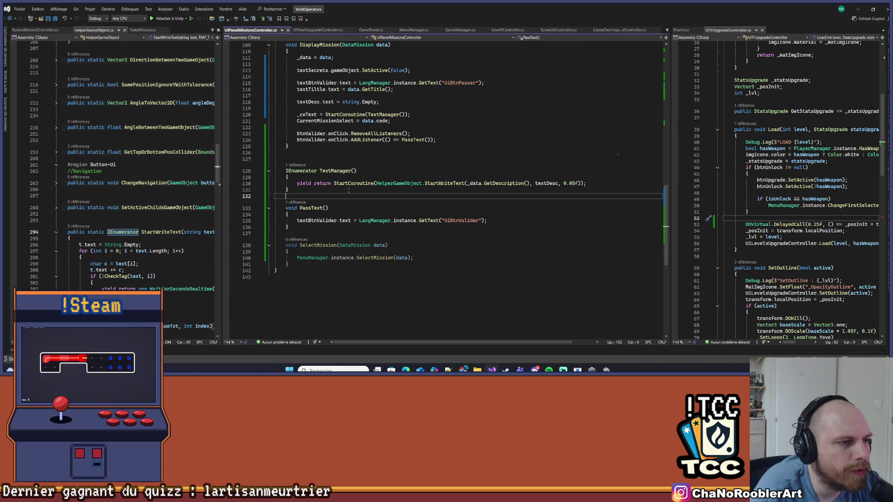
pyautogui.click(300, 184)
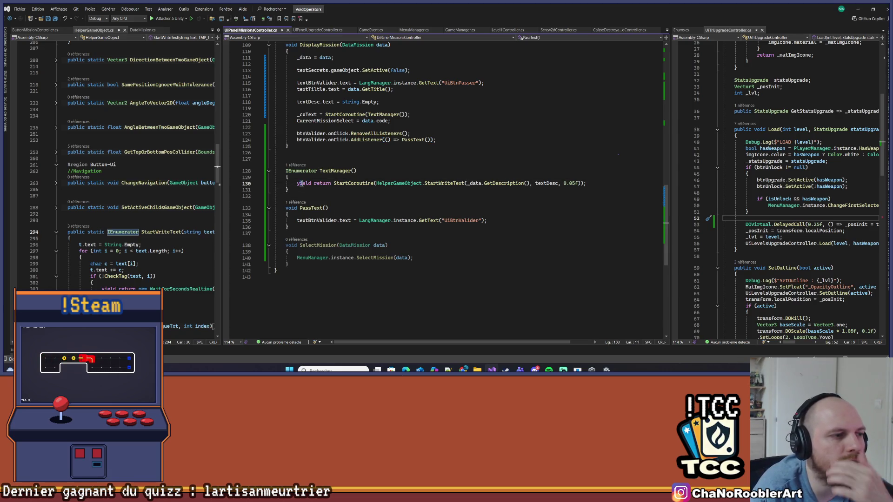
pyautogui.tripleClick(300, 183)
pyautogui.click(625, 182)
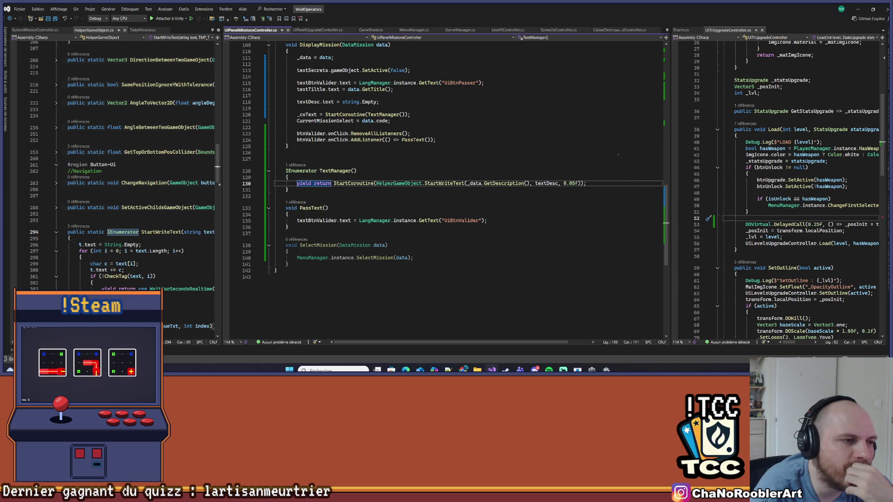
pyautogui.tripleClick(596, 183)
pyautogui.click(597, 182)
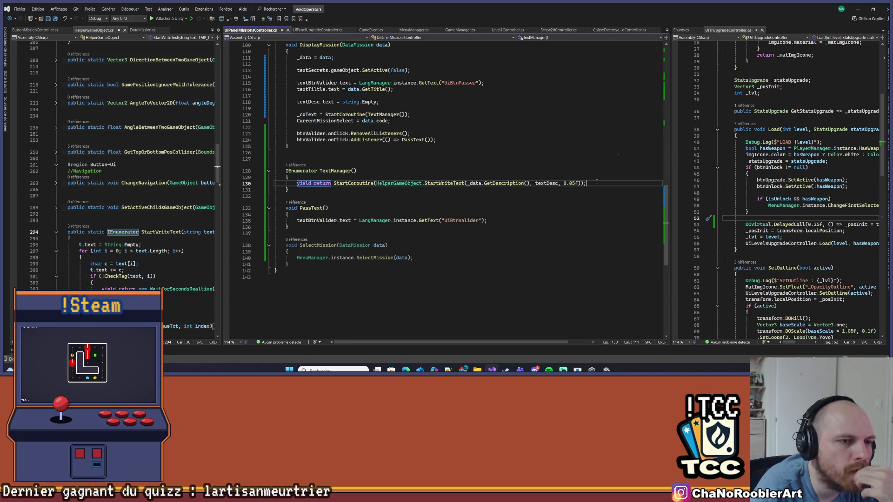
pyautogui.press('Return')
pyautogui.hotkey('ctrl', 's')
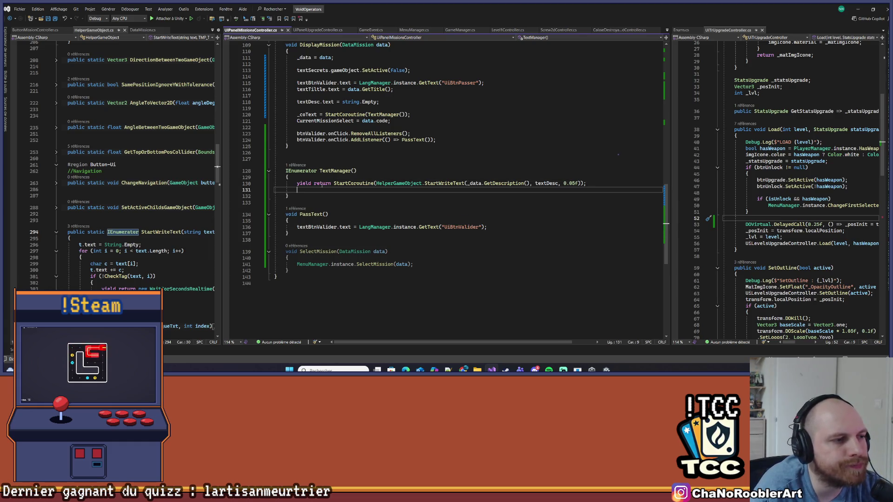
pyautogui.scroll(3, 336, 148)
pyautogui.scroll(3, 505, 144)
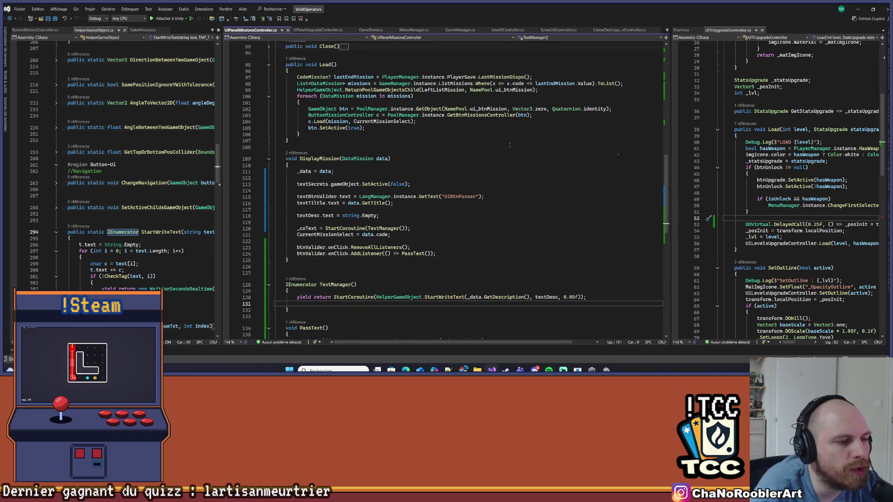
# Call LoadBtnValider() at the end of TextManager and create an empty void LoadBtnValider() method.
pyautogui.scroll(-4, 480, 196)
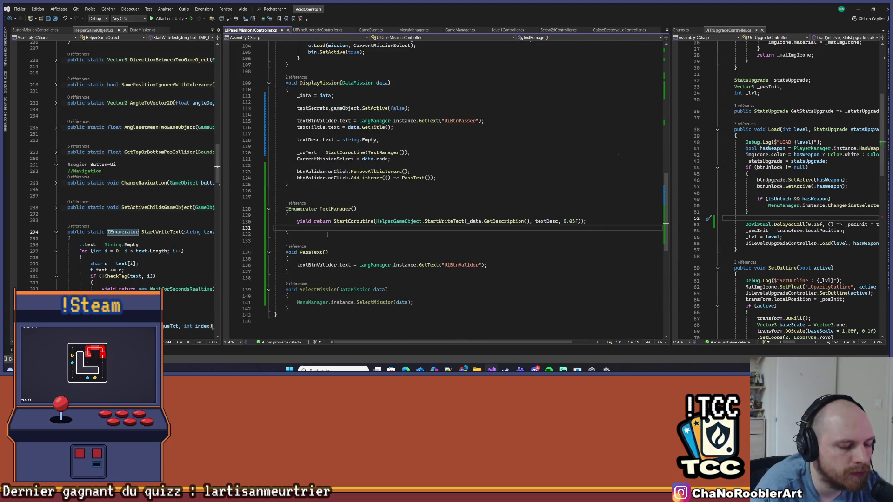
pyautogui.write('LoadBtnValider();')
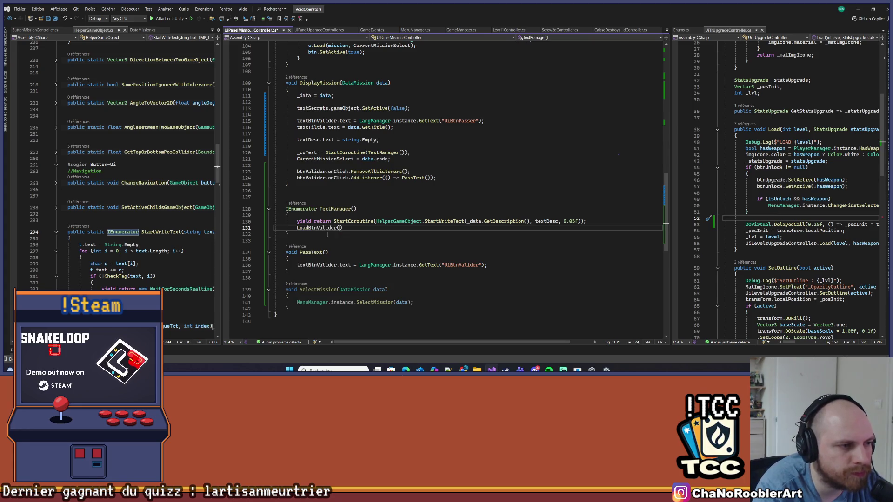
pyautogui.scroll(-1, 330, 246)
pyautogui.click(335, 222)
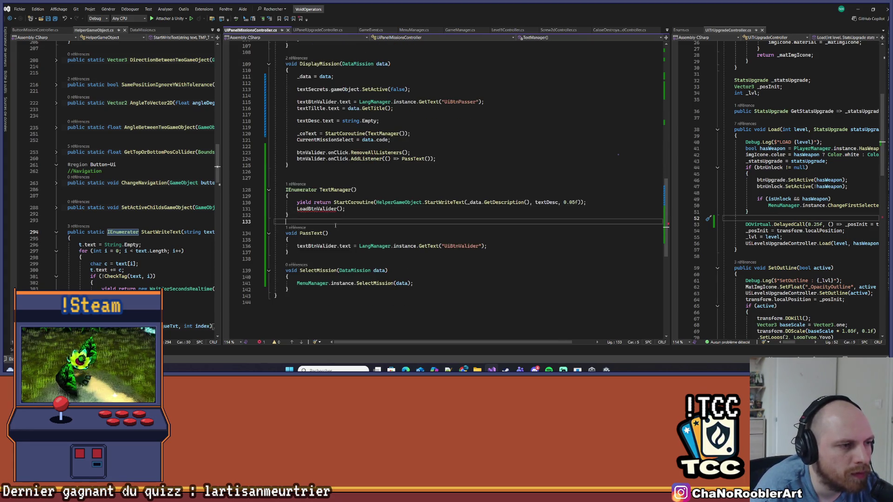
pyautogui.press('Return')
pyautogui.press('Return')
pyautogui.press('Up')
pyautogui.write('void LoadBt')
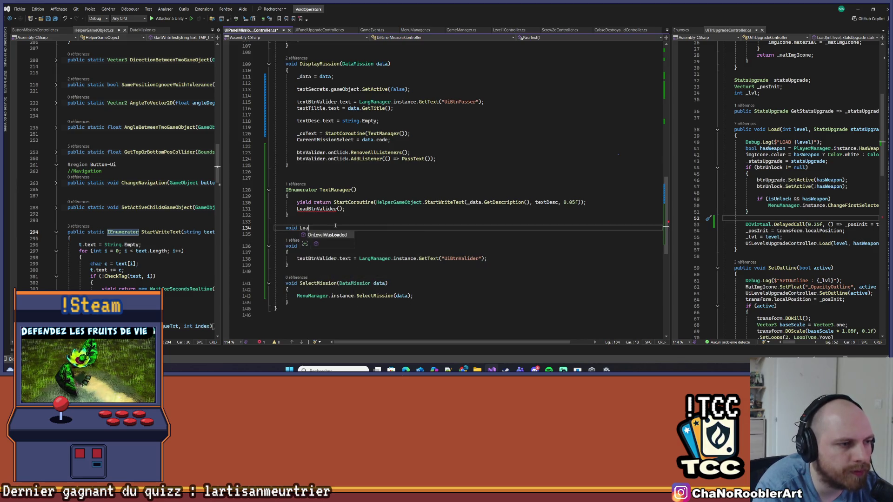
pyautogui.write('nValider()')
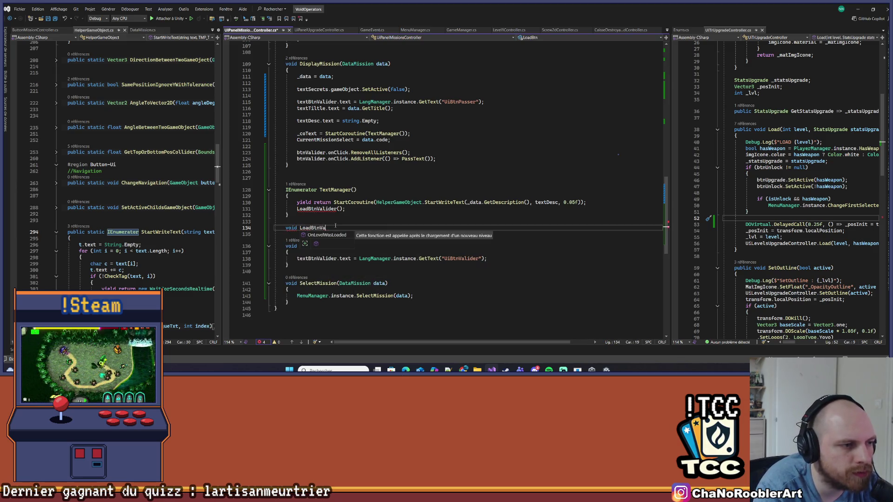
pyautogui.press('Return')
pyautogui.write('{')
pyautogui.press('Return')
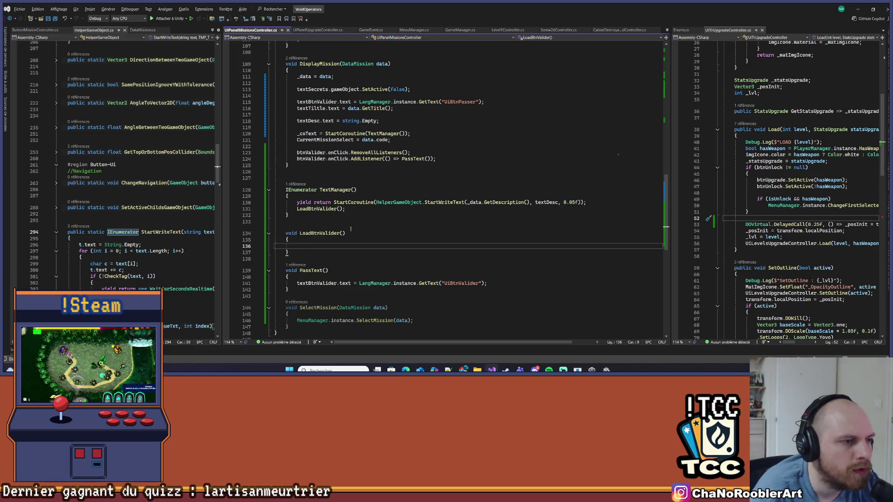
# Copy the button label assignment into LoadBtnValider, using the UiBtnValider key, and save.
pyautogui.scroll(1, 432, 129)
pyautogui.moveTo(289, 121); pyautogui.dragTo(491, 120)
pyautogui.hotkey('ctrl', 'c')
pyautogui.click(353, 265)
pyautogui.hotkey('ctrl', 'v')
pyautogui.doubleClick(459, 265)
pyautogui.write('Ui')
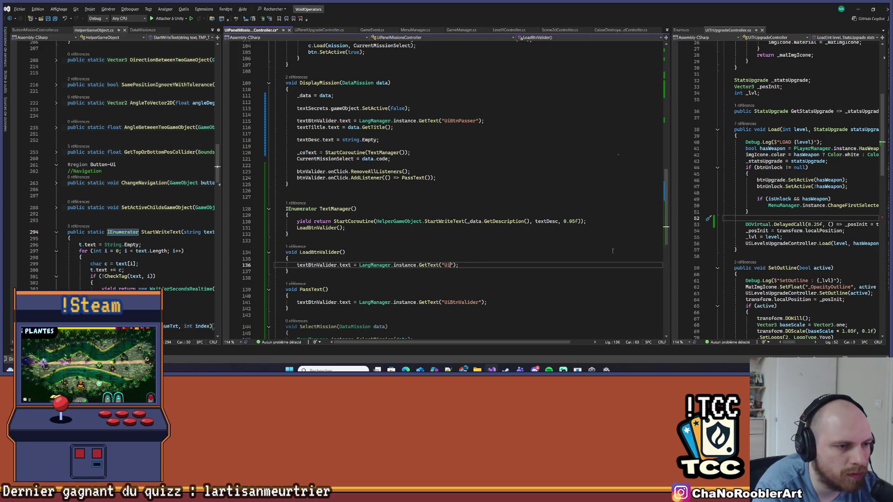
pyautogui.write('tnValider')
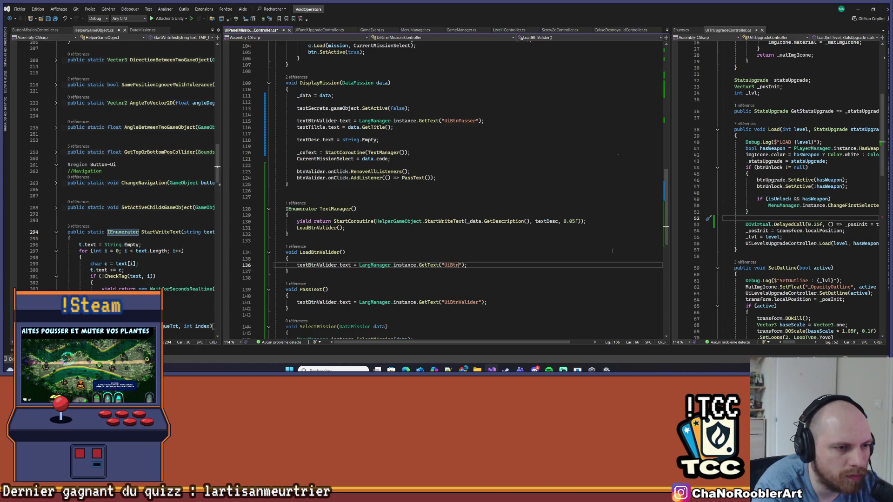
pyautogui.hotkey('ctrl', 's')
# Paste the two listener lines into LoadBtnValider, with SelectMission replacing PassText.
pyautogui.scroll(-4, 613, 251)
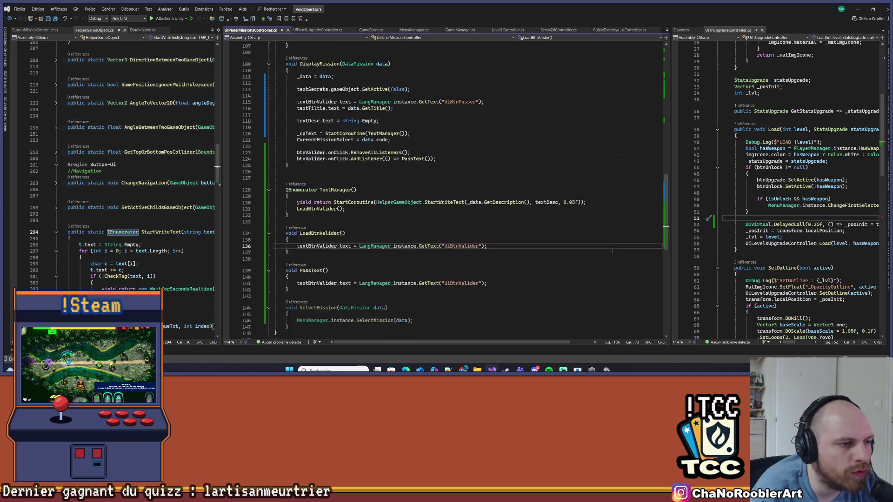
pyautogui.click(483, 195)
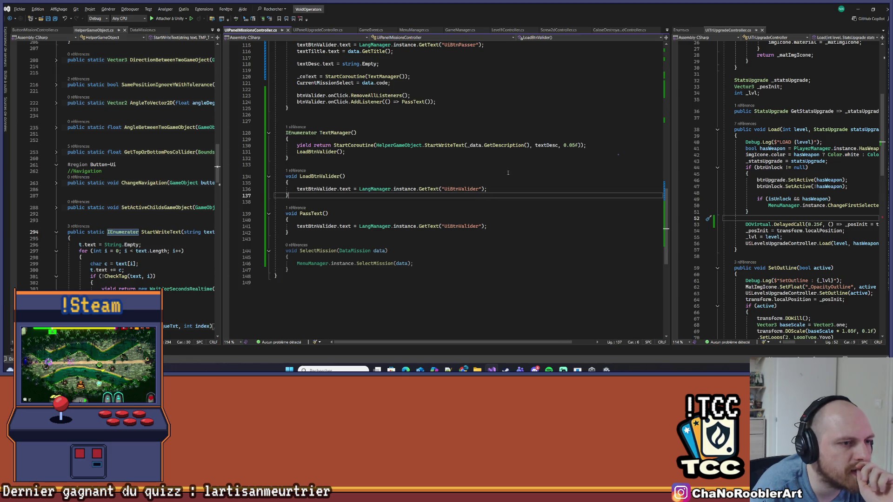
pyautogui.press('Up')
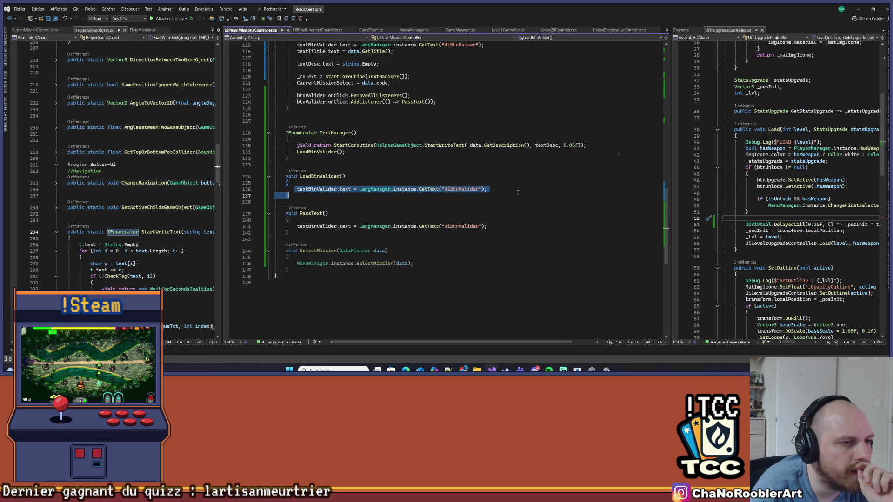
pyautogui.scroll(1, 414, 247)
pyautogui.moveTo(275, 114); pyautogui.dragTo(437, 122)
pyautogui.click(529, 209)
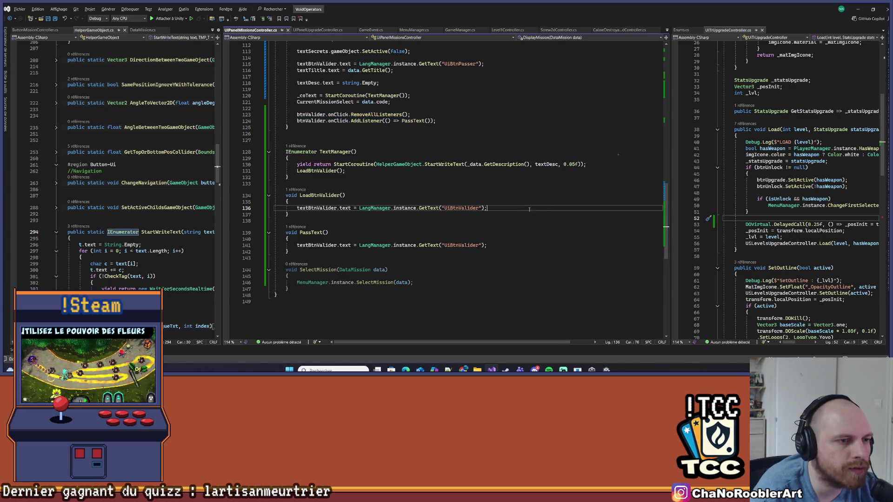
pyautogui.press('Return')
pyautogui.hotkey('ctrl', 'v')
pyautogui.scroll(-1, 376, 251)
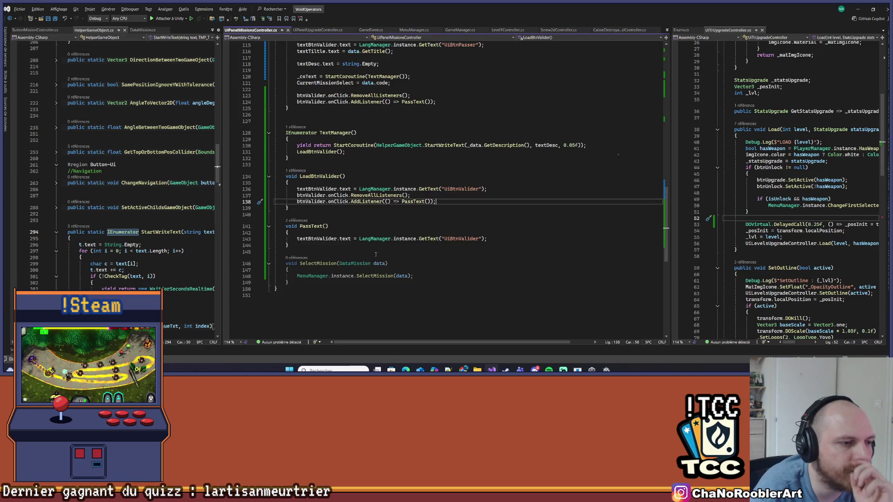
pyautogui.doubleClick(317, 263)
pyautogui.hotkey('ctrl', 'c')
pyautogui.hotkey('ctrl', '-')
pyautogui.hotkey('ctrl', 'shift', 'Left')
pyautogui.hotkey('ctrl', 'v')
# Remove SelectMission's DataMission parameter, use _data in its body instead, and save.
pyautogui.moveTo(382, 263)
pyautogui.mouseDown()
pyautogui.moveTo(297, 263)
pyautogui.moveTo(338, 263)
pyautogui.mouseUp()
pyautogui.press('BackSpace')
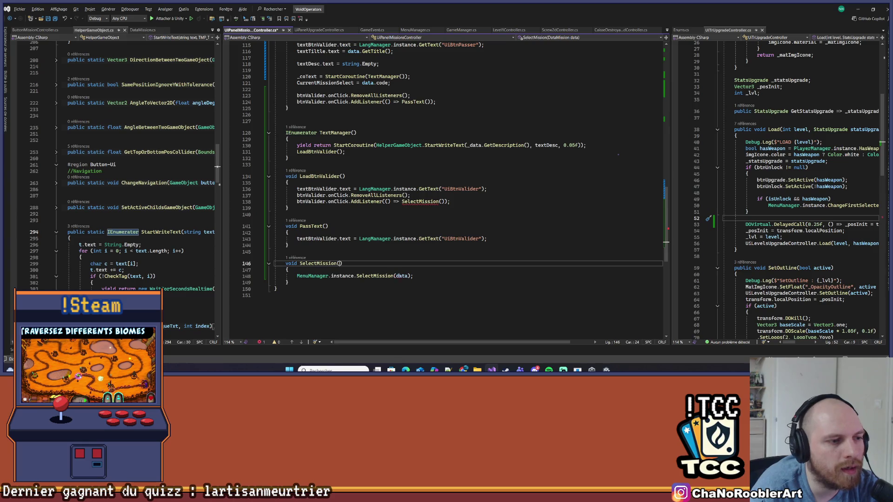
pyautogui.click(430, 270)
pyautogui.click(433, 276)
pyautogui.press('Left')
pyautogui.press('Left')
pyautogui.press('Left')
pyautogui.write('_')
pyautogui.press('Tab')
pyautogui.hotkey('ctrl', 's')
# Delete the label assignment from PassText and save the script.
pyautogui.click(442, 285)
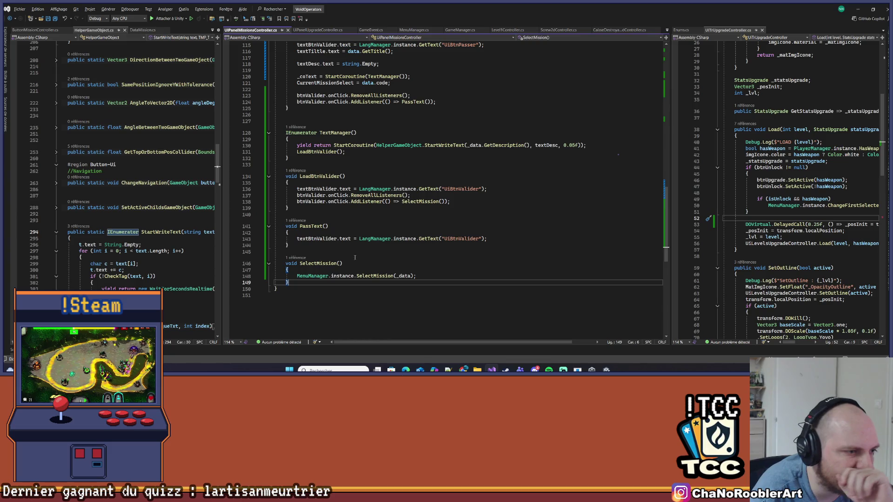
pyautogui.click(302, 276)
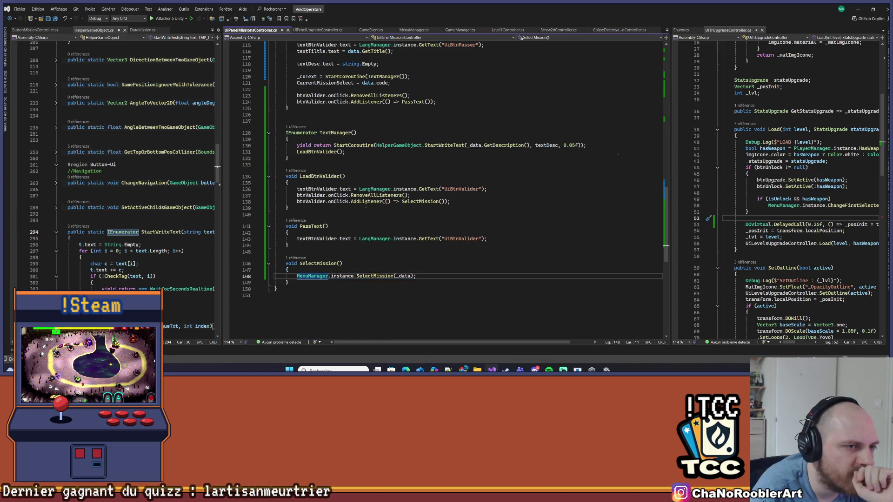
pyautogui.click(293, 152)
pyautogui.press('End')
pyautogui.moveTo(297, 238); pyautogui.dragTo(487, 238)
pyautogui.press('Delete')
pyautogui.hotkey('ctrl', 's')
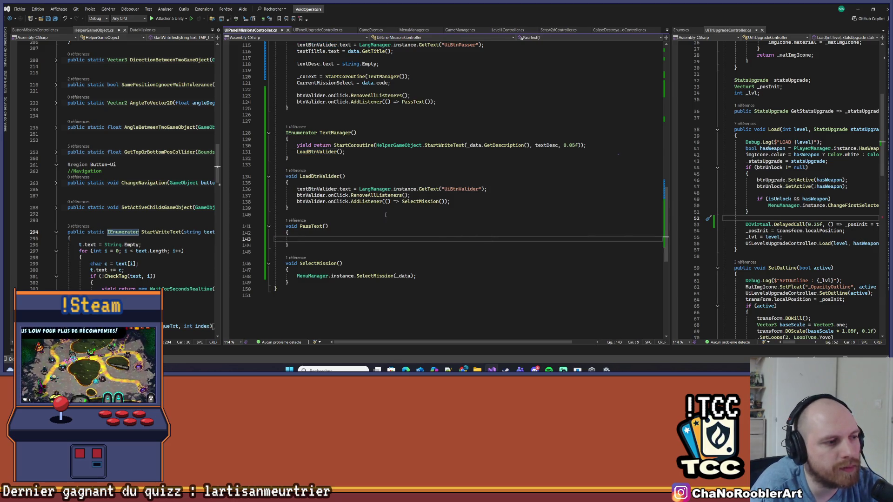
# Start writing code in the emptied PassText with IntelliSense suggestions.
pyautogui.scroll(2, 375, 214)
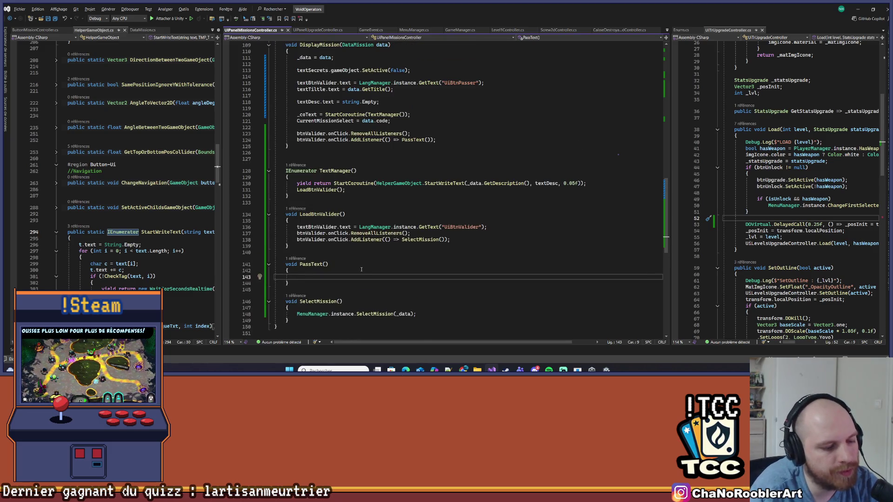
pyautogui.write('id)')
pyautogui.press('BackSpace')
pyautogui.press('BackSpace')
pyautogui.press('BackSpace')
pyautogui.hotkey('ctrl', 'space')
pyautogui.press('Escape')
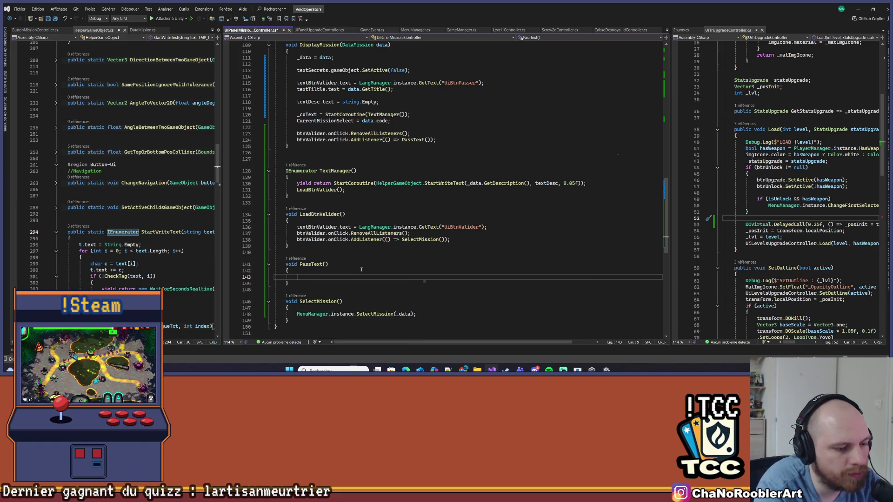
pyautogui.hotkey('ctrl', 'space')
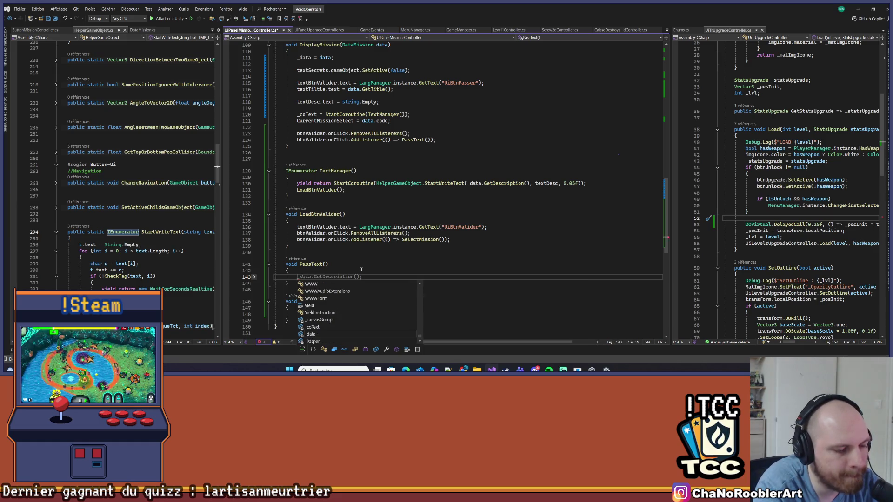
# In PassText, add if (_coText != null) { StopCoroutine(_coText); _coText = null; } and save.
pyautogui.write('if(_co')
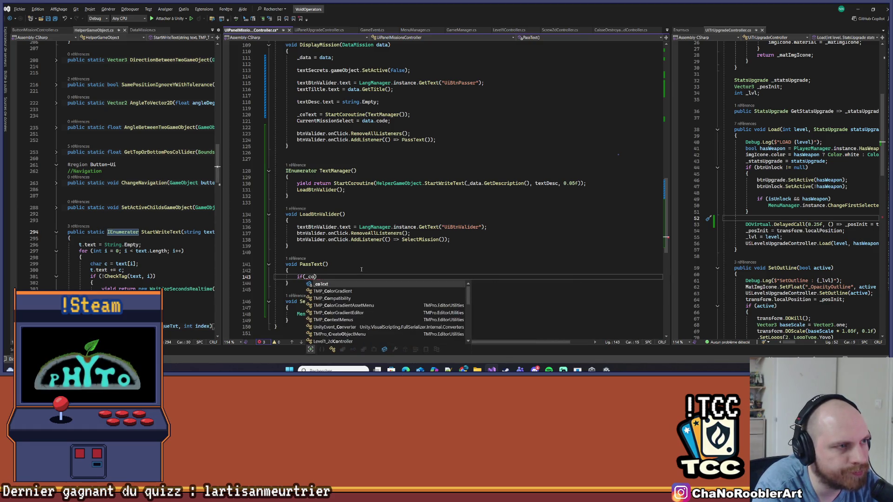
pyautogui.press('Tab')
pyautogui.write(')')
pyautogui.write(' null')
pyautogui.press('End')
pyautogui.press('Return')
pyautogui.write('{')
pyautogui.press('Return')
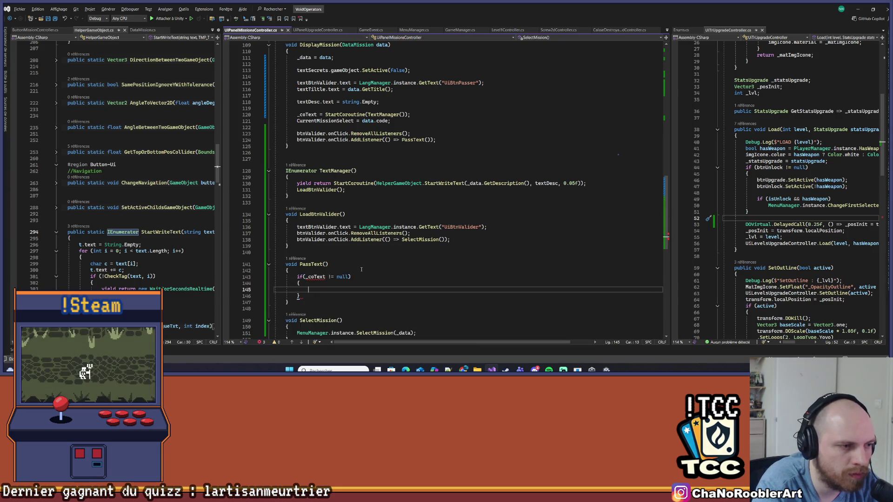
pyautogui.write('StopCo')
pyautogui.press('Tab')
pyautogui.write('(_coText')
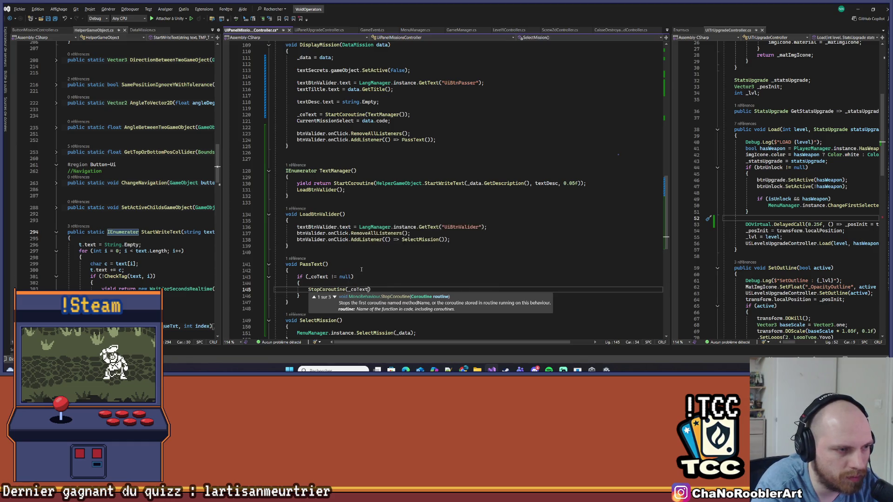
pyautogui.write(');')
pyautogui.press('Return')
pyautogui.write('_co')
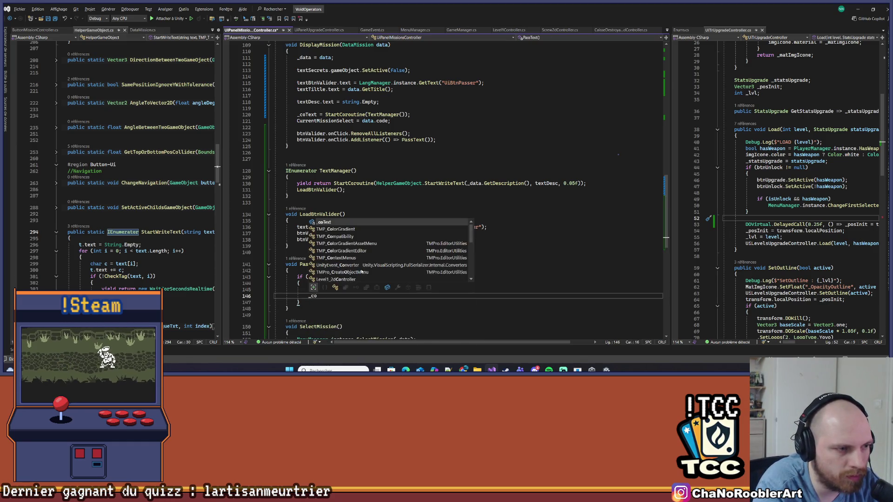
pyautogui.press('Tab')
pyautogui.write('= null;')
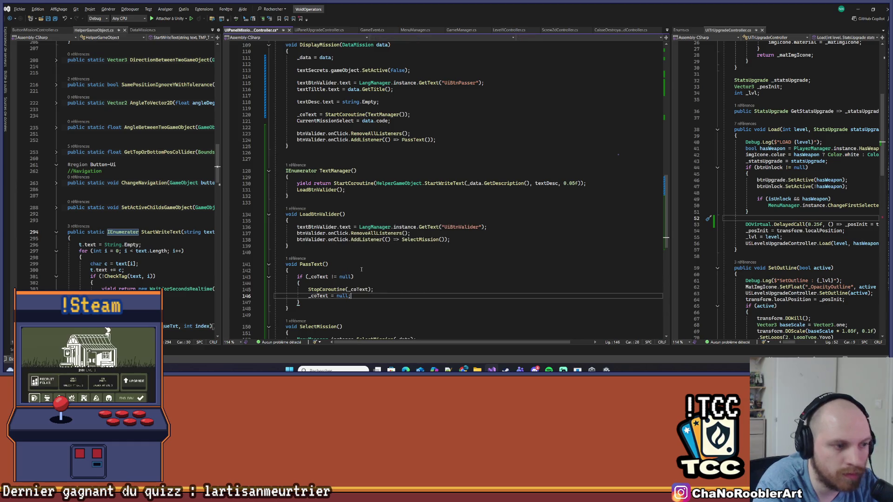
pyautogui.press('Down')
pyautogui.press('Return')
pyautogui.press('Return')
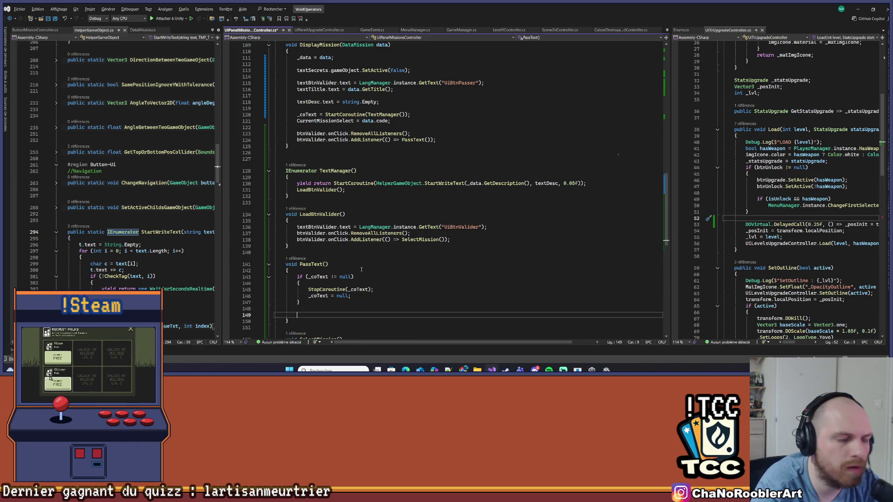
pyautogui.hotkey('ctrl', 's')
pyautogui.scroll(-3, 361, 269)
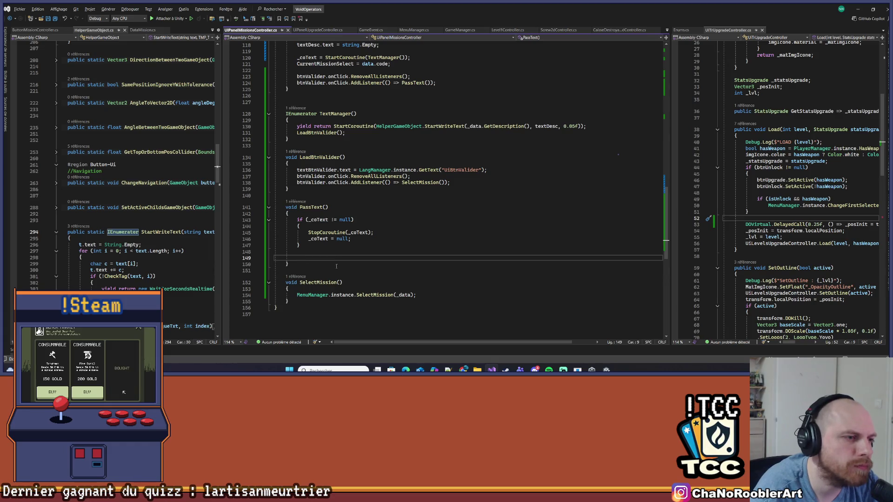
# Delete the stray blank line after the description reset in DisplayMission.
pyautogui.scroll(5, 431, 162)
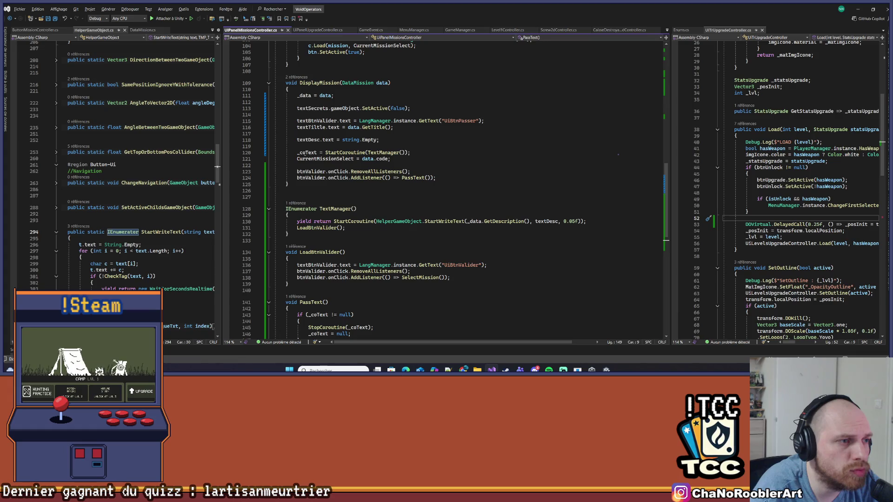
pyautogui.scroll(-1, 294, 122)
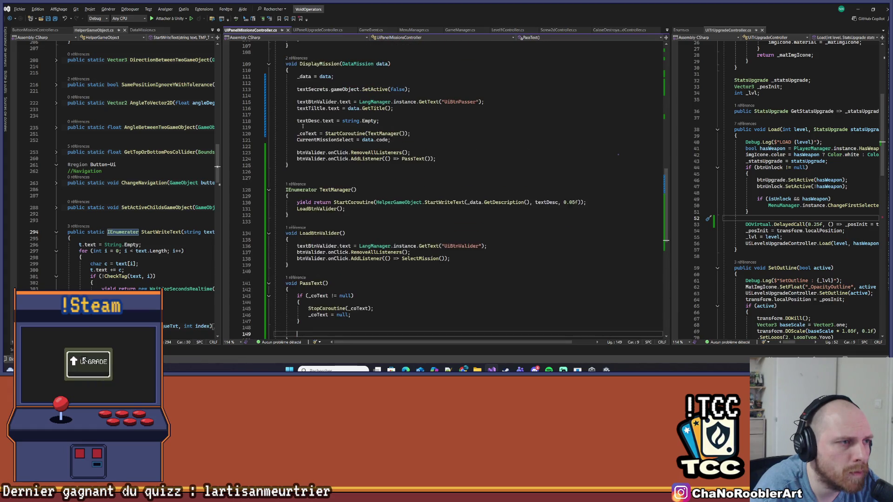
pyautogui.click(294, 121)
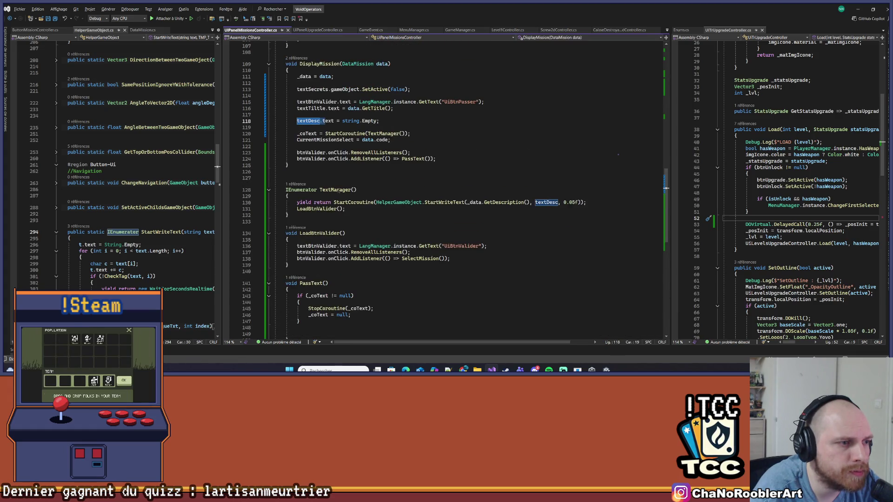
pyautogui.press('Down')
pyautogui.press('Down')
pyautogui.press('Down')
pyautogui.click(313, 127)
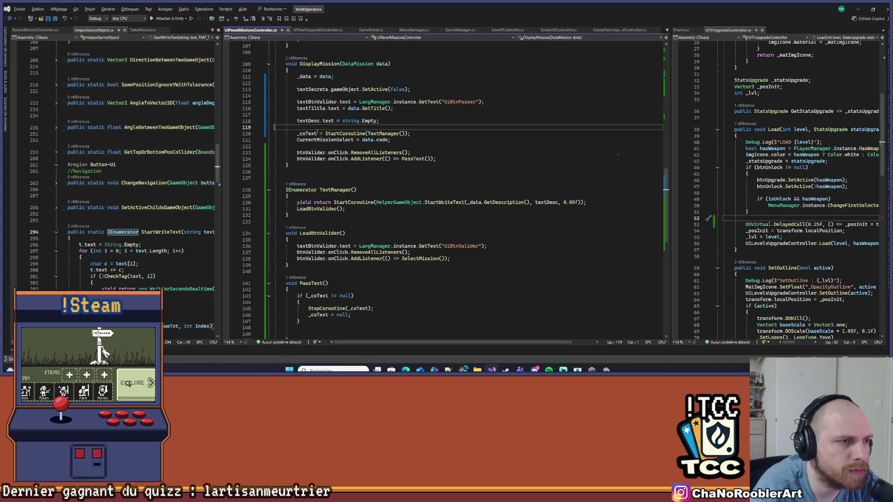
pyautogui.press('BackSpace')
pyautogui.scroll(-2, 449, 163)
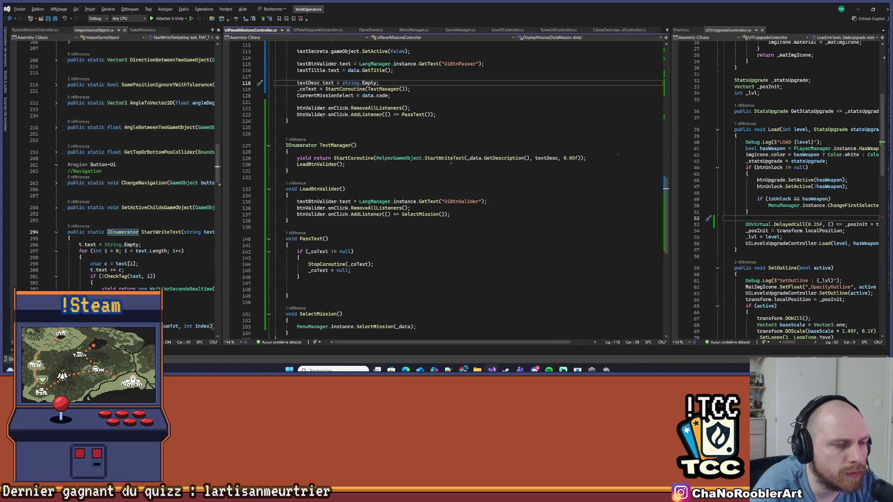
# Add textDesc.text = _data.GetDescription(); to PassText and save.
pyautogui.moveTo(469, 158); pyautogui.dragTo(529, 158)
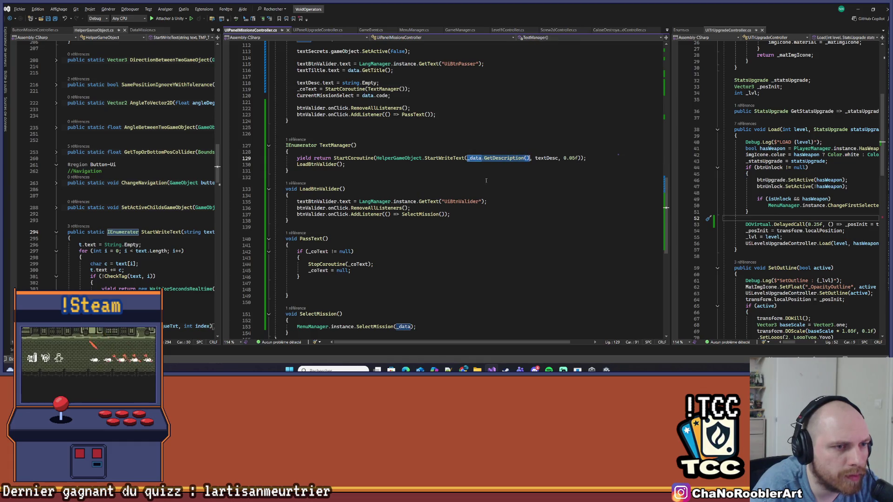
pyautogui.scroll(-3, 335, 260)
pyautogui.click(365, 233)
pyautogui.scroll(3, 366, 230)
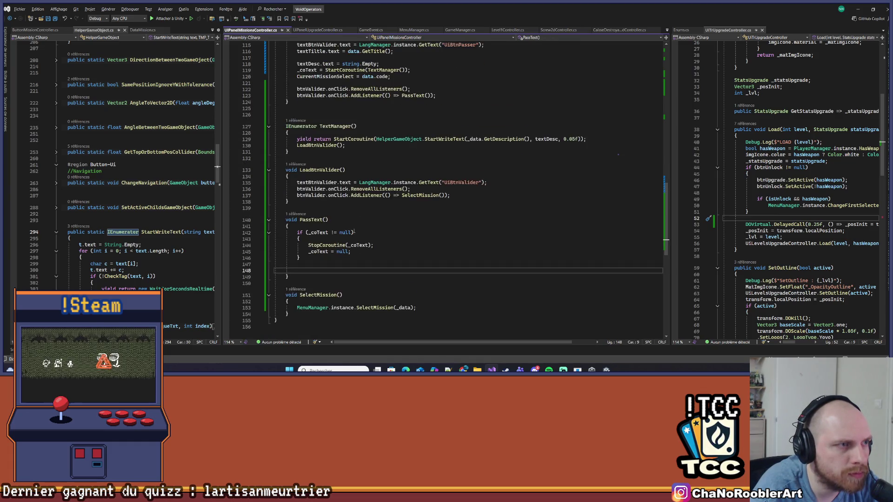
pyautogui.write('text')
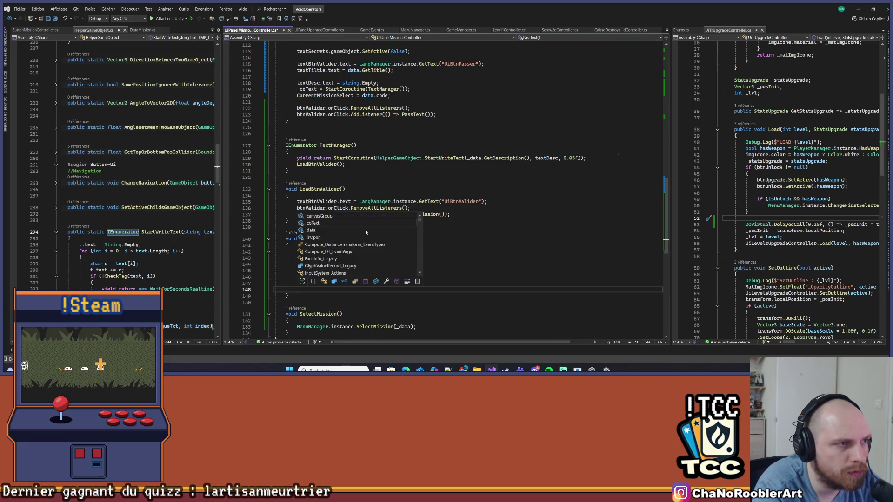
pyautogui.write('Desc')
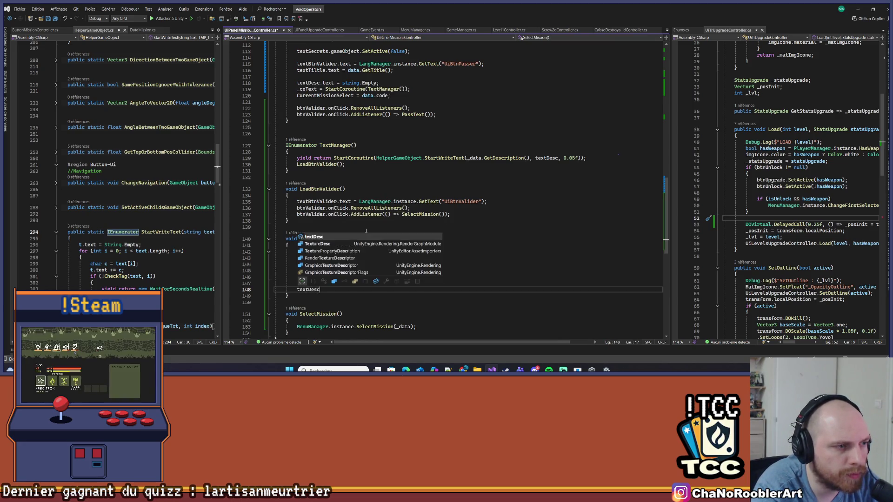
pyautogui.write('.text')
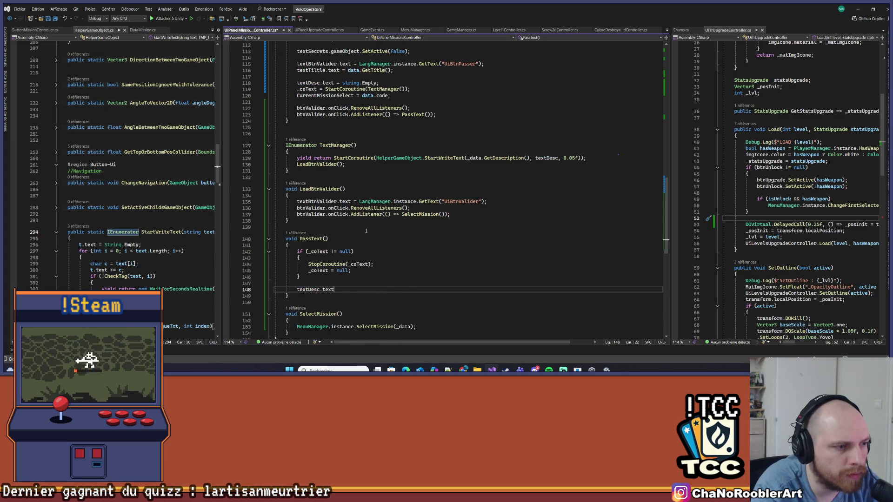
pyautogui.write(' = _data.GetDescription();')
pyautogui.hotkey('ctrl', 's')
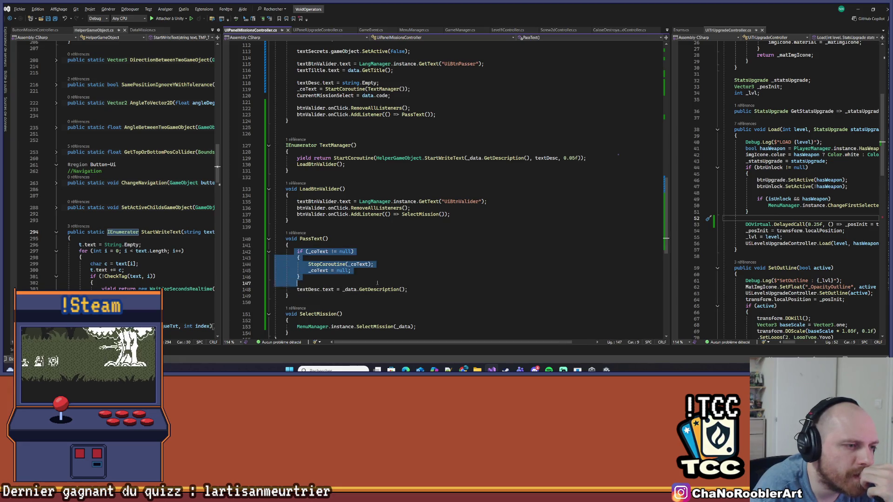
# Call LoadBtnValider() on the line after the description assignment in PassText.
pyautogui.scroll(-2, 358, 203)
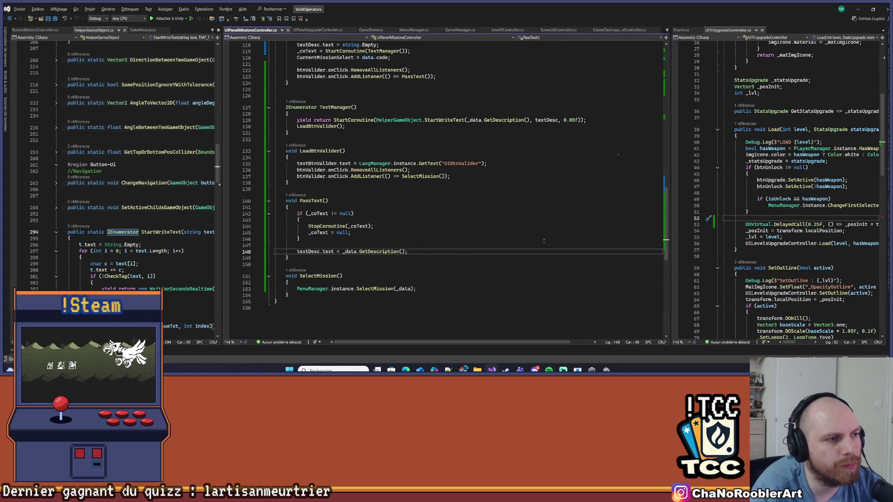
pyautogui.press('Return')
pyautogui.write('LoadBtnValider();')
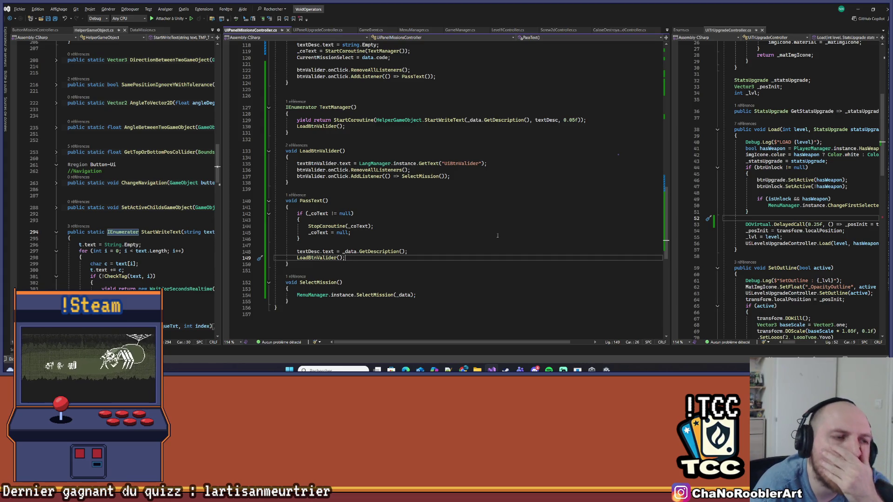
pyautogui.scroll(8, 493, 195)
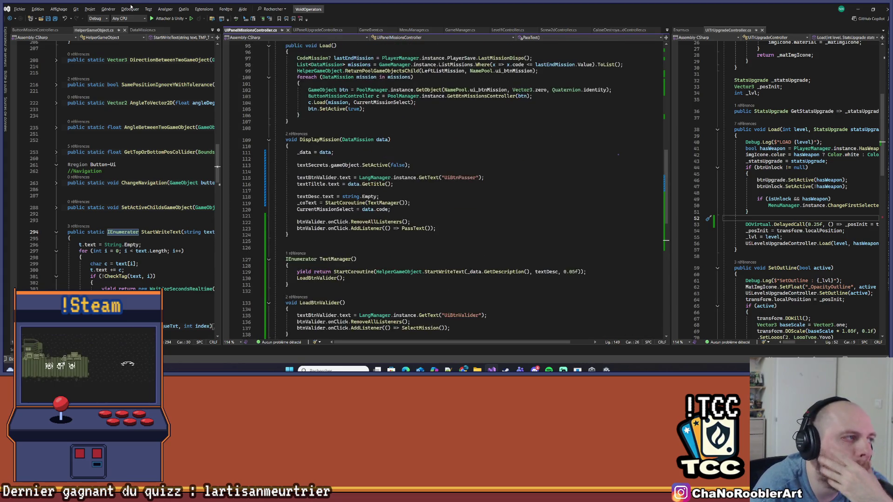
pyautogui.click(858, 9)
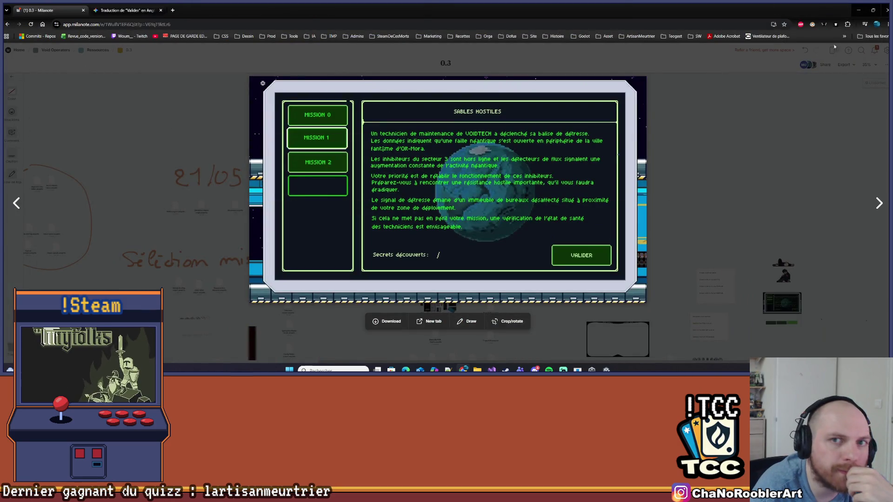
pyautogui.click(858, 10)
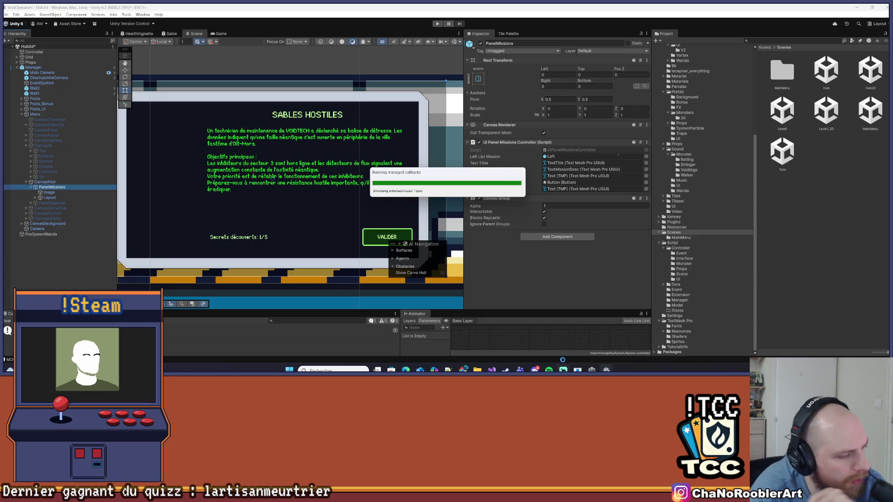
# Clear the console, deactivate the PanelMissions object, and activate the CanvasUI canvas.
pyautogui.moveTo(563, 361)
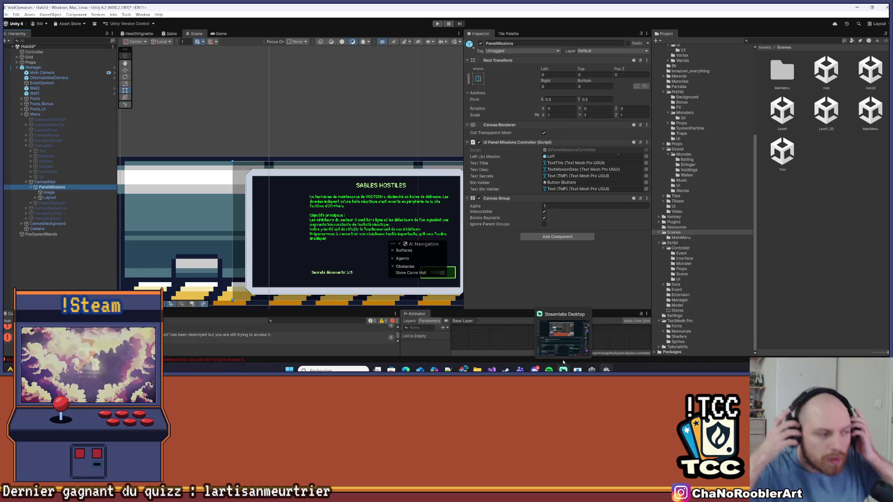
pyautogui.click(7, 321)
pyautogui.doubleClick(93, 187)
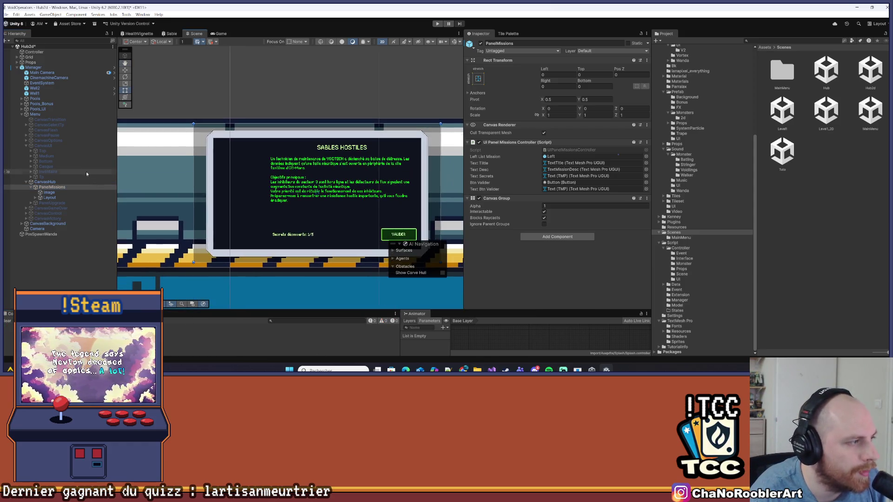
pyautogui.click(479, 43)
pyautogui.click(44, 181)
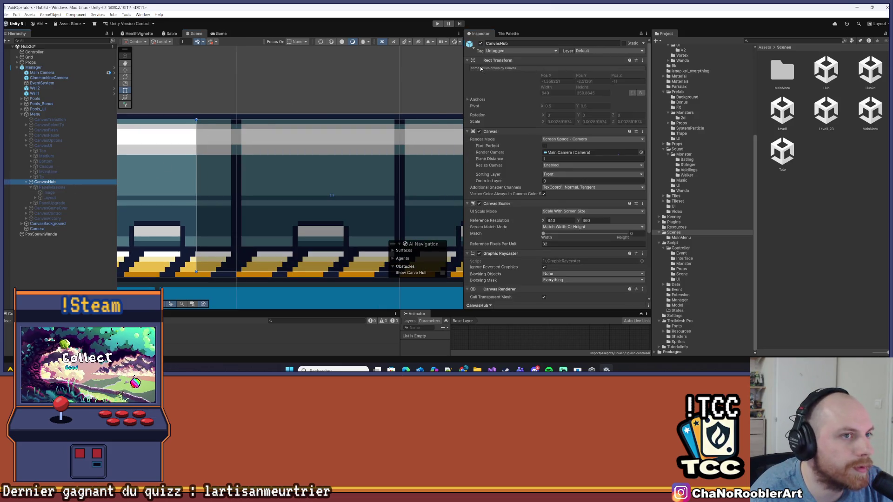
pyautogui.click(43, 145)
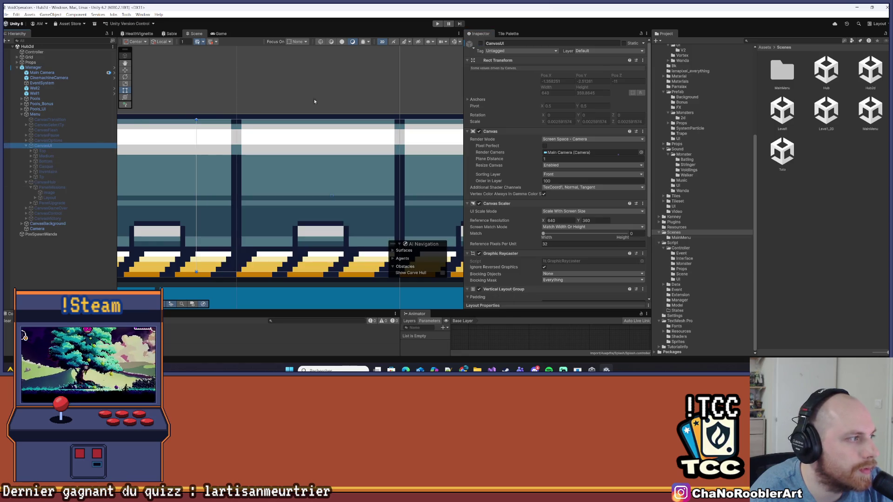
pyautogui.click(481, 44)
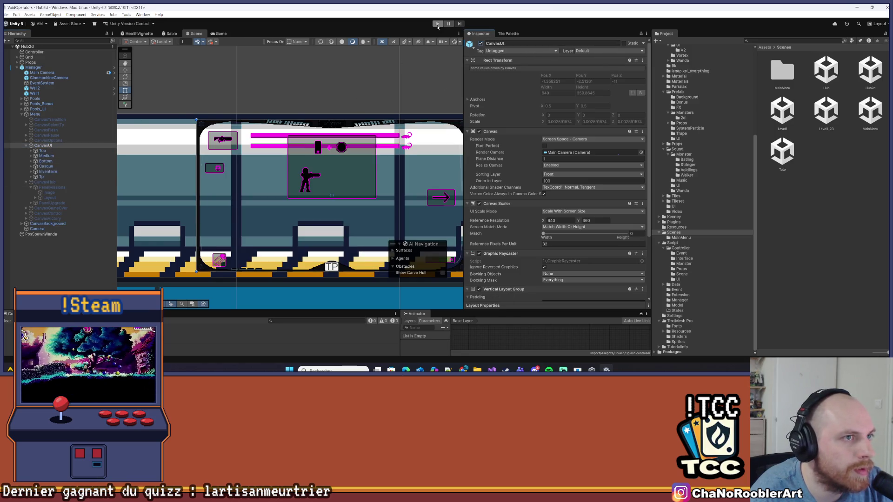
# Play the hub scene, open and close the upgrade panel twice, then walk the player right.
pyautogui.click(437, 24)
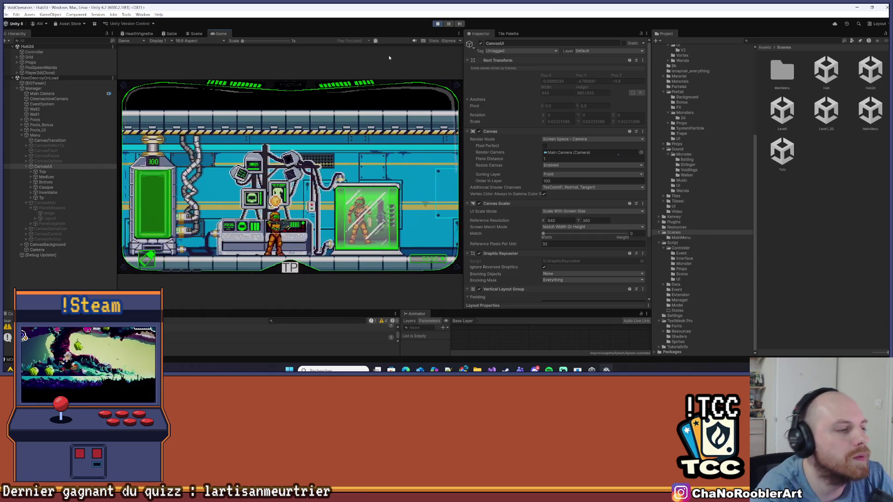
pyautogui.press('e')
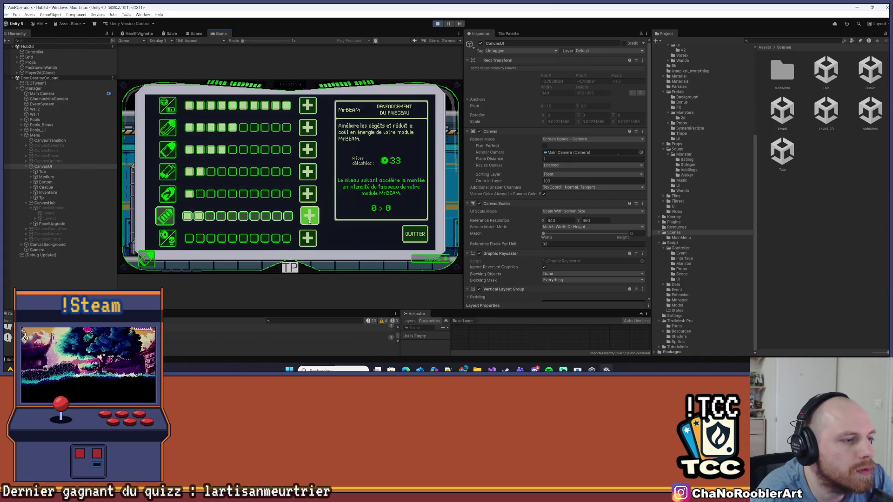
pyautogui.click(404, 235)
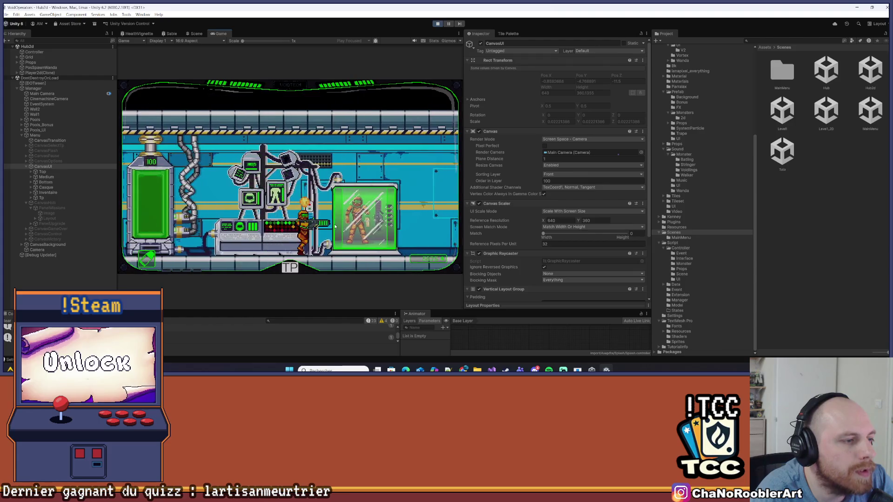
pyautogui.press('e')
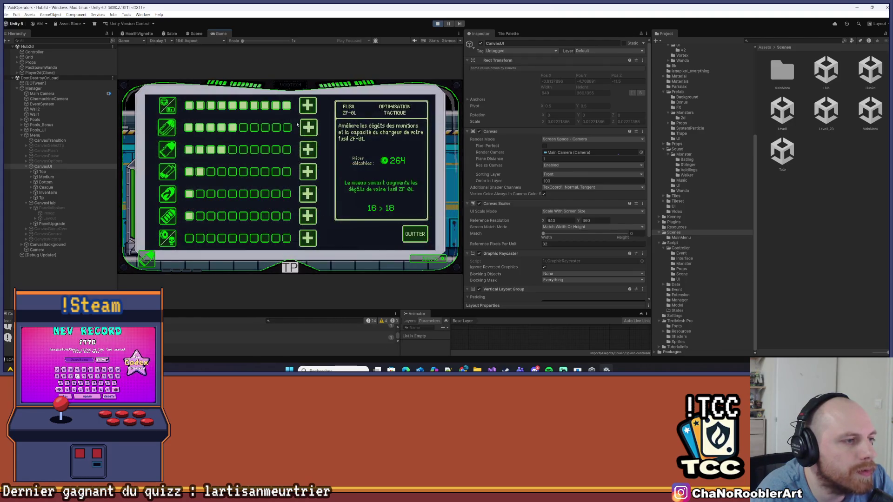
pyautogui.click(406, 231)
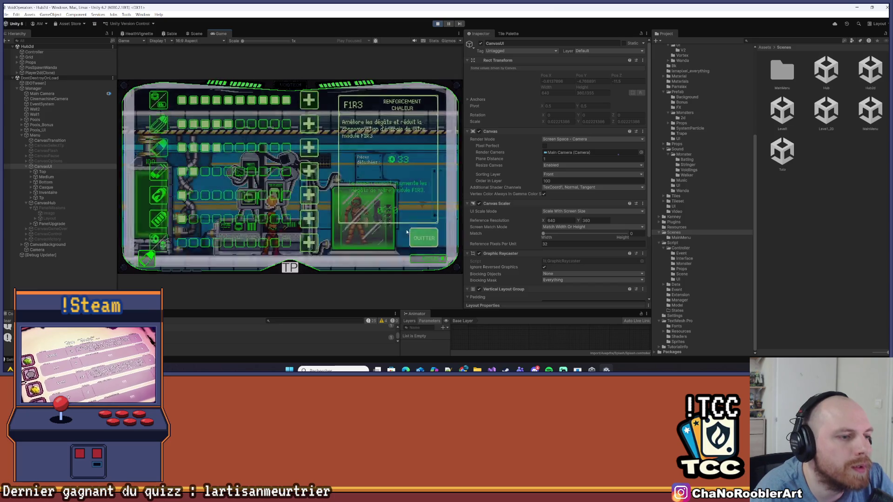
pyautogui.press('d')
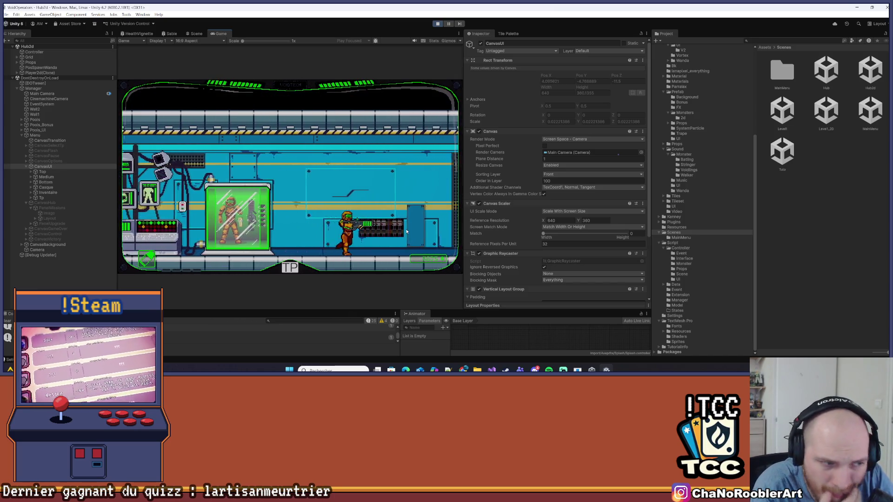
pyautogui.press('d')
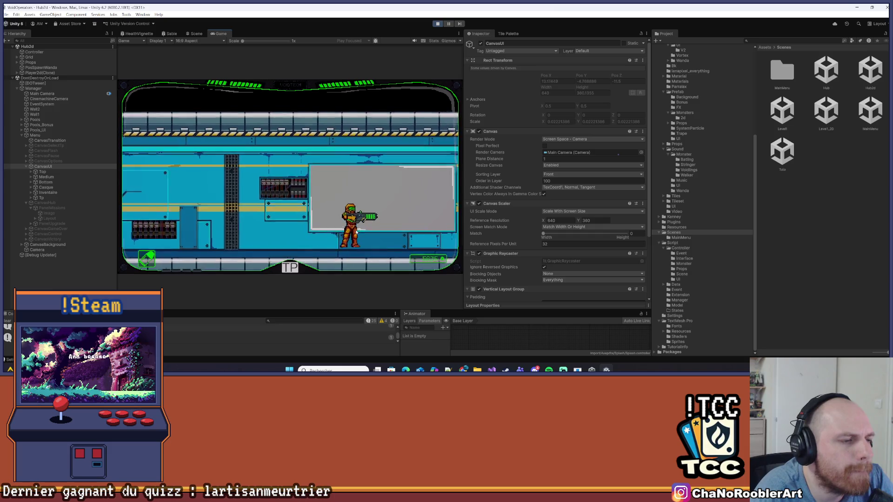
pyautogui.press('d')
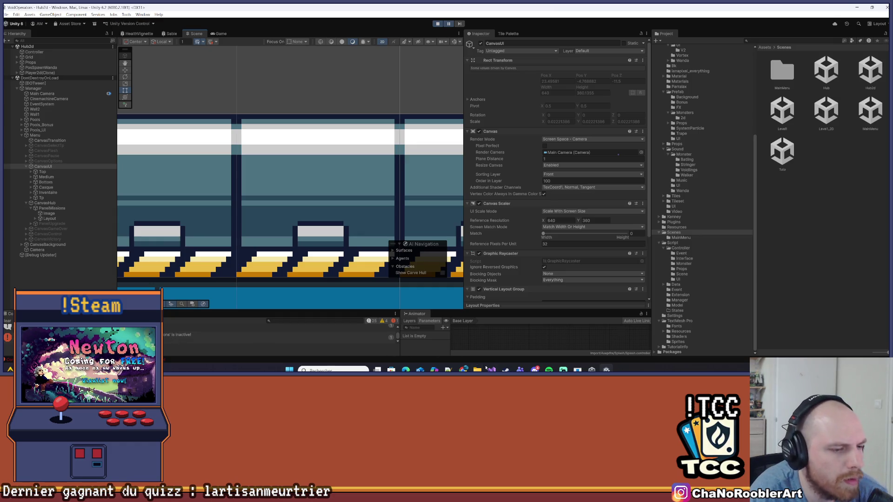
# Stop Play mode in Unity and return to UIPanelMissionsController.cs in Visual Studio.
pyautogui.hotkey('alt', 'Tab')
pyautogui.hotkey('alt', 'Tab')
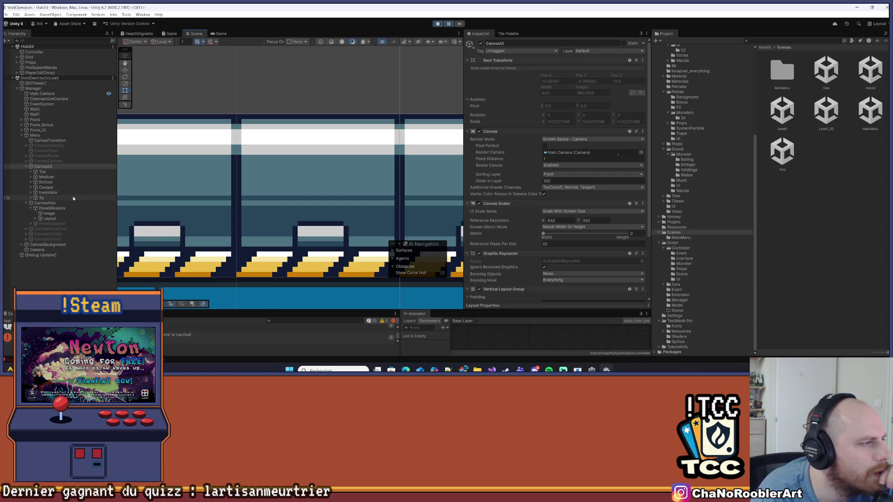
pyautogui.scroll(-6, 235, 218)
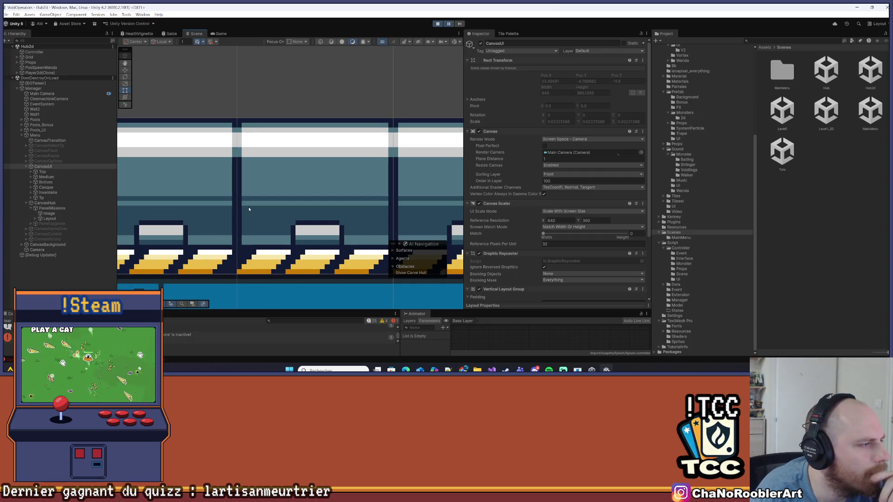
pyautogui.scroll(-4, 234, 219)
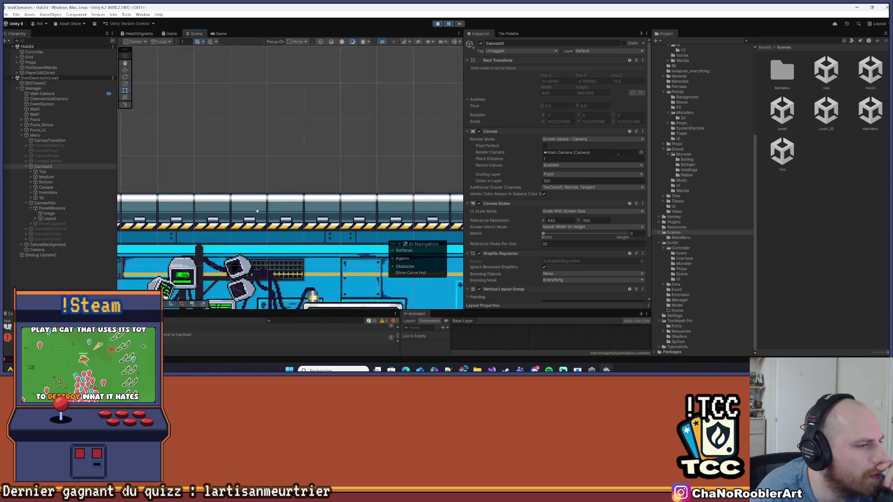
pyautogui.click(440, 24)
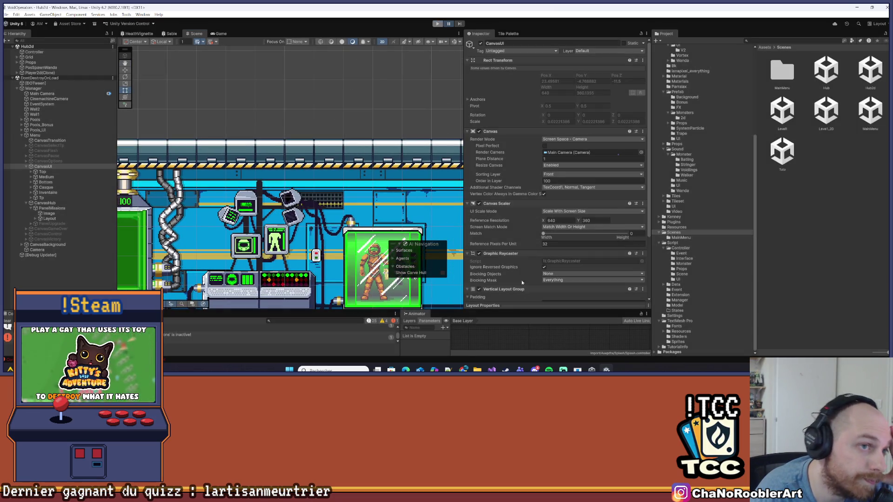
pyautogui.hotkey('alt', 'Tab')
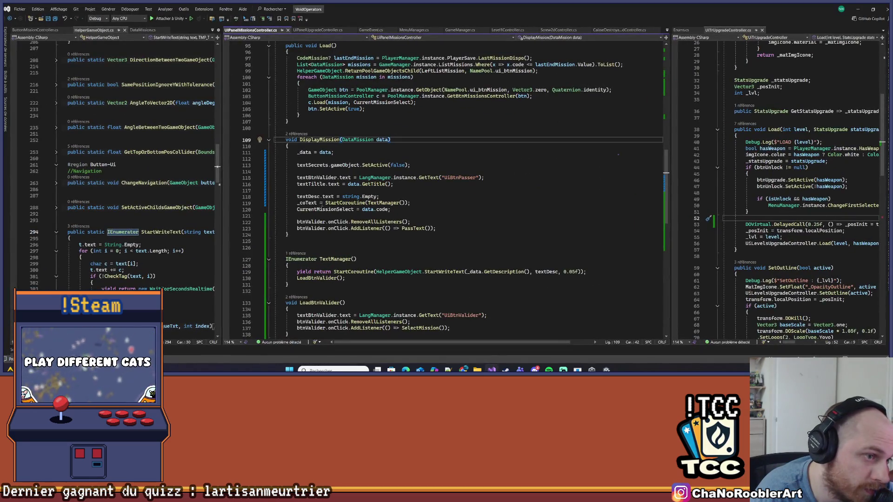
# Expand the collapsed Close() method near DisplayMission's StartCoroutine line.
pyautogui.click(410, 203)
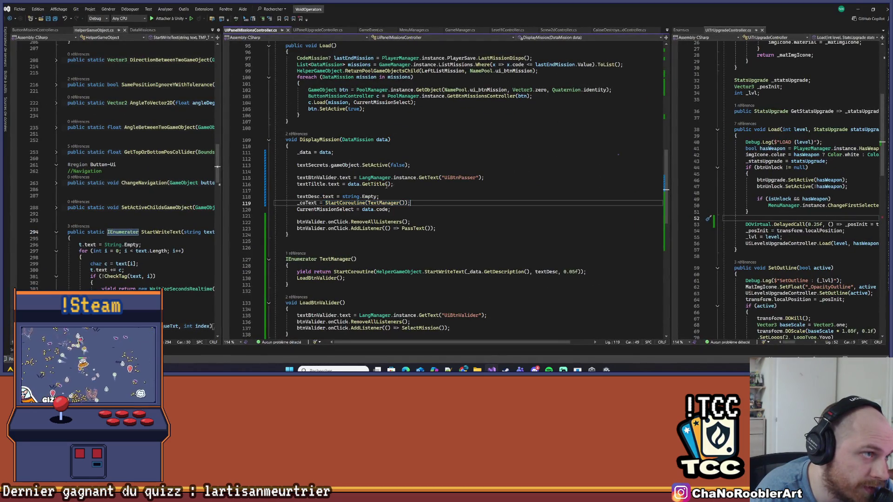
pyautogui.scroll(3, 355, 179)
pyautogui.scroll(4, 355, 180)
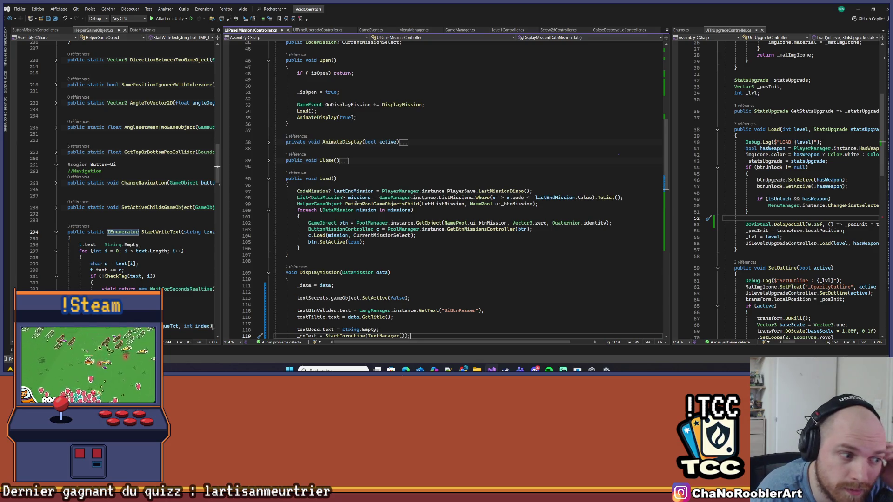
pyautogui.scroll(3, 455, 183)
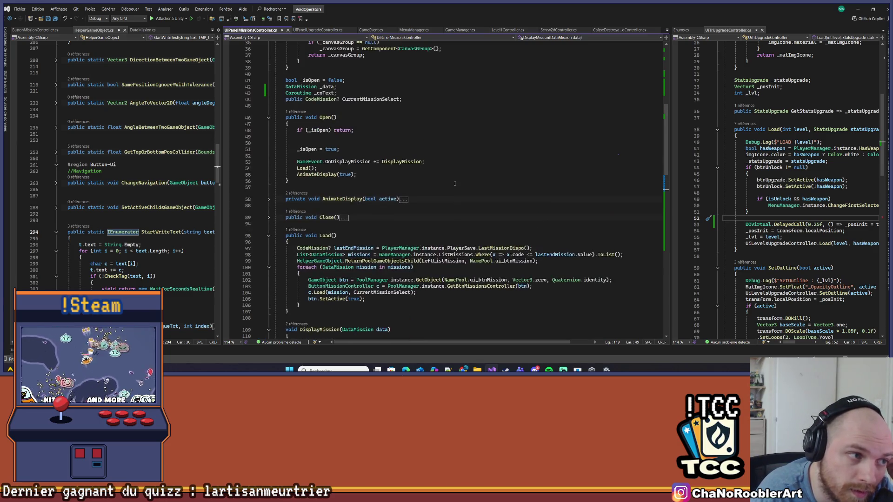
pyautogui.scroll(-3, 454, 183)
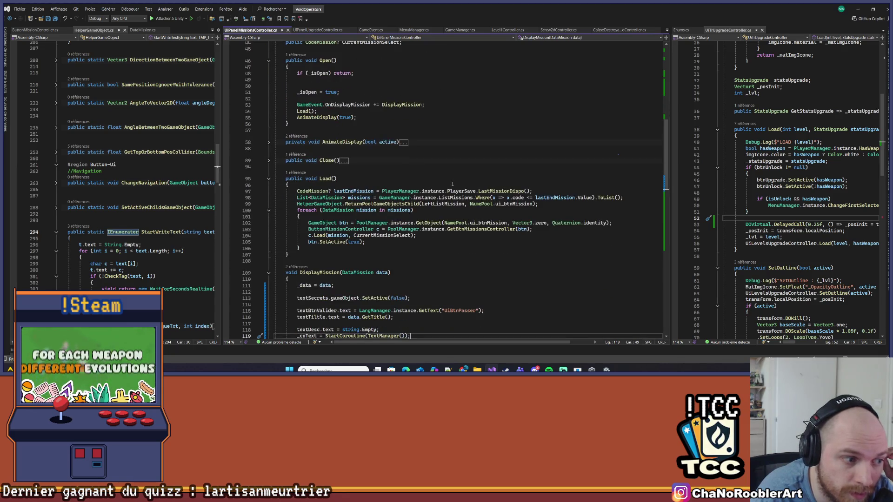
pyautogui.click(269, 160)
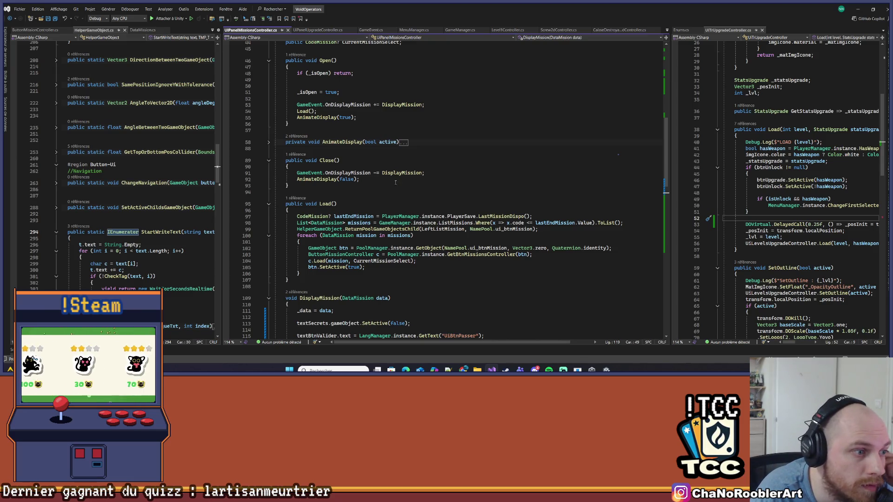
# Highlight the Load call in Open() and every DisplayMission use, then expand AnimateDisplay().
pyautogui.scroll(2, 399, 182)
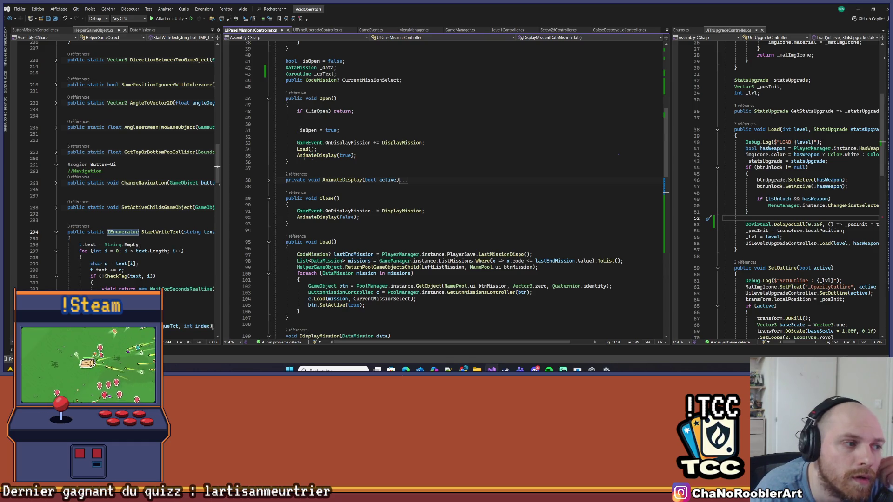
pyautogui.click(299, 150)
pyautogui.scroll(-4, 489, 180)
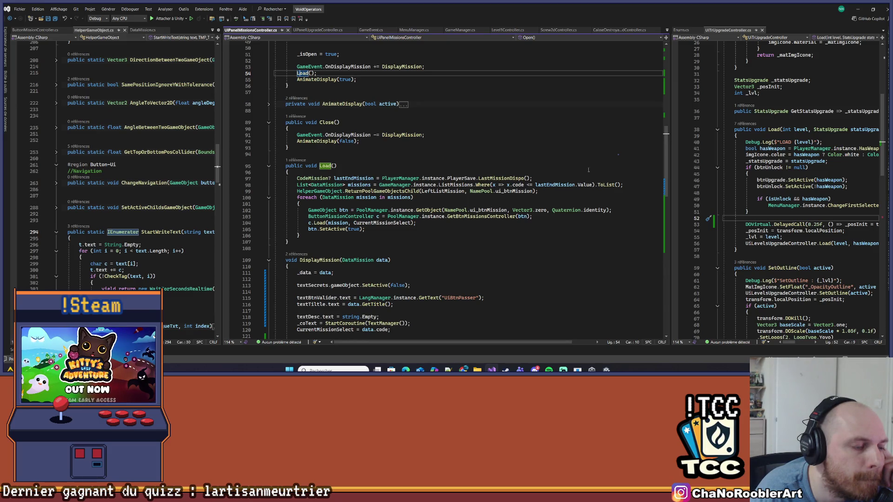
pyautogui.scroll(-5, 593, 168)
pyautogui.moveTo(288, 172); pyautogui.dragTo(317, 165)
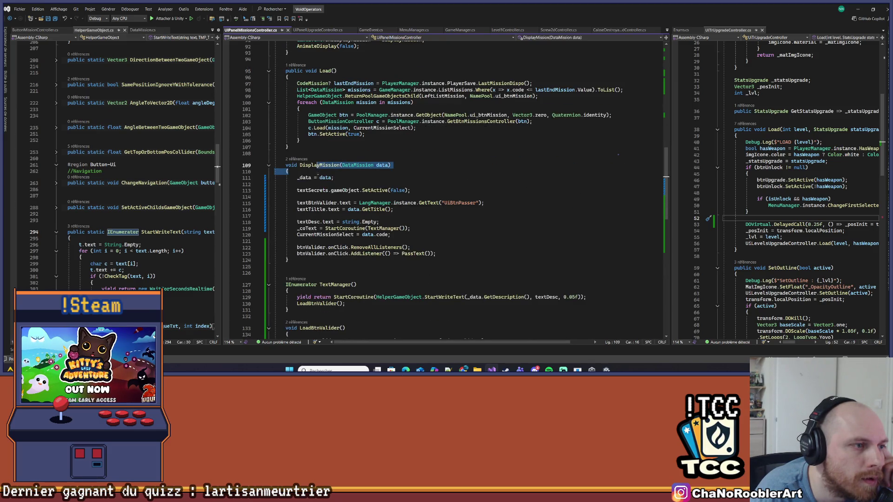
pyautogui.click(328, 165)
pyautogui.scroll(4, 338, 172)
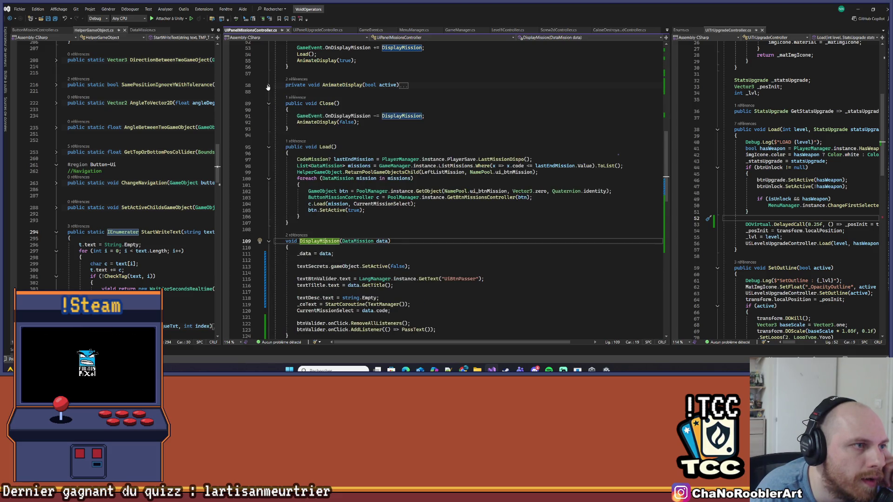
pyautogui.scroll(2, 267, 87)
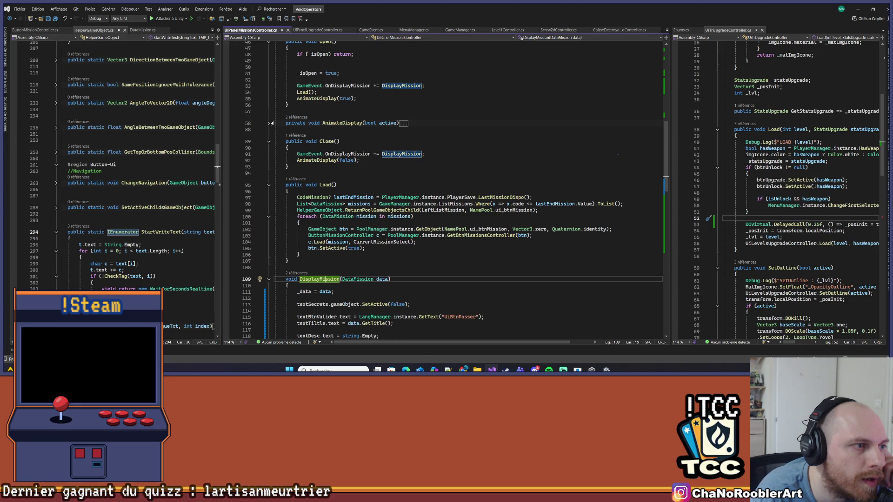
pyautogui.click(269, 123)
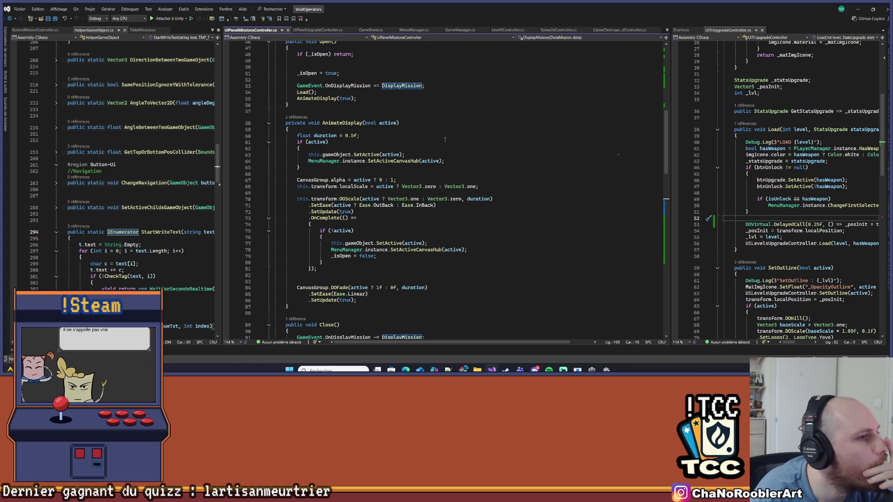
pyautogui.scroll(-7, 442, 144)
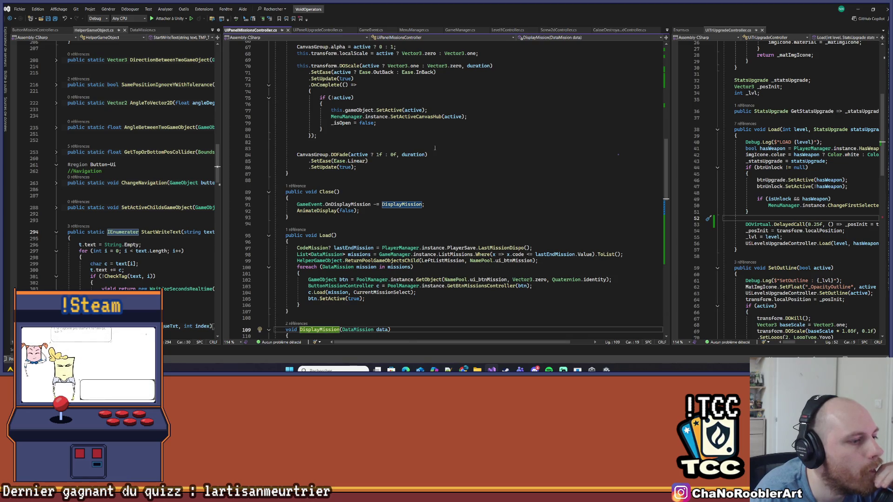
pyautogui.scroll(4, 438, 147)
pyautogui.scroll(5, 428, 152)
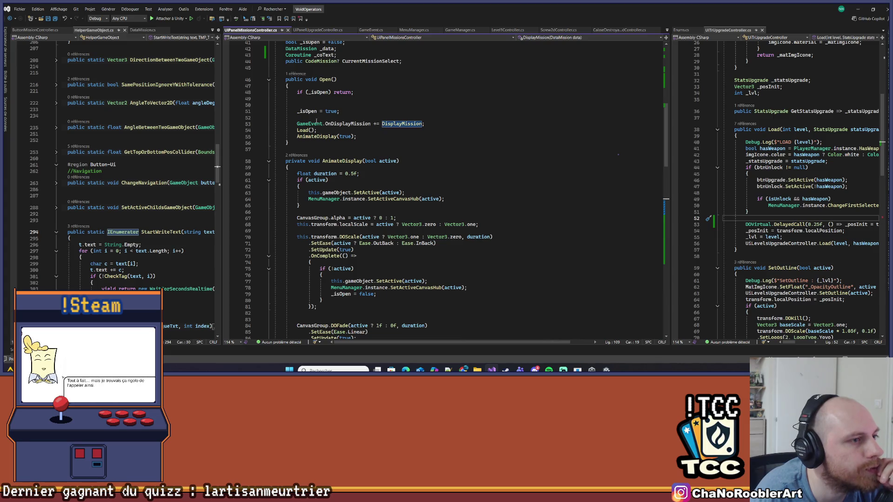
pyautogui.scroll(3, 393, 125)
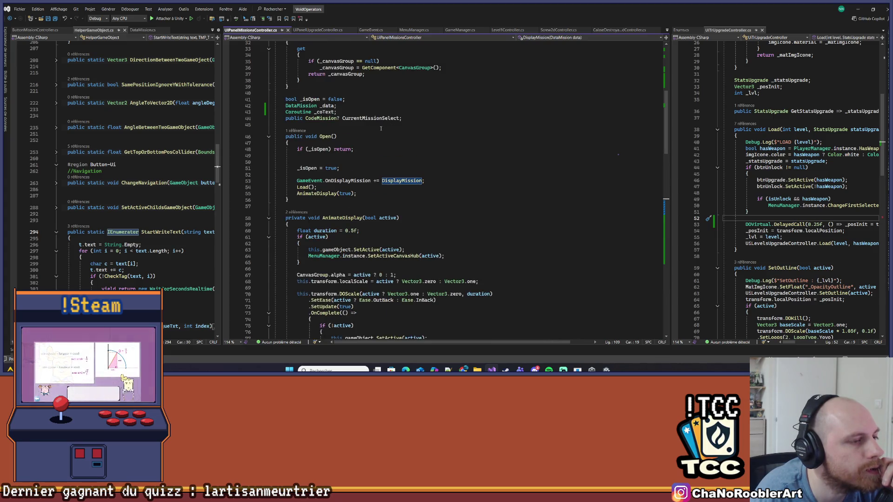
pyautogui.scroll(-3, 377, 131)
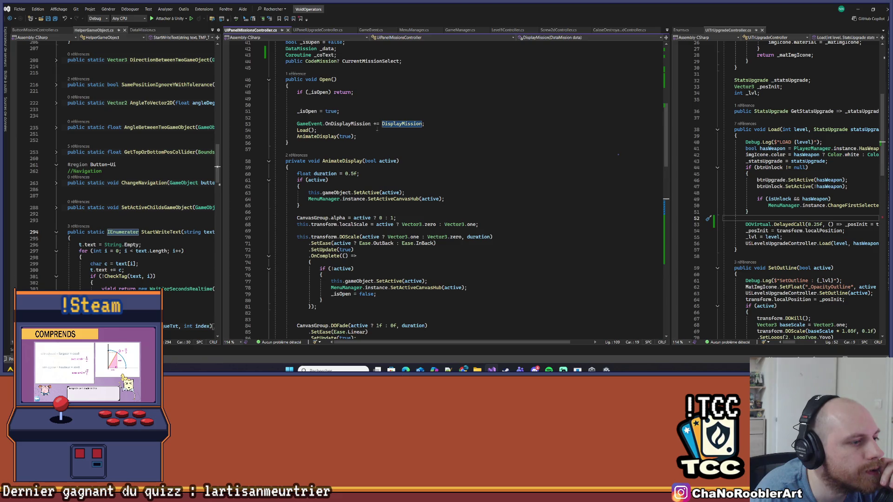
pyautogui.click(304, 130)
pyautogui.scroll(-9, 513, 247)
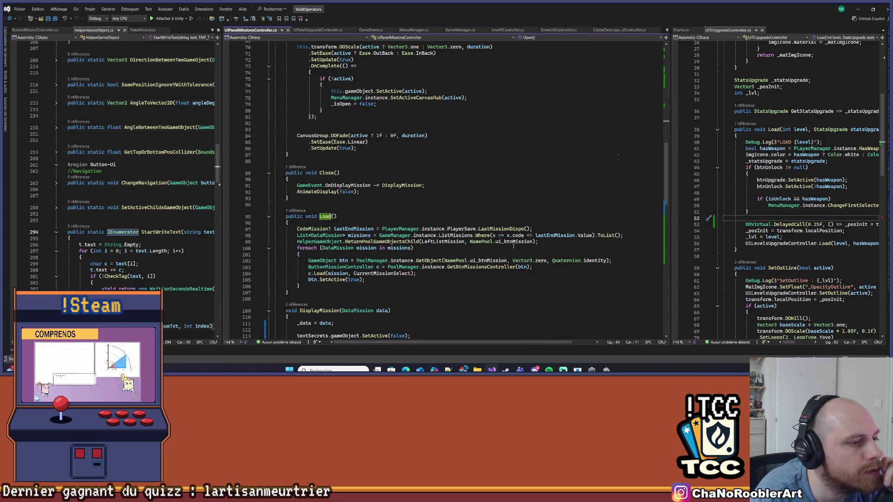
pyautogui.scroll(10, 508, 246)
pyautogui.click(319, 155)
pyautogui.scroll(-4, 319, 158)
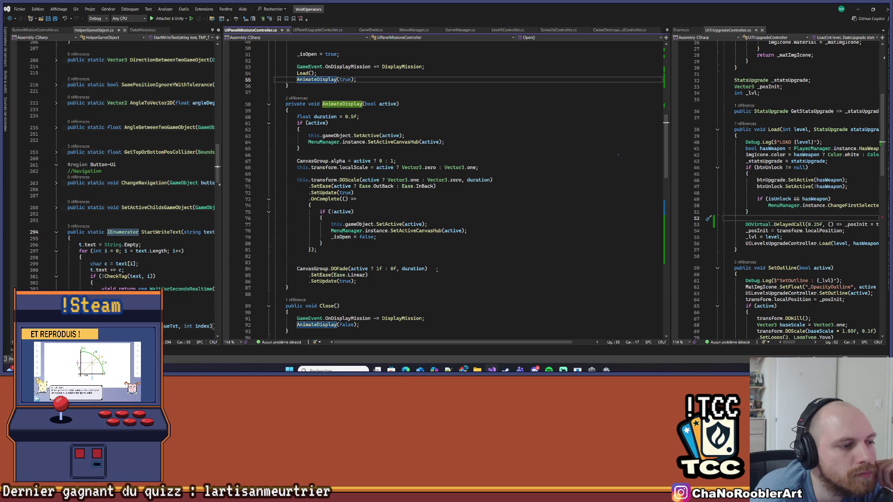
pyautogui.scroll(5, 437, 270)
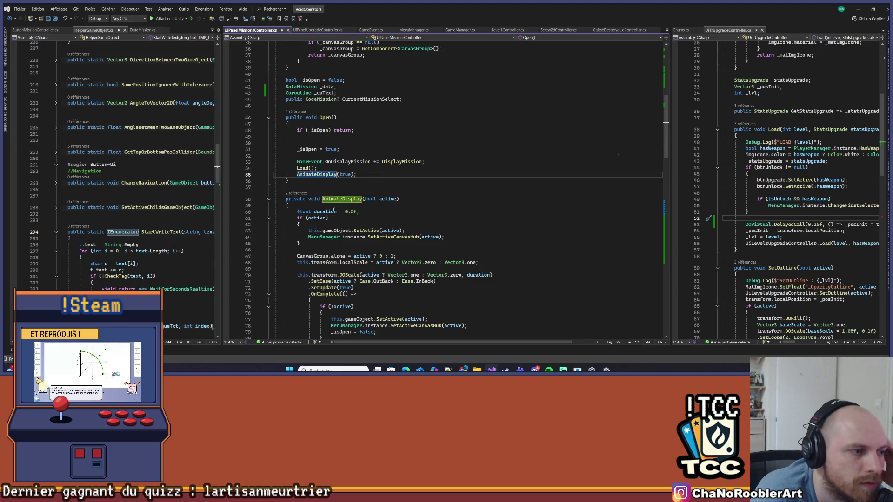
pyautogui.moveTo(308, 231); pyautogui.dragTo(405, 231)
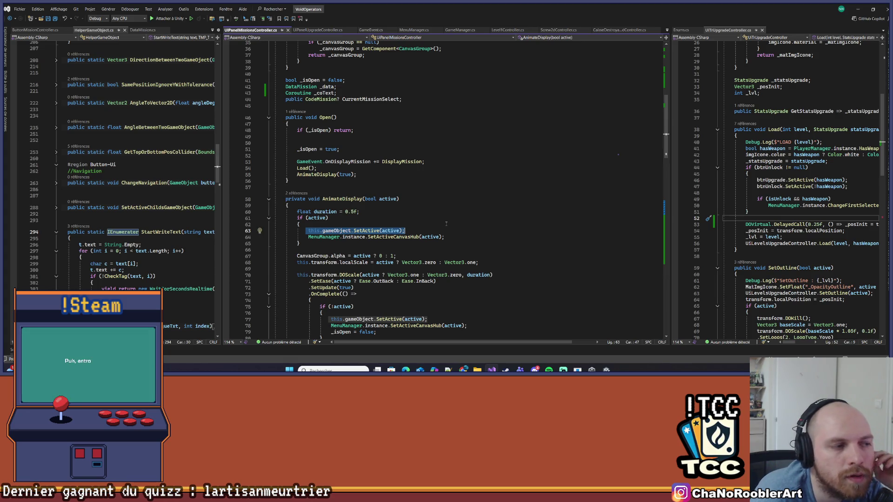
pyautogui.scroll(-5, 448, 316)
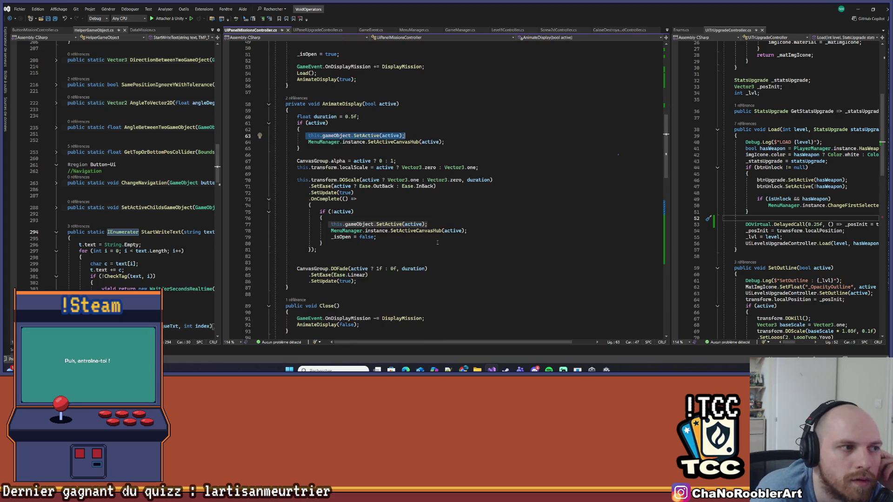
pyautogui.scroll(-6, 437, 242)
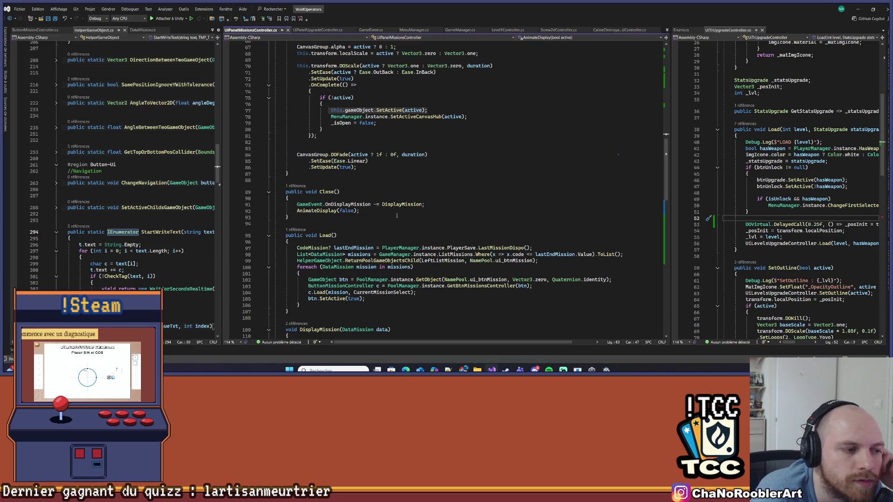
pyautogui.rightClick(320, 292)
# Inspect the Load method declaration in ButtonMissionController in a widened code pane.
pyautogui.click(337, 214)
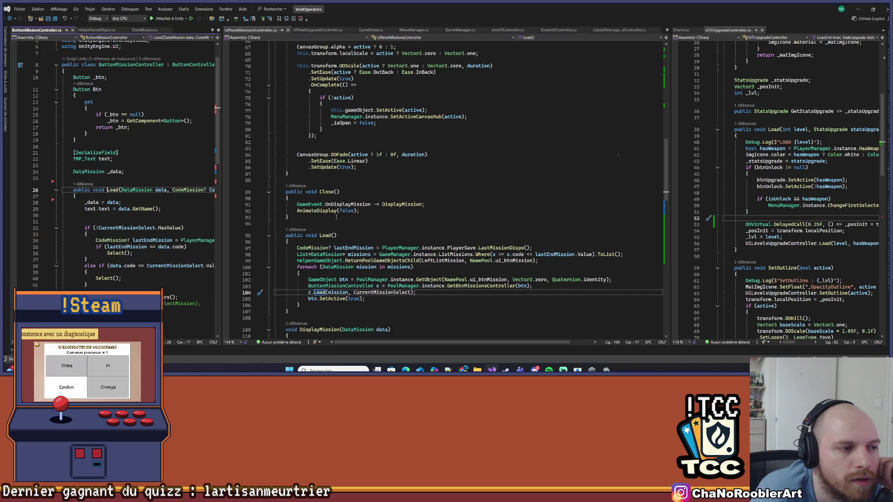
pyautogui.moveTo(222, 202)
pyautogui.mouseDown()
pyautogui.moveTo(373, 195)
pyautogui.moveTo(293, 204)
pyautogui.moveTo(260, 193)
pyautogui.moveTo(178, 196)
pyautogui.mouseUp()
pyautogui.scroll(-4, 237, 234)
pyautogui.scroll(12, 274, 213)
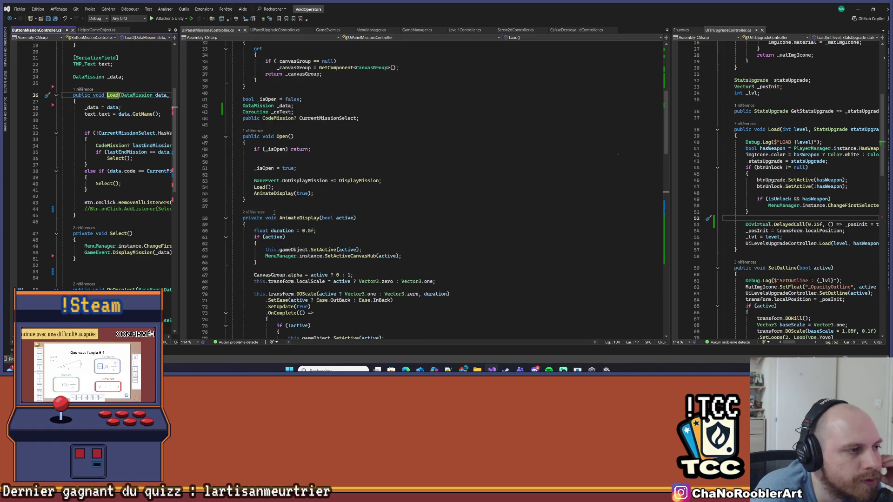
pyautogui.scroll(3, 318, 195)
pyautogui.scroll(-12, 347, 191)
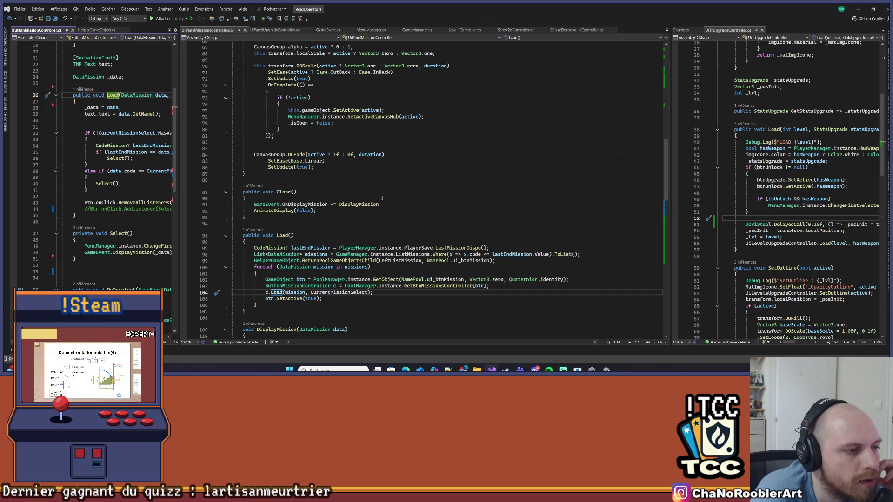
pyautogui.click(278, 236)
pyautogui.scroll(10, 392, 210)
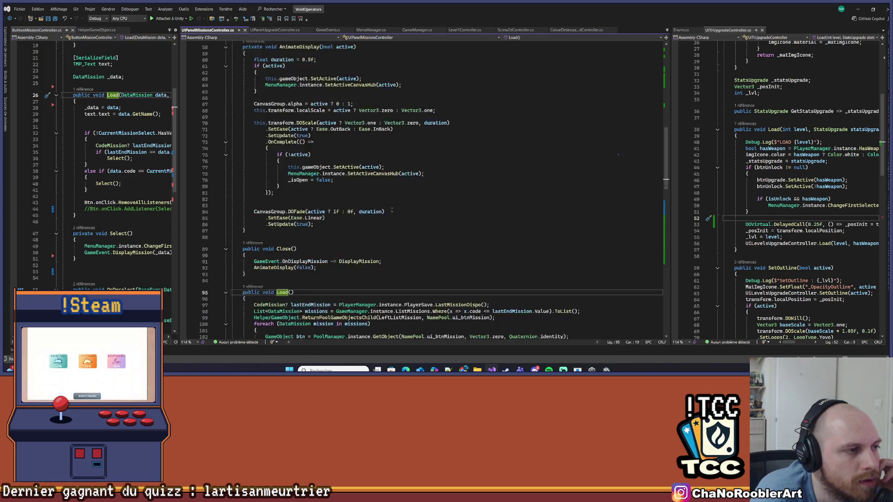
pyautogui.scroll(-8, 391, 211)
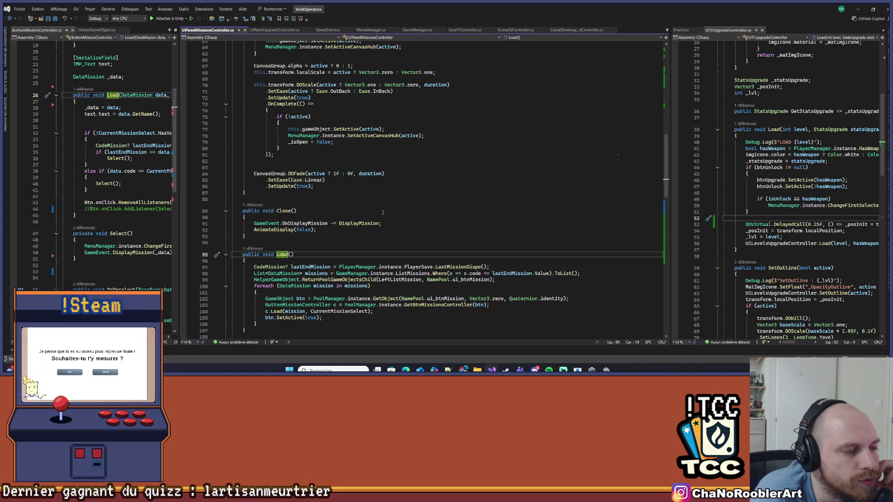
pyautogui.scroll(10, 382, 213)
# Move the AnimateDisplay(true) call above Load() in Open(), then switch to Unity.
pyautogui.click(254, 193)
pyautogui.moveTo(254, 194); pyautogui.dragTo(320, 193)
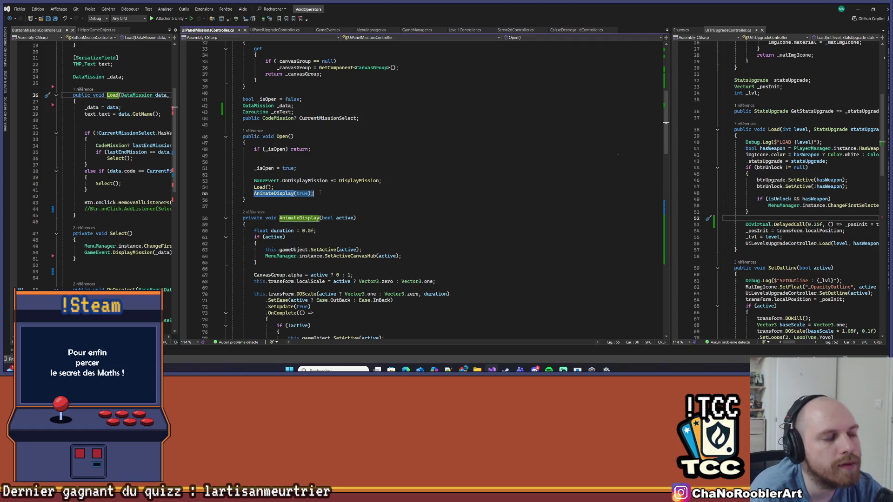
pyautogui.hotkey('ctrl', 'x')
pyautogui.press('Up')
pyautogui.press('Up')
pyautogui.press('End')
pyautogui.press('Return')
pyautogui.hotkey('ctrl', 'v')
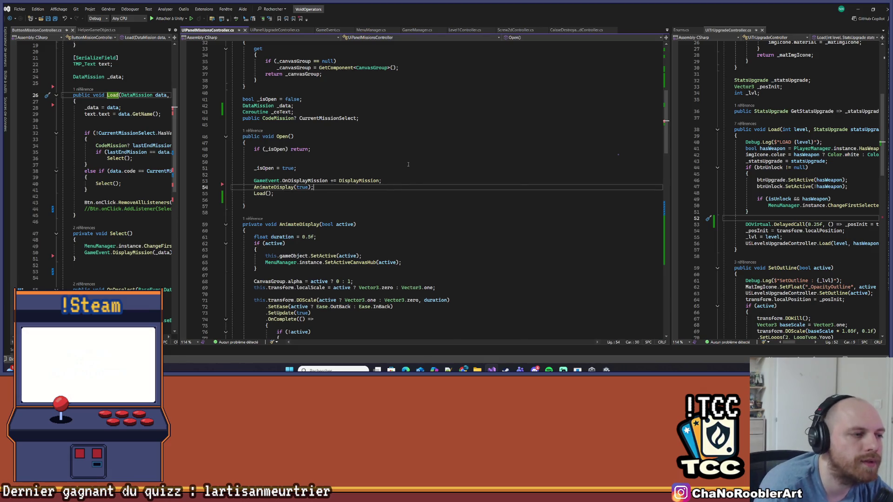
pyautogui.press('Down')
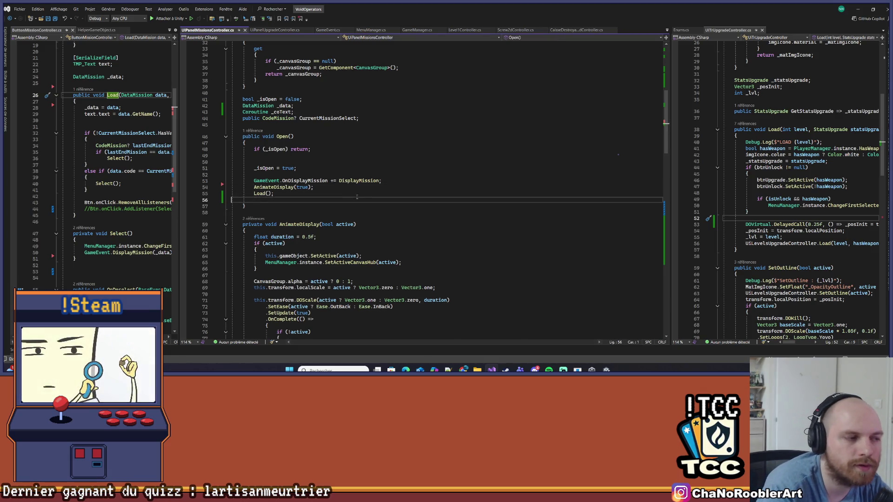
pyautogui.hotkey('alt', 'Tab')
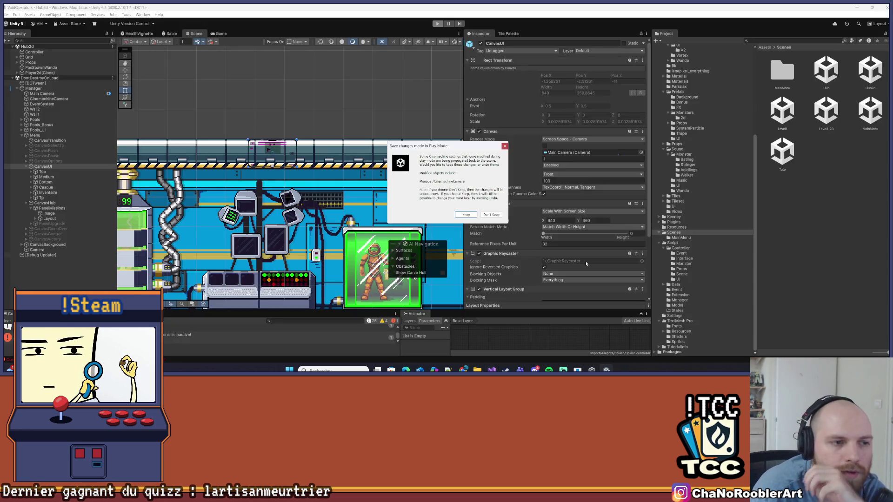
# Dismiss the play-mode changes prompt, start the game and walk right to the mission terminal.
pyautogui.click(505, 145)
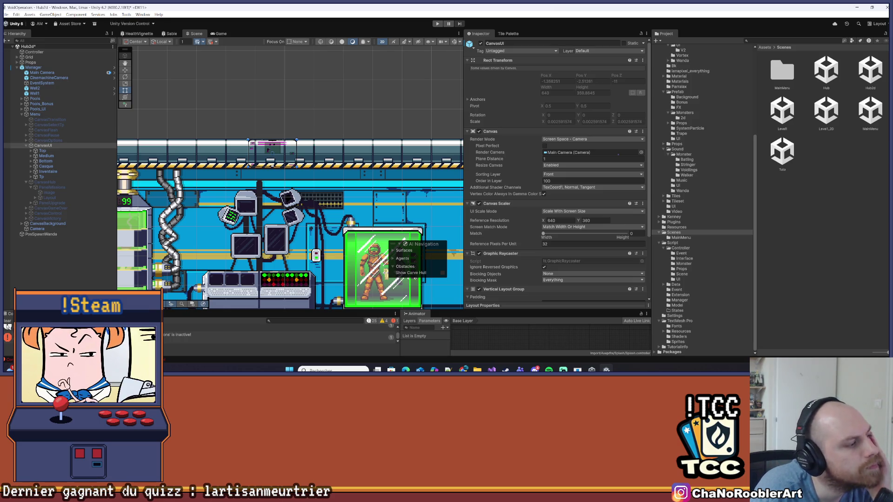
pyautogui.click(432, 23)
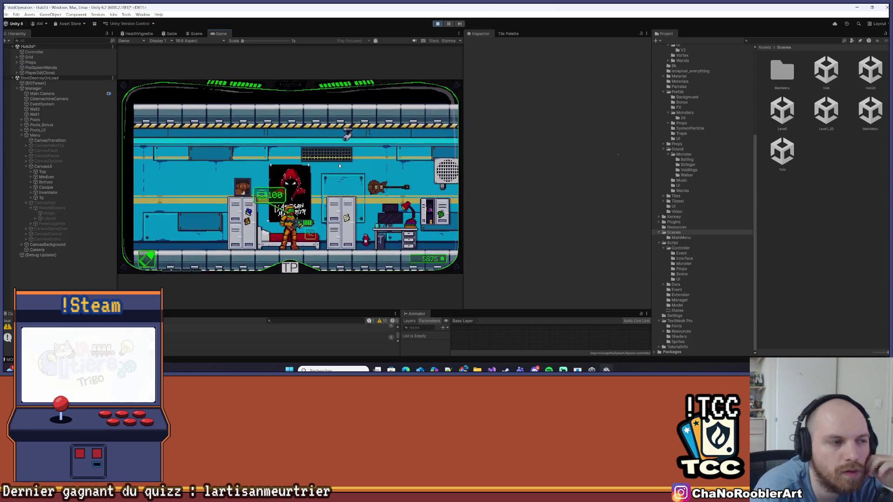
pyautogui.press('d')
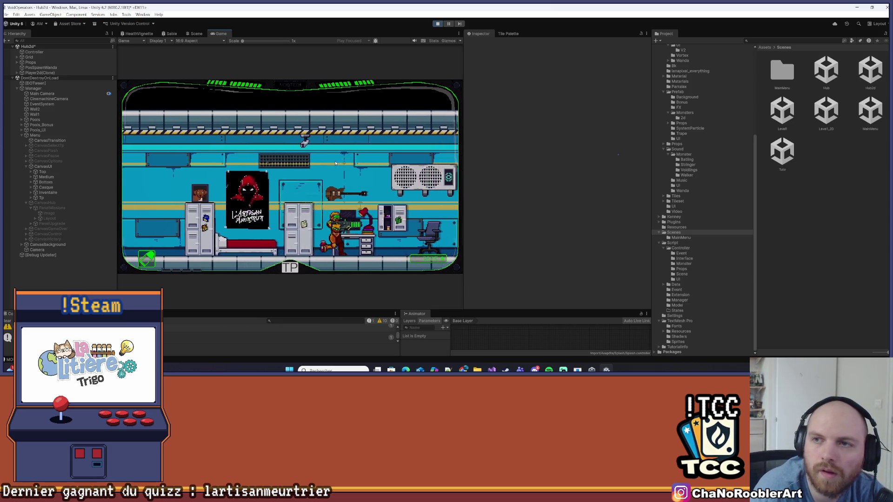
pyautogui.press('d')
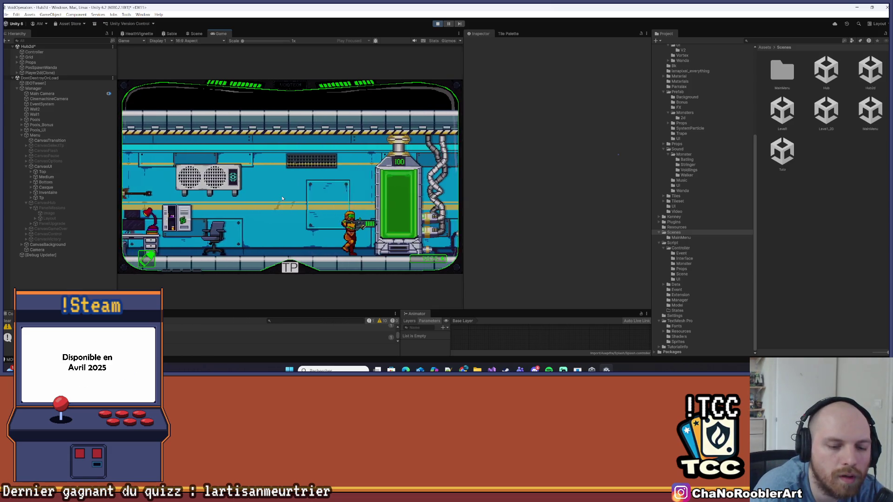
pyautogui.press('d')
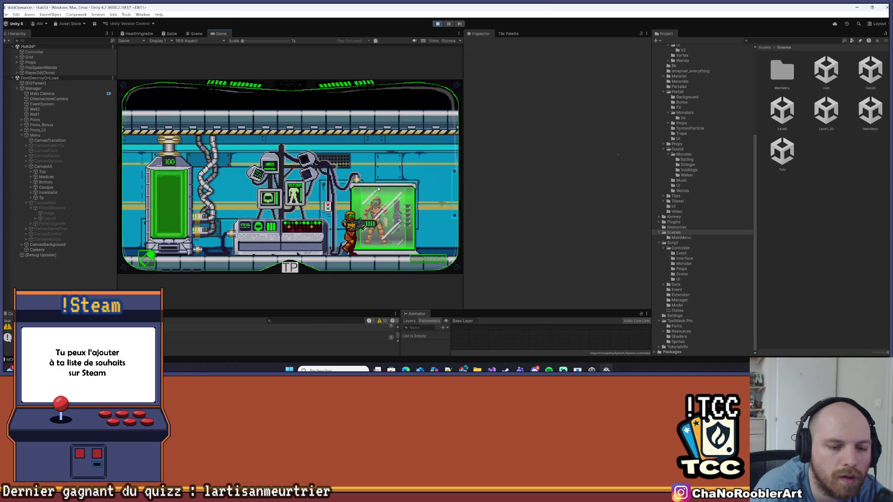
pyautogui.press('d')
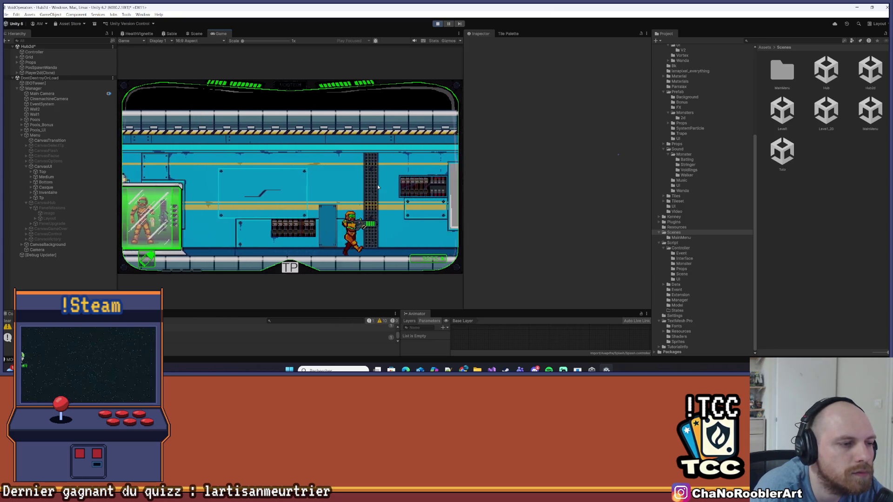
pyautogui.press('d')
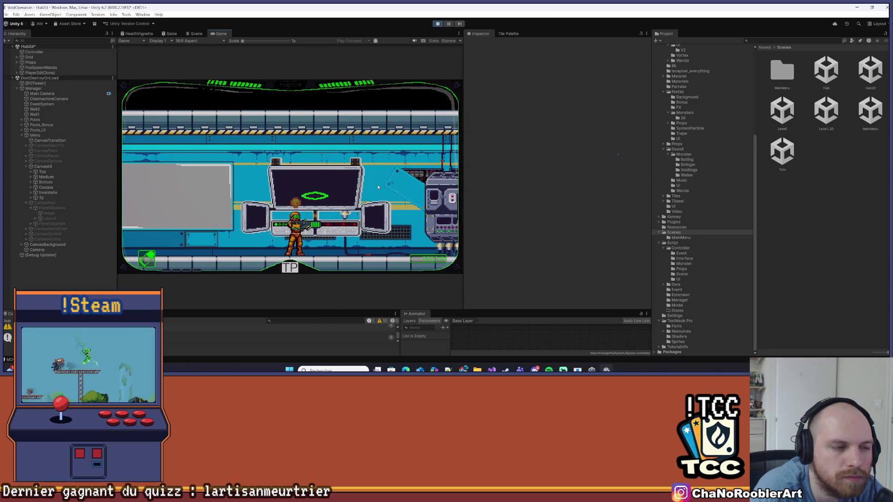
# Open mission selection and flip between Mission 0 and Mission 1 to test text restarting.
pyautogui.press('e')
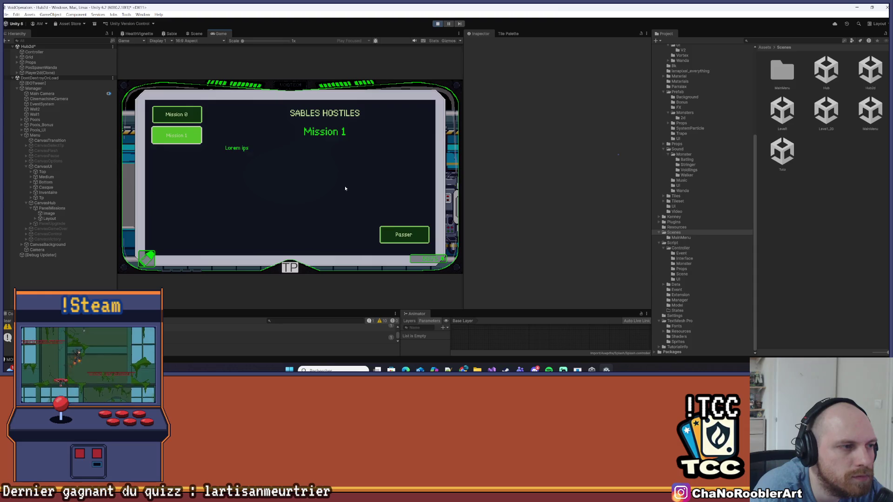
pyautogui.click(176, 119)
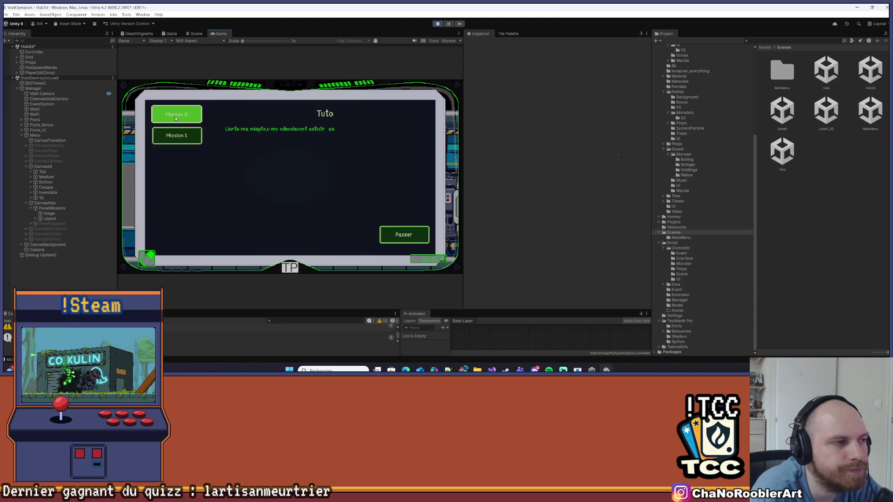
pyautogui.click(178, 133)
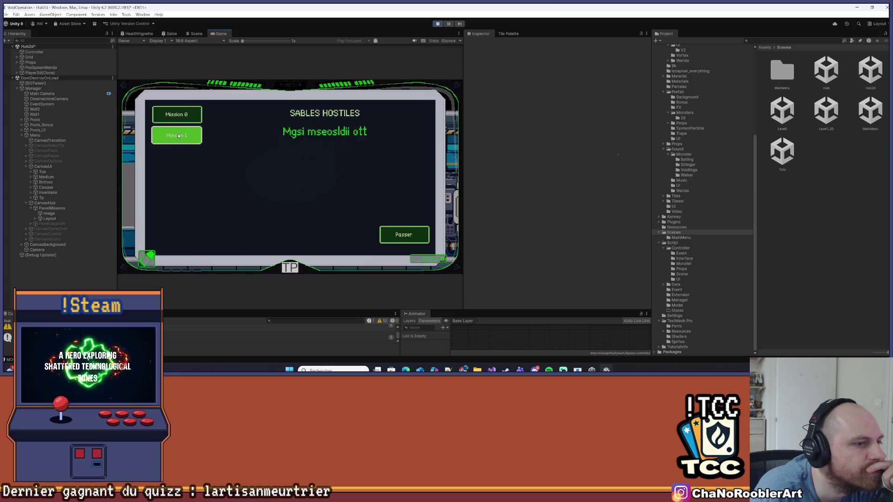
pyautogui.click(186, 118)
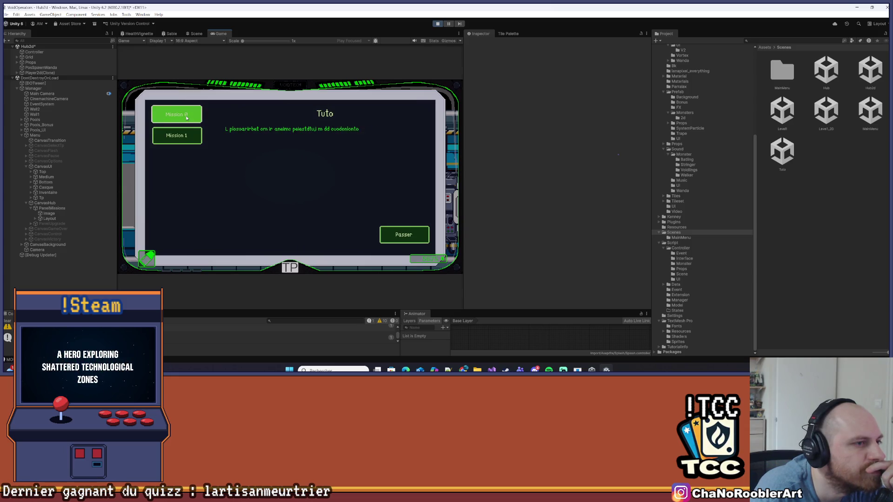
pyautogui.click(186, 132)
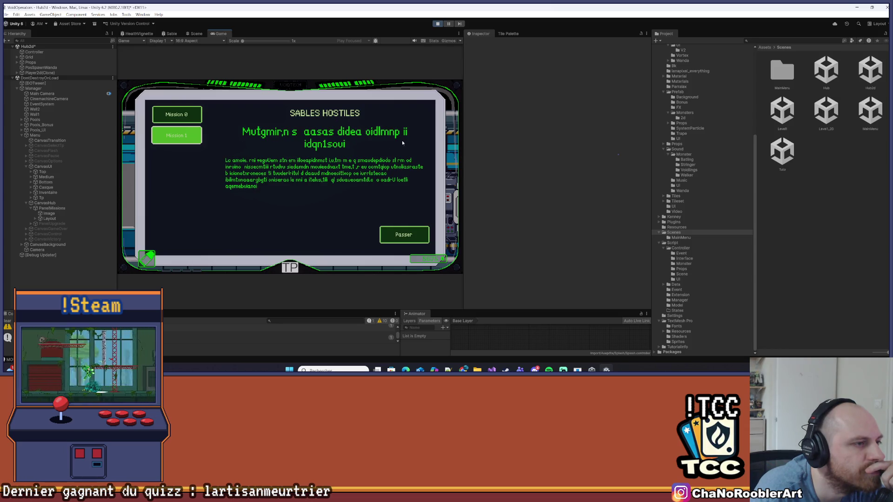
pyautogui.click(177, 114)
pyautogui.click(194, 136)
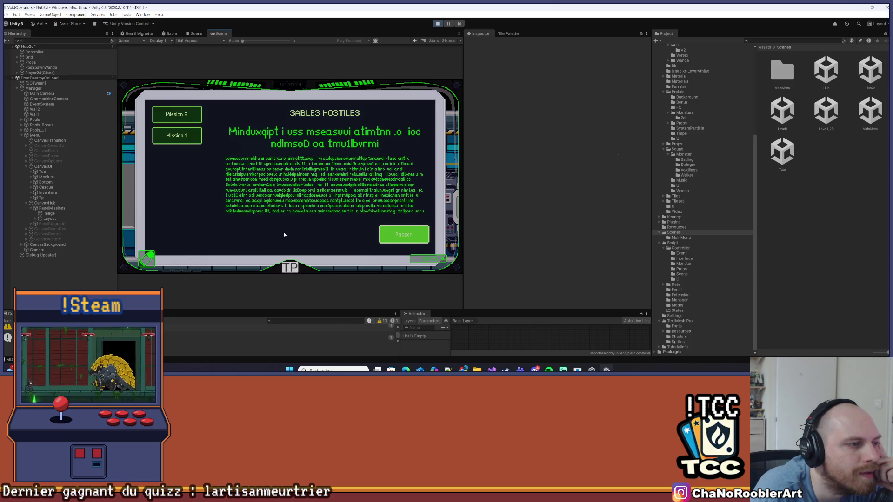
pyautogui.click(172, 136)
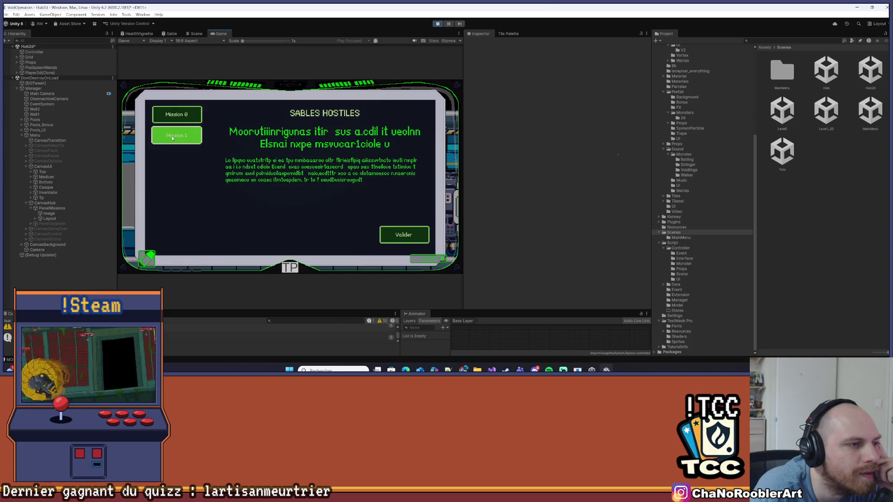
pyautogui.click(185, 115)
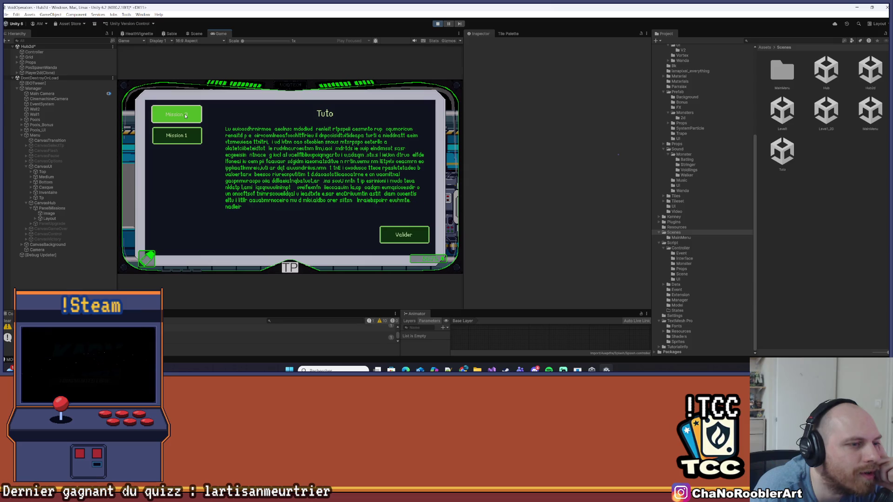
pyautogui.click(184, 135)
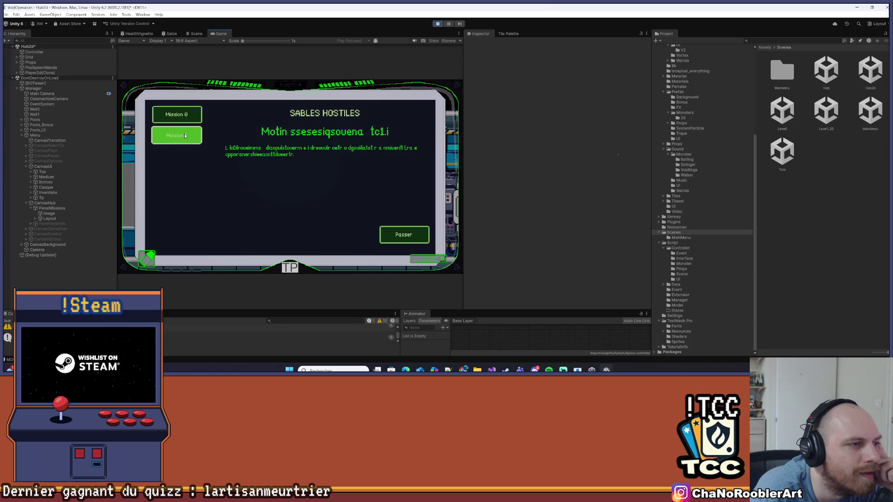
# Skip the typing with Passer, confirm Mission 1 with Valider, and stop the game.
pyautogui.click(34, 219)
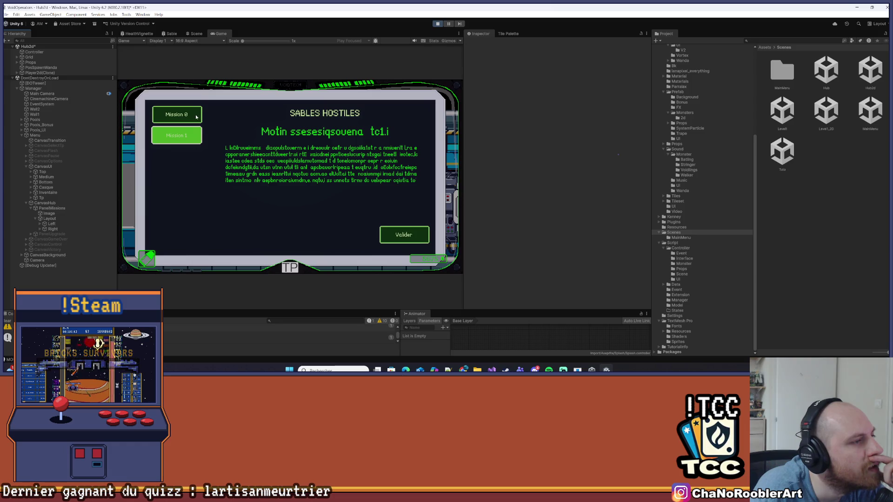
pyautogui.press('Up')
pyautogui.click(398, 238)
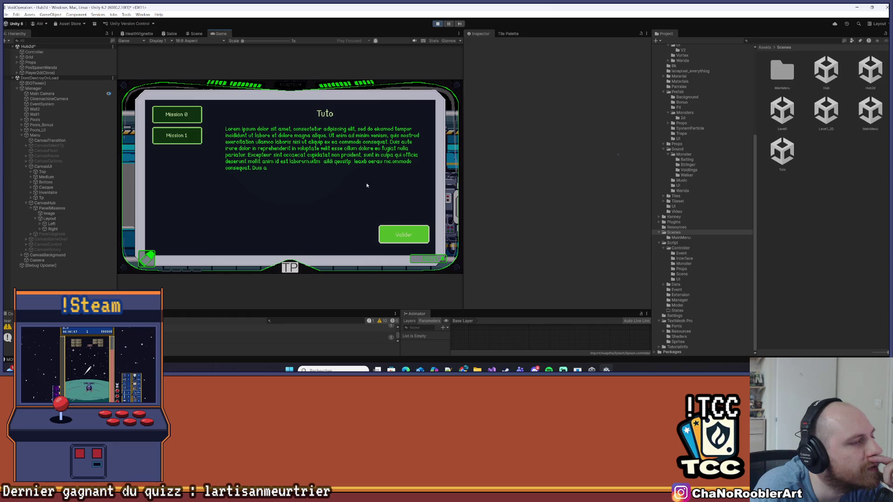
pyautogui.click(182, 142)
pyautogui.click(395, 238)
pyautogui.click(395, 239)
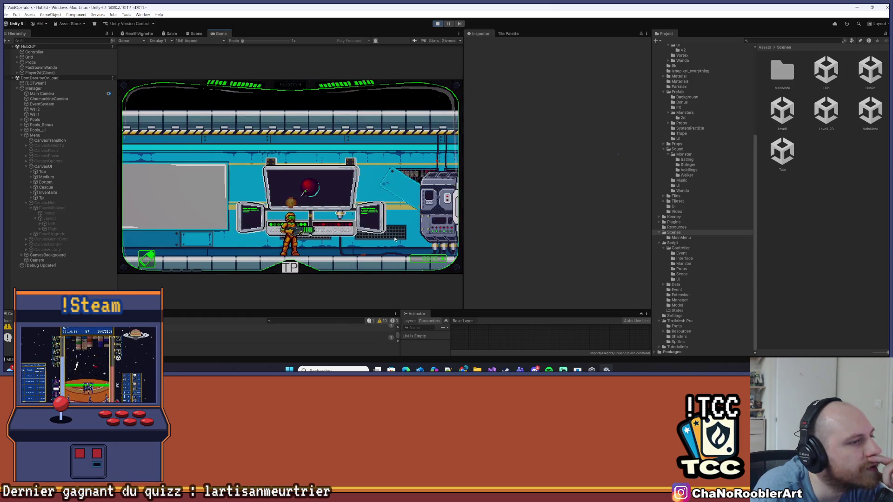
pyautogui.click(437, 24)
# Review _coText usage and TextManager's StartCoroutine call, bringing up code actions on StartWriteText.
pyautogui.hotkey('alt', 'Tab')
pyautogui.scroll(-10, 432, 225)
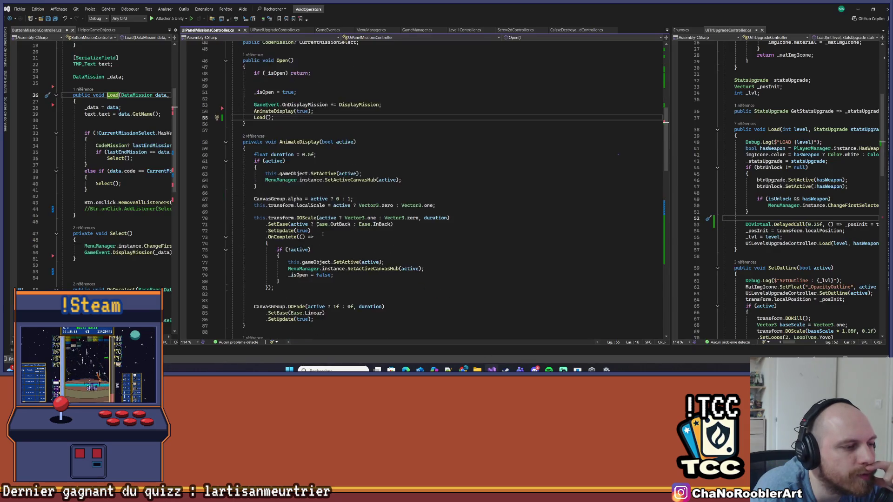
pyautogui.scroll(-10, 433, 225)
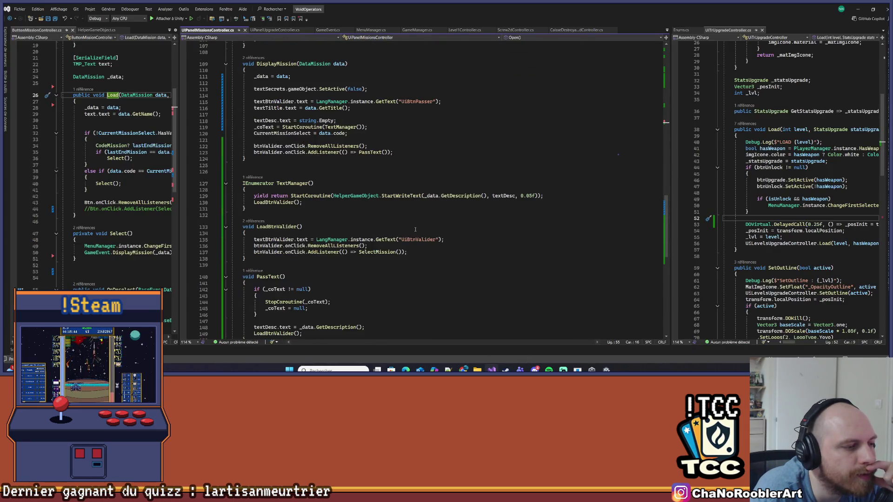
pyautogui.click(281, 233)
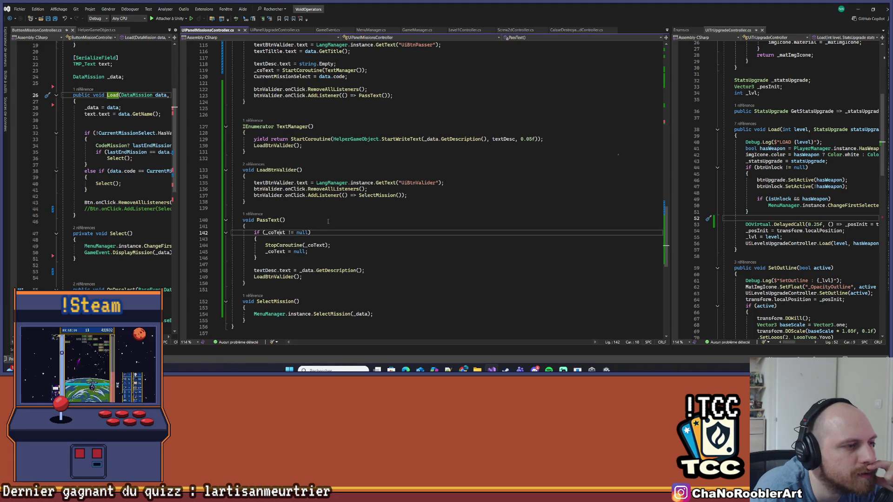
pyautogui.scroll(2, 337, 215)
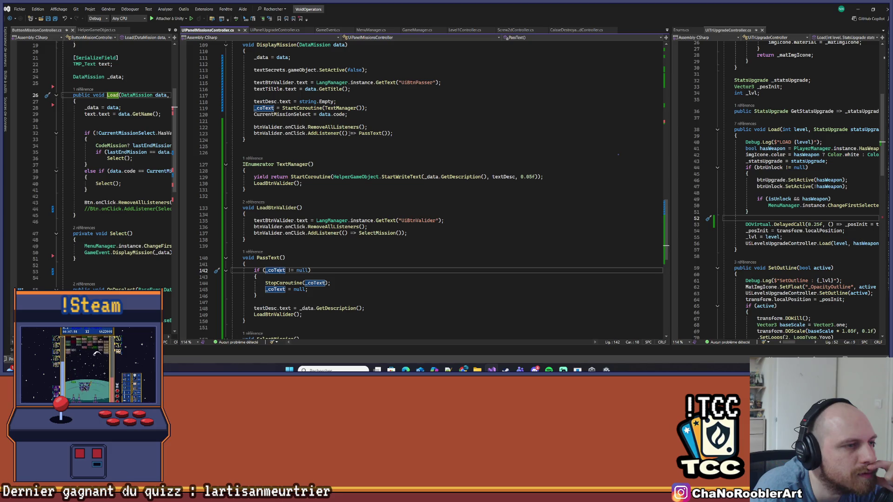
pyautogui.scroll(-1, 350, 134)
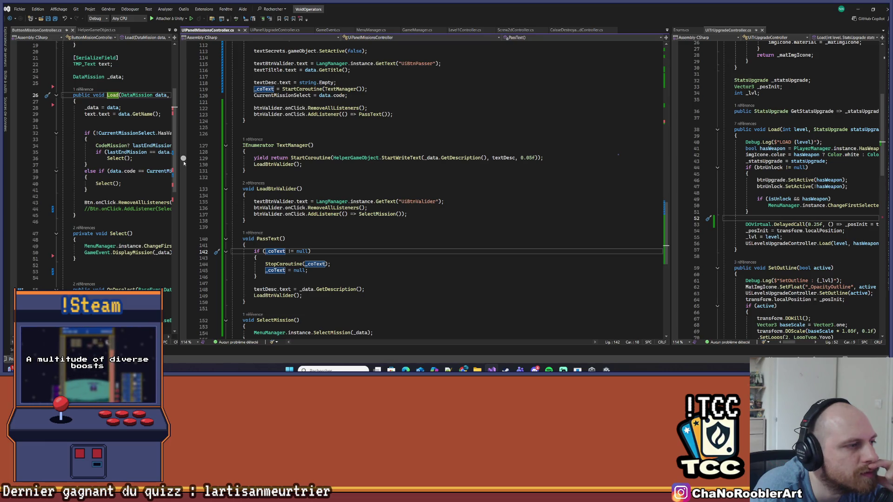
pyautogui.moveTo(179, 160); pyautogui.dragTo(280, 165)
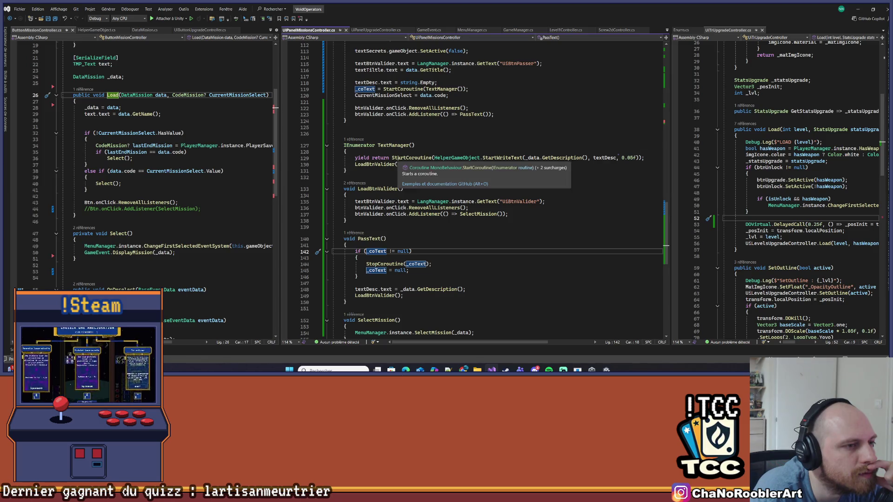
pyautogui.scroll(1, 618, 155)
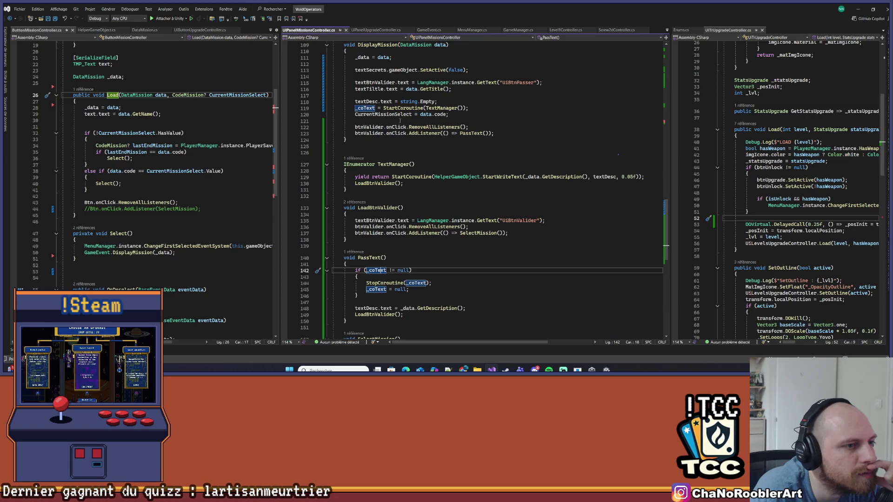
pyautogui.click(399, 177)
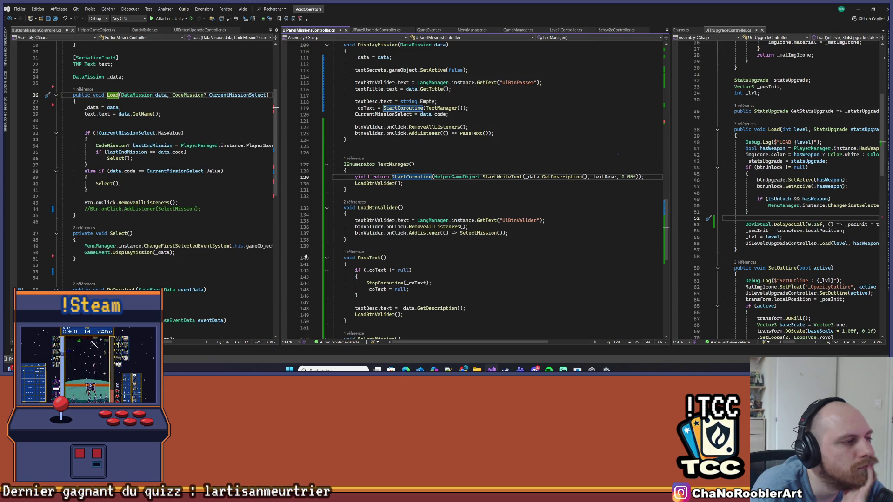
pyautogui.rightClick(499, 177)
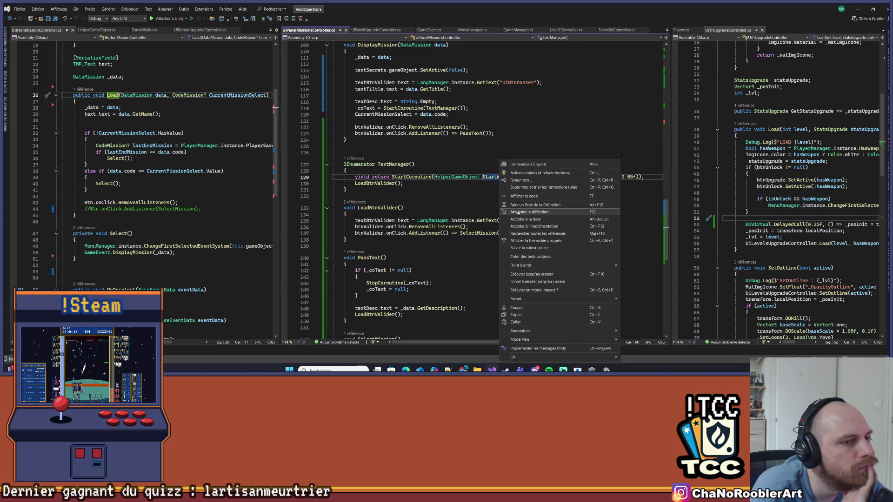
# Go to the StartWriteText definition, widen its pane, and highlight _coText uses.
pyautogui.click(528, 212)
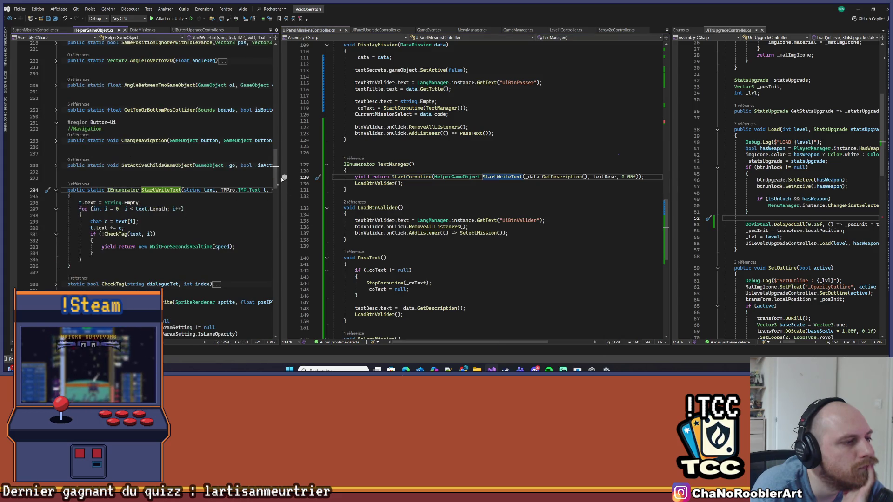
pyautogui.moveTo(280, 173)
pyautogui.mouseDown()
pyautogui.moveTo(370, 180)
pyautogui.moveTo(252, 180)
pyautogui.mouseUp()
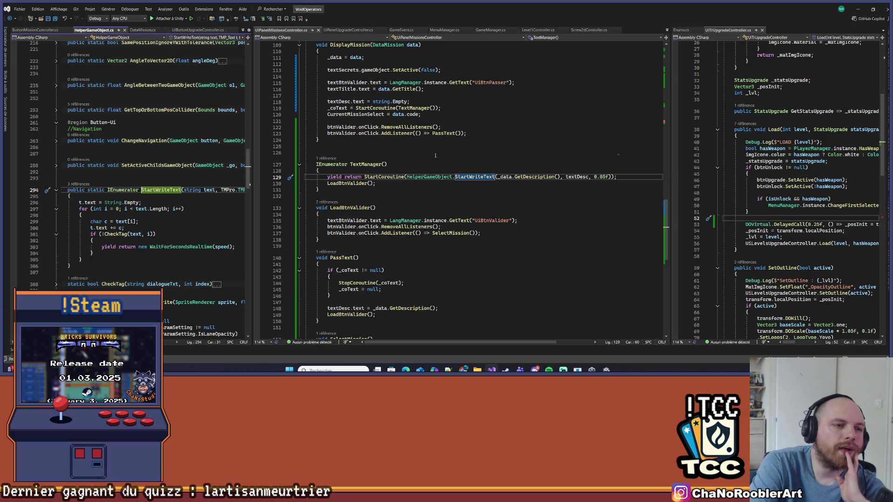
pyautogui.click(377, 190)
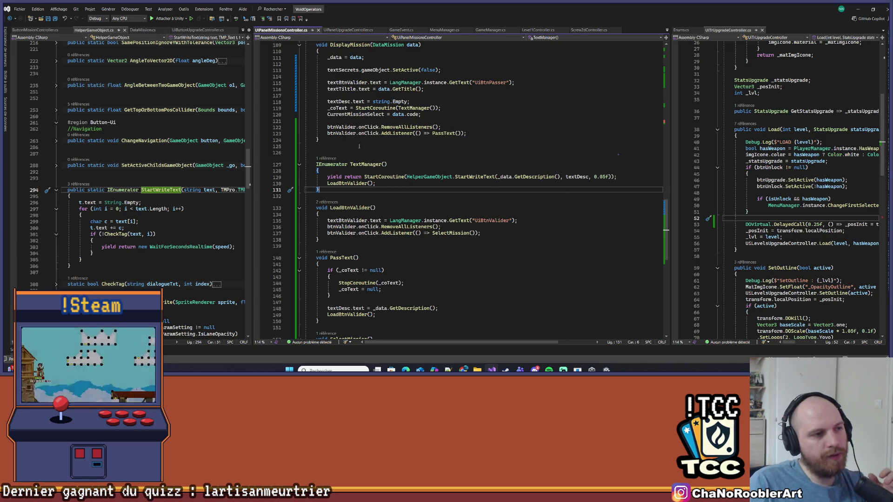
pyautogui.click(336, 108)
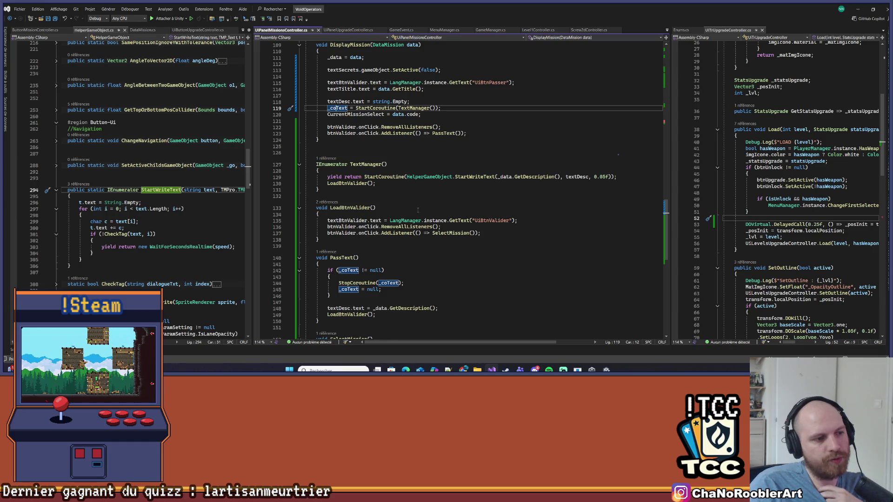
pyautogui.scroll(4, 417, 210)
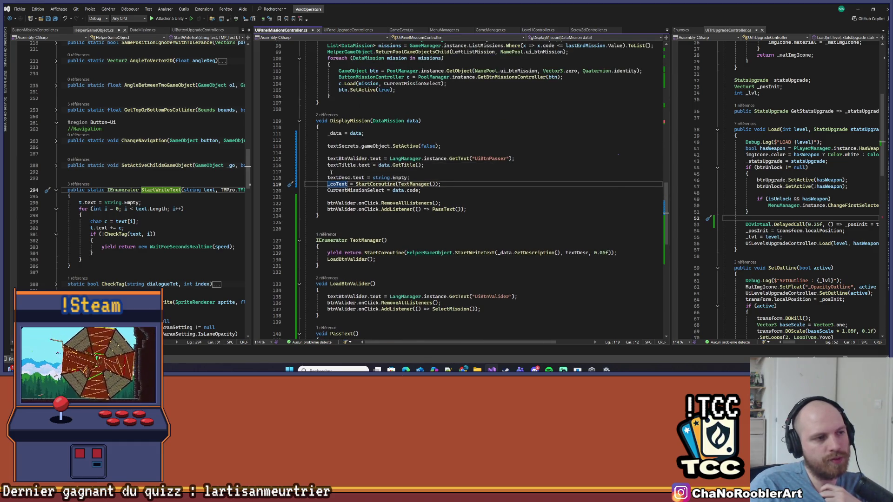
pyautogui.click(398, 177)
pyautogui.scroll(-3, 398, 177)
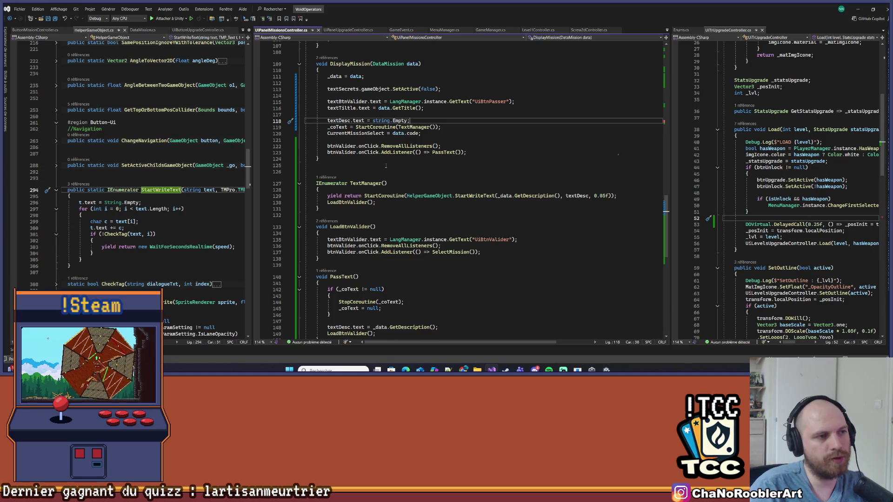
# Paste PassText's if (_coText != null) check into DisplayMission before StartCoroutine, then switch to Unity.
pyautogui.press('Return')
pyautogui.press('Return')
pyautogui.press('Up')
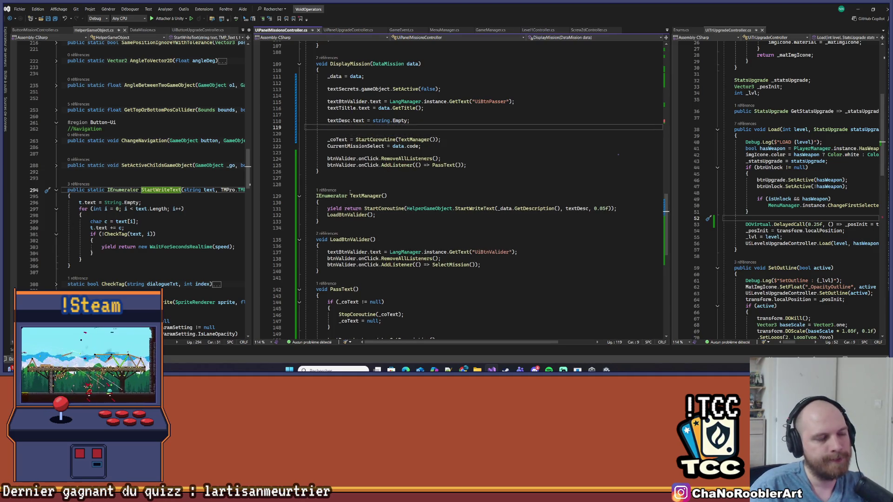
pyautogui.scroll(-1, 403, 189)
pyautogui.moveTo(328, 283); pyautogui.dragTo(333, 309)
pyautogui.hotkey('ctrl', 'c')
pyautogui.click(350, 115)
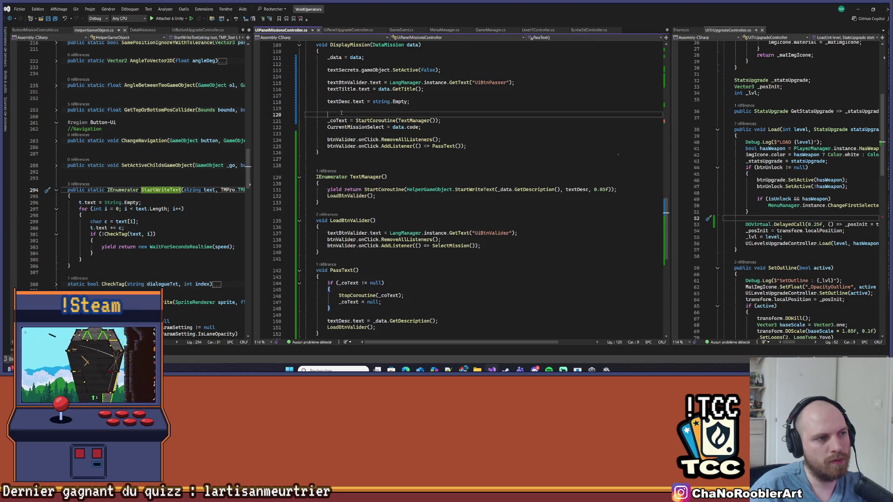
pyautogui.hotkey('ctrl', 'v')
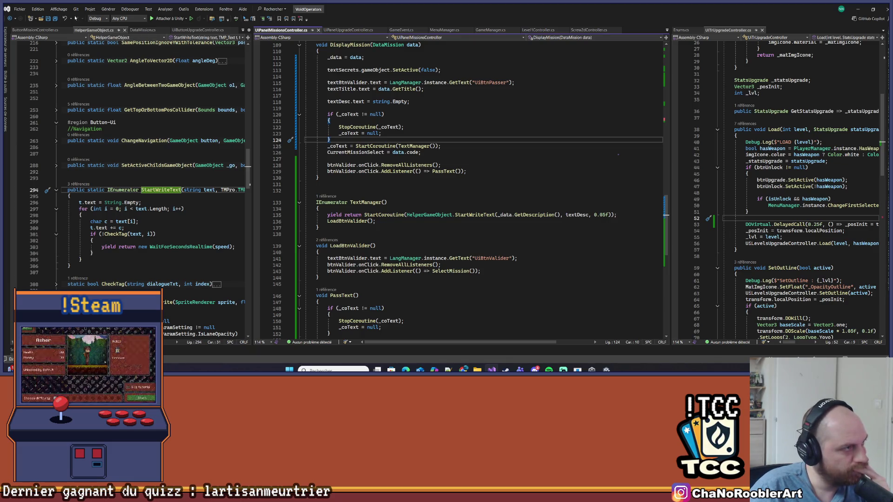
pyautogui.press('Up')
pyautogui.press('Up')
pyautogui.press('Up')
pyautogui.press('End')
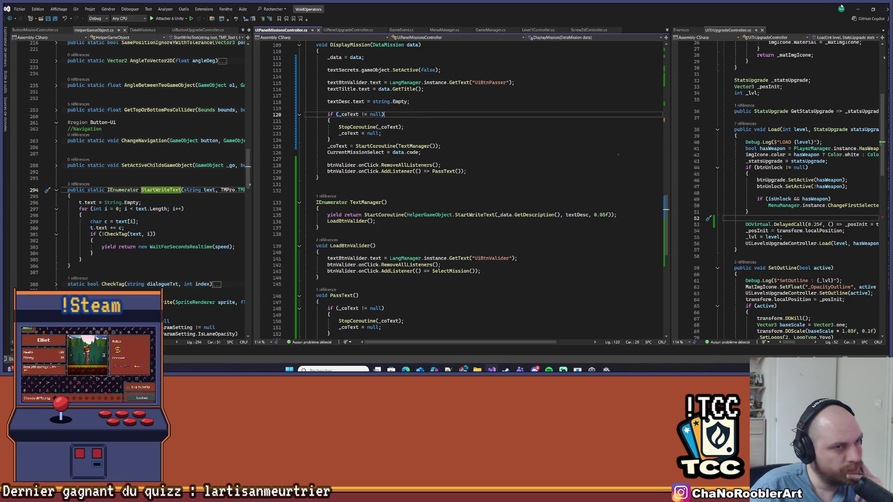
pyautogui.click(863, 10)
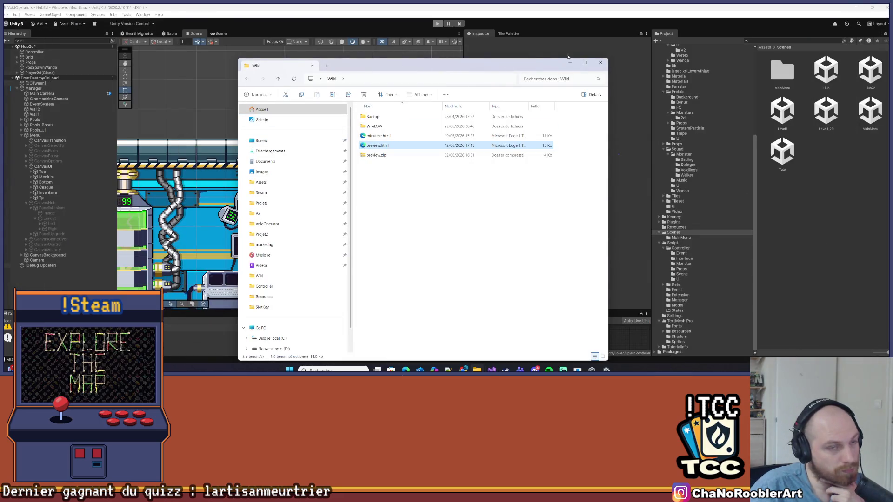
# Close the Wiki folder window and play-mode prompt, then save the Hub2d scene.
pyautogui.click(596, 64)
pyautogui.click(505, 146)
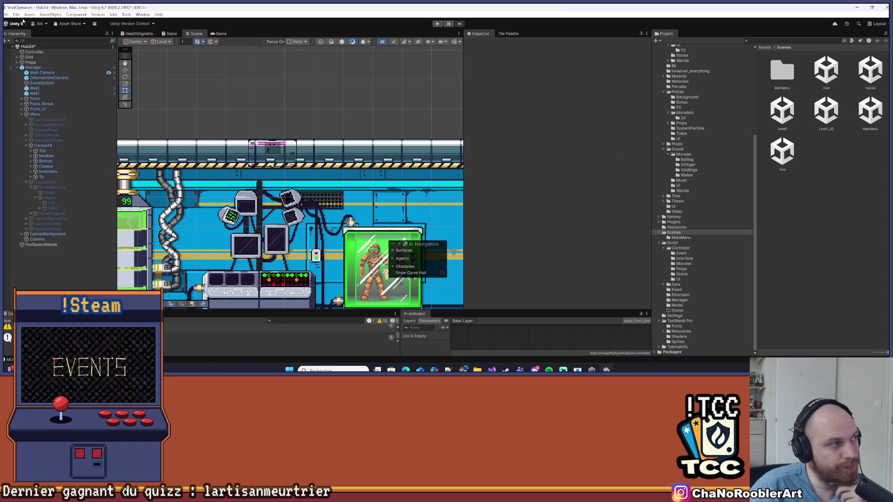
pyautogui.click(6, 15)
pyautogui.click(21, 44)
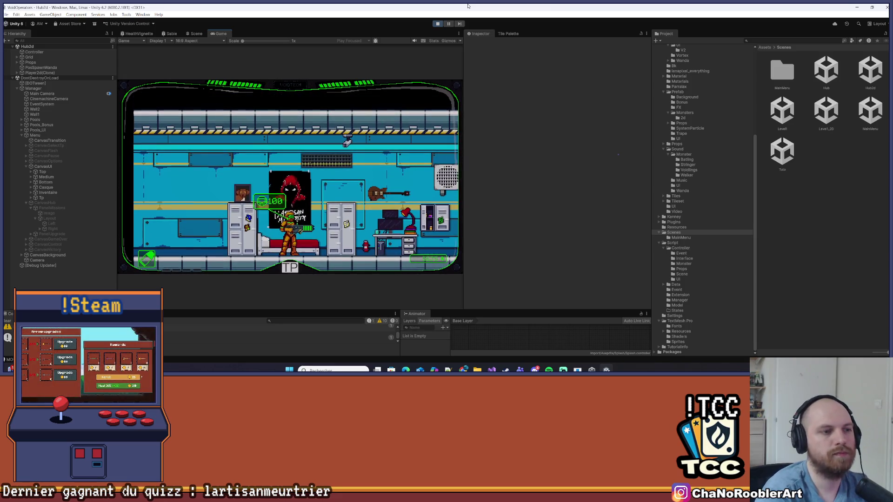
# Run the player right to the mission console and interact to open the missions.
pyautogui.press('d')
pyautogui.press('d')
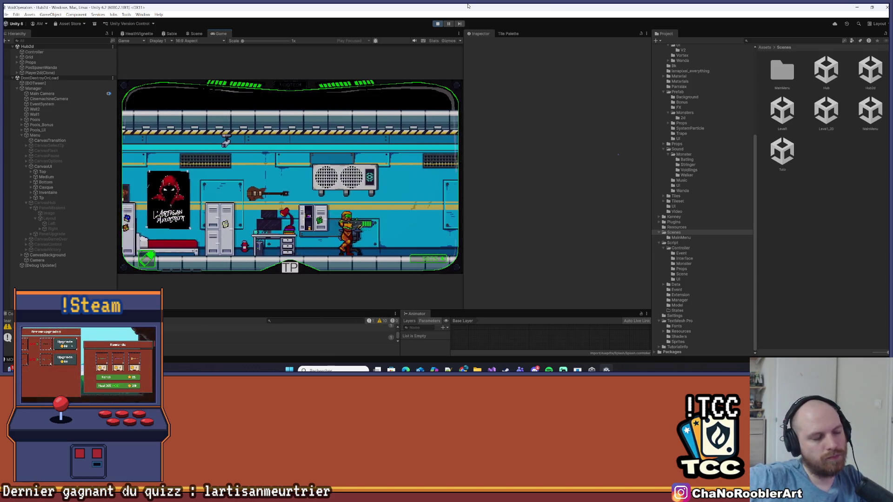
pyautogui.press('d')
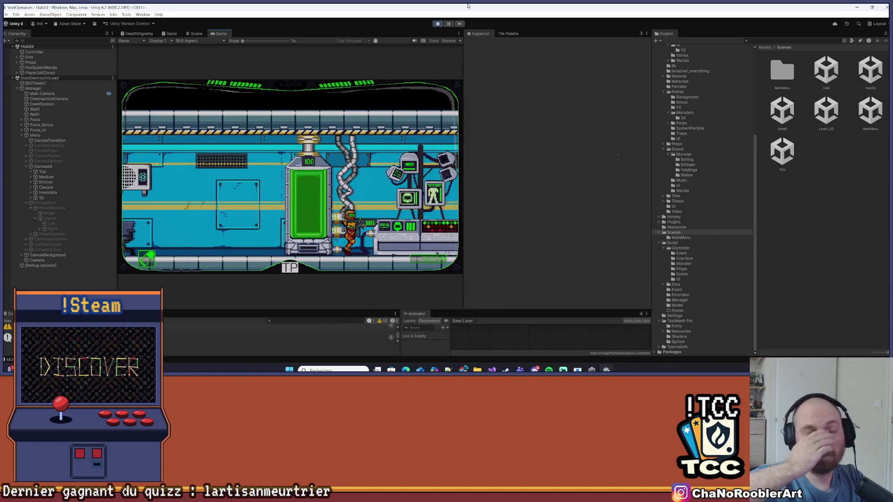
pyautogui.press('d')
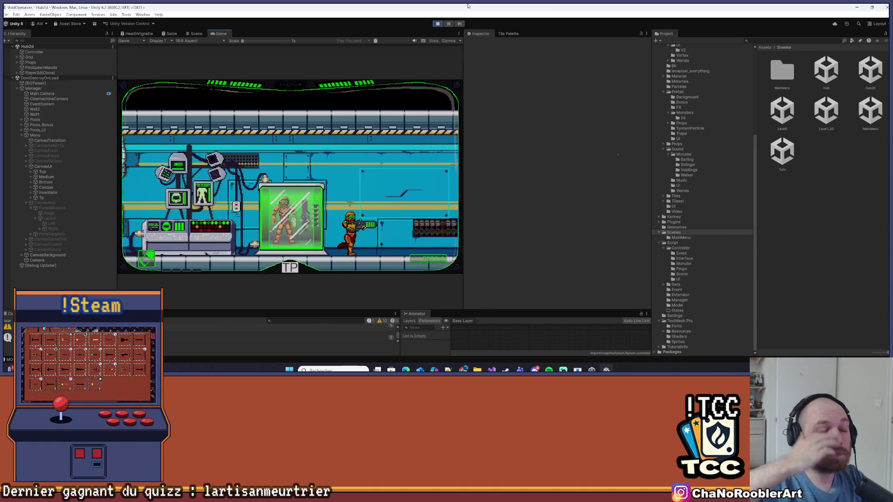
pyautogui.press('d')
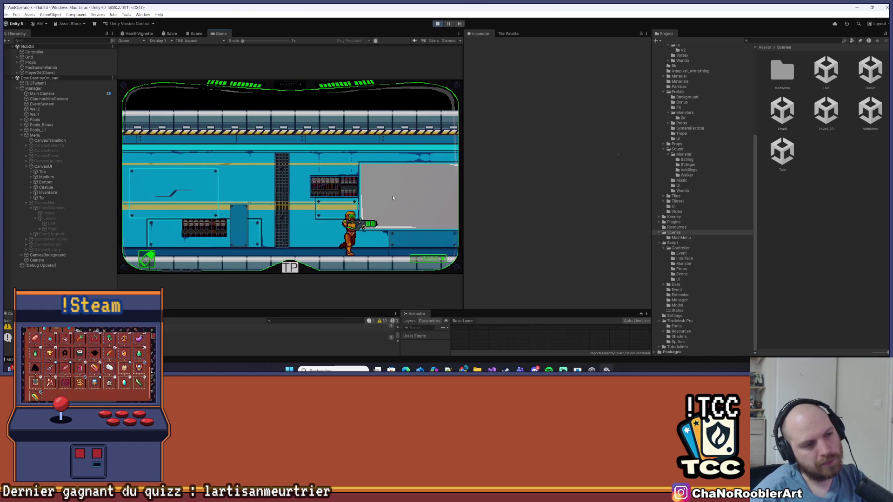
pyautogui.press('d')
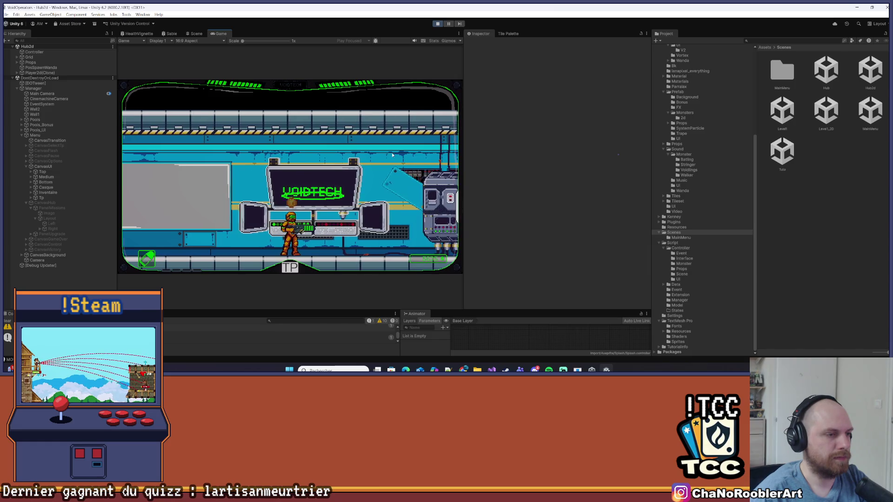
pyautogui.press('e')
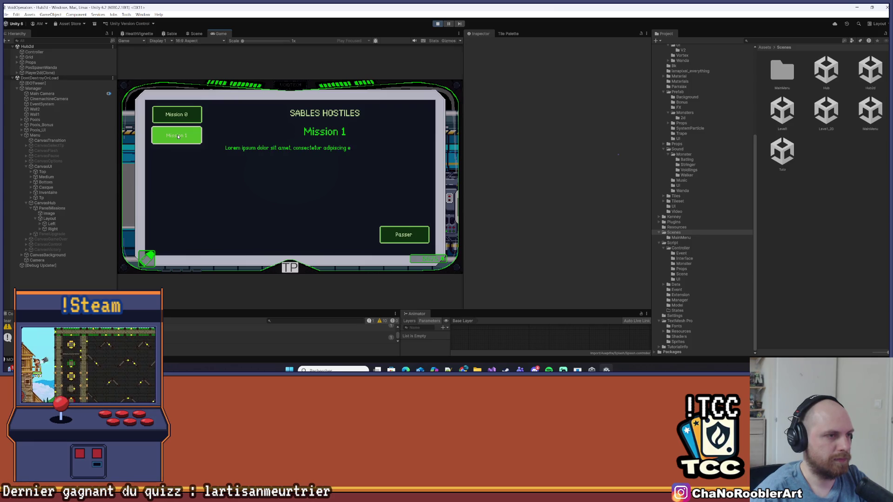
# Select Mission 0, skip the Tuto description, and reselect it to restart the text.
pyautogui.click(188, 118)
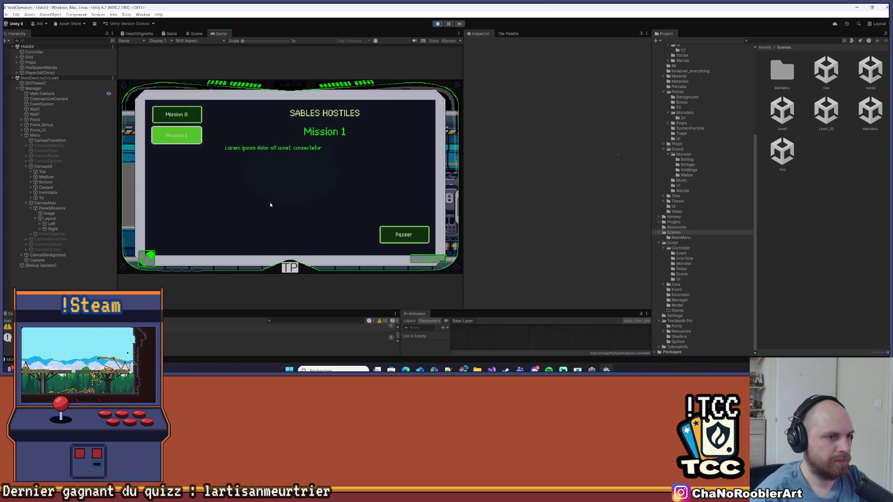
pyautogui.click(405, 235)
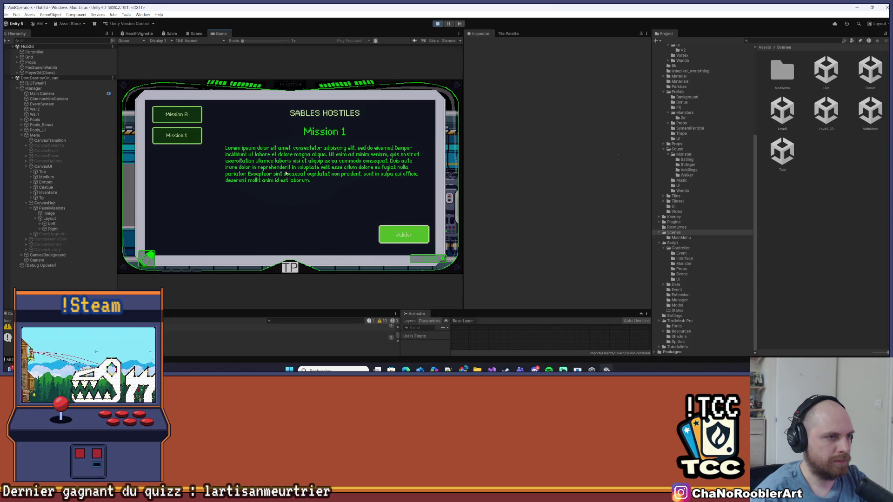
pyautogui.click(198, 121)
pyautogui.click(403, 234)
pyautogui.click(200, 121)
# Flip rapidly between Mission 0 and 1, skip Mission 1's typing, and confirm it.
pyautogui.click(187, 140)
pyautogui.click(389, 234)
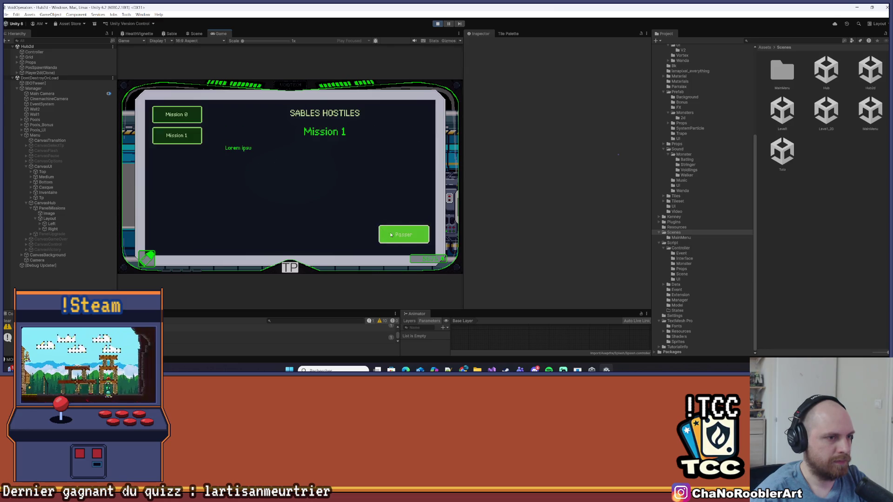
pyautogui.click(195, 136)
pyautogui.click(193, 116)
pyautogui.click(193, 135)
pyautogui.click(193, 116)
pyautogui.click(193, 131)
pyautogui.click(400, 229)
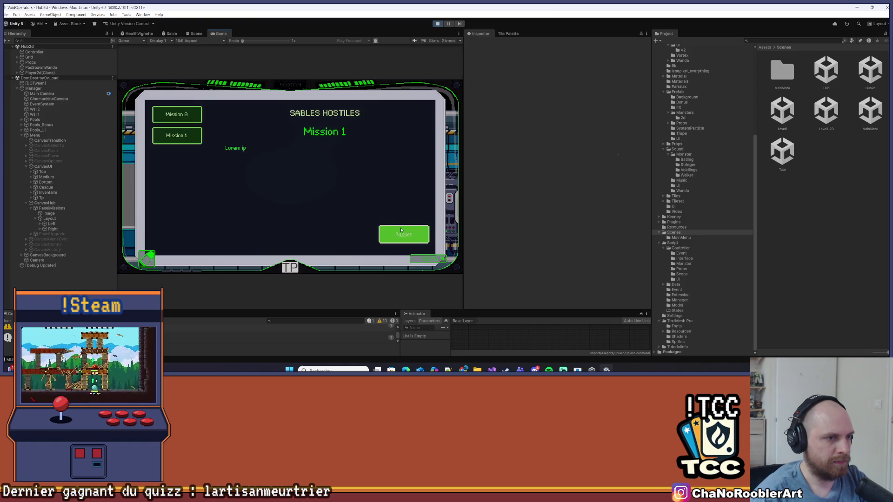
pyautogui.click(408, 239)
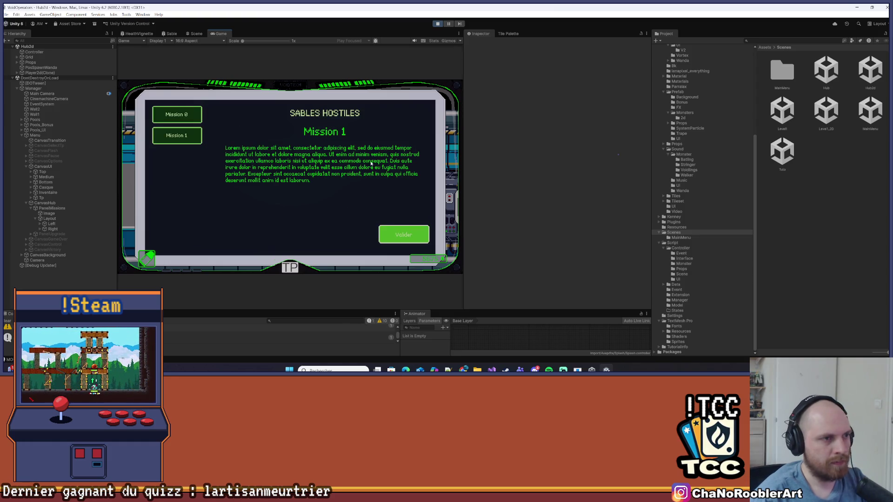
pyautogui.click(403, 236)
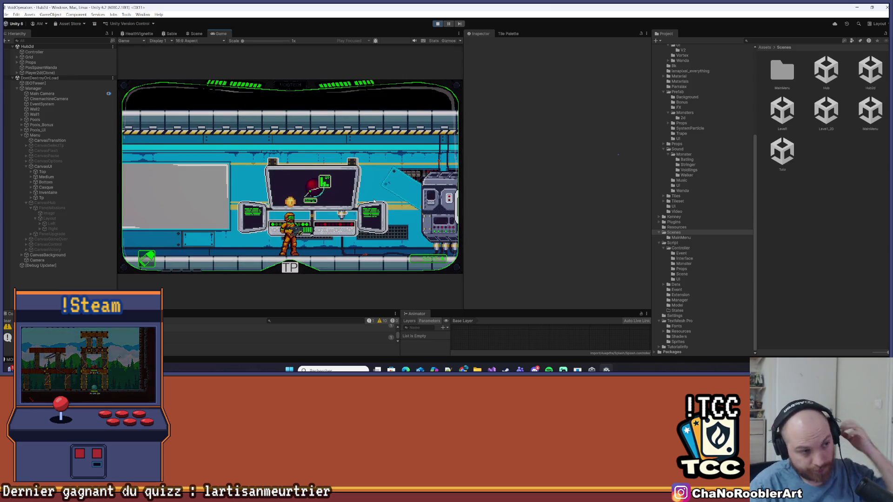
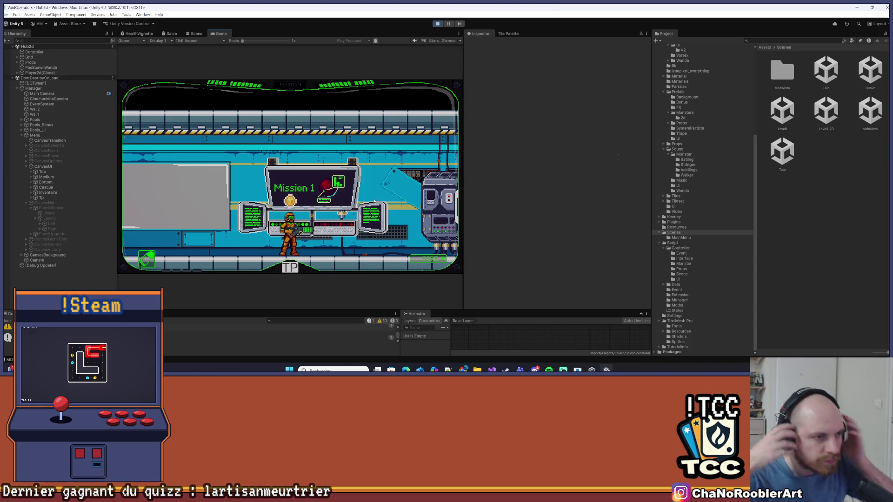
# In play mode, open the mission panel and switch between Mission 0 and Mission 1 (SABLES HOSTILES), revealing the full briefing.
pyautogui.press('e')
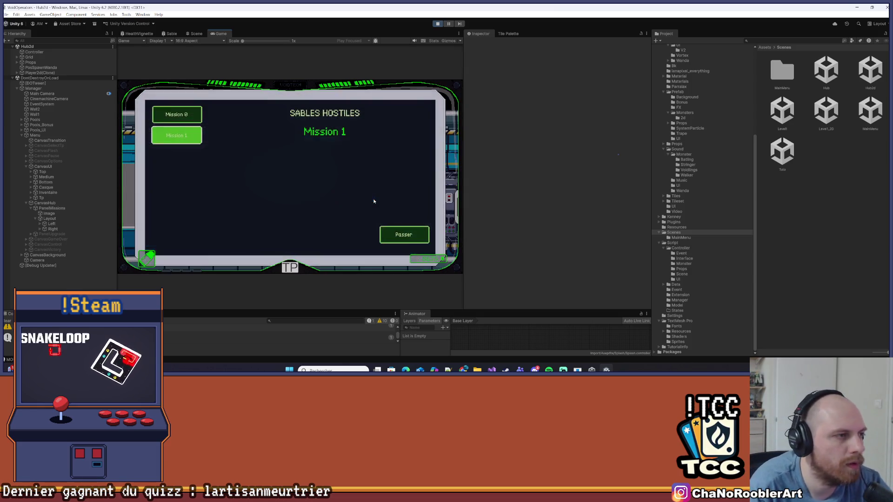
pyautogui.click(177, 115)
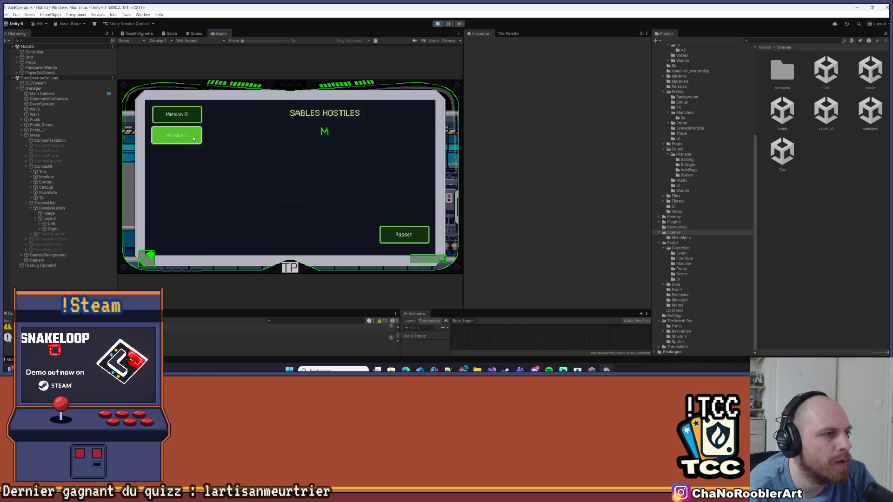
pyautogui.click(195, 142)
pyautogui.click(177, 114)
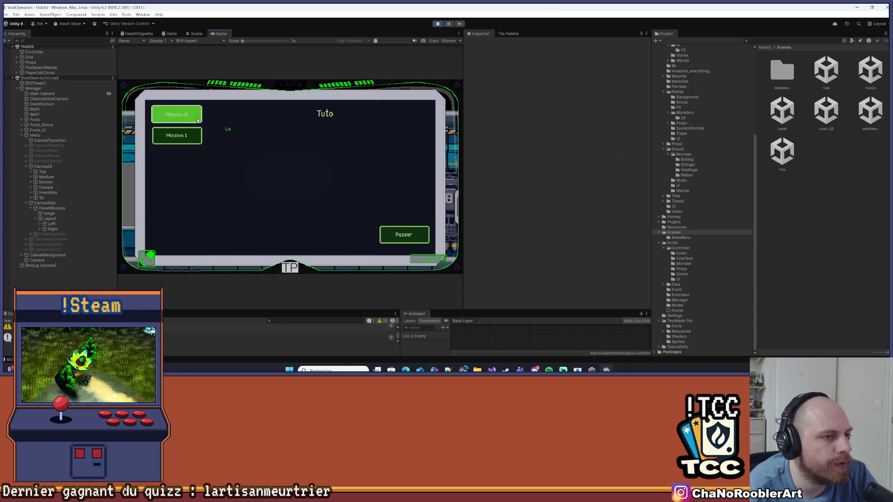
pyautogui.click(194, 132)
pyautogui.click(194, 122)
pyautogui.click(195, 130)
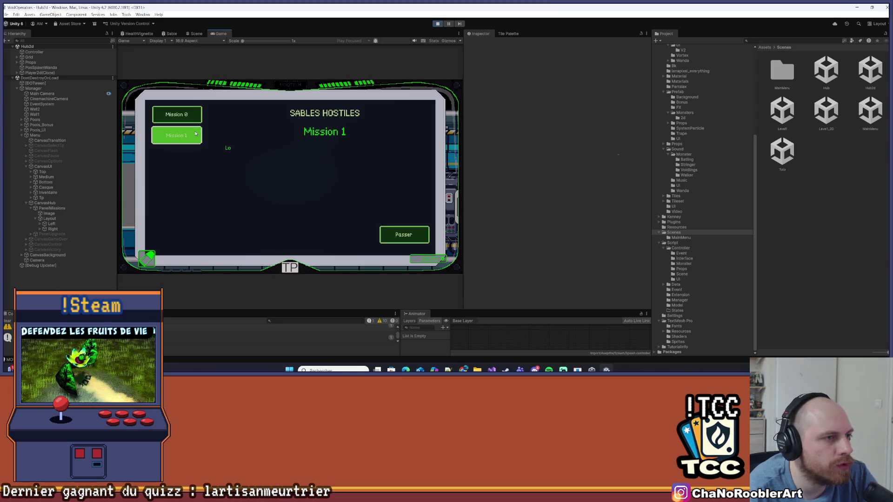
pyautogui.click(194, 122)
pyautogui.click(192, 135)
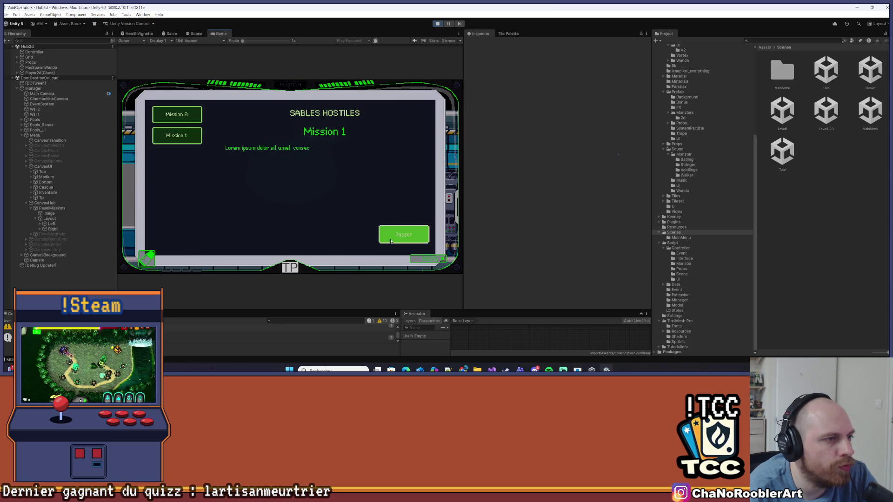
pyautogui.click(404, 234)
# Stop play mode and dismiss the save-play-mode-changes prompt.
pyautogui.click(408, 240)
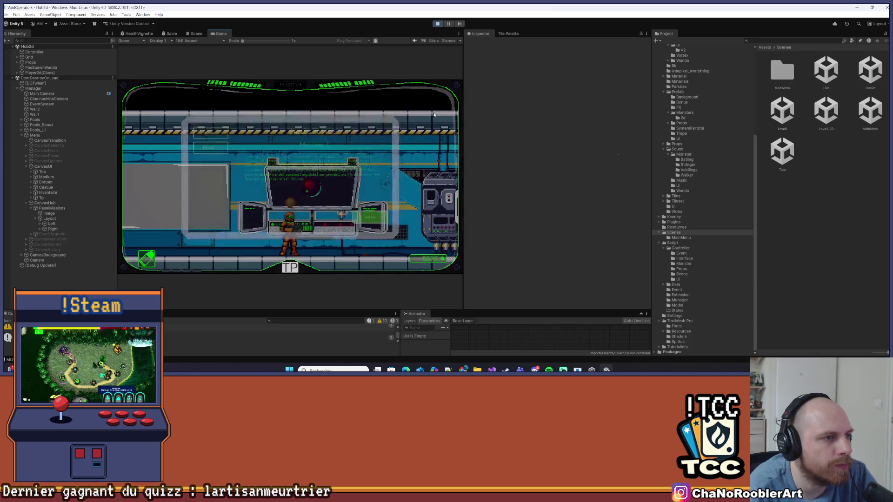
pyautogui.click(437, 23)
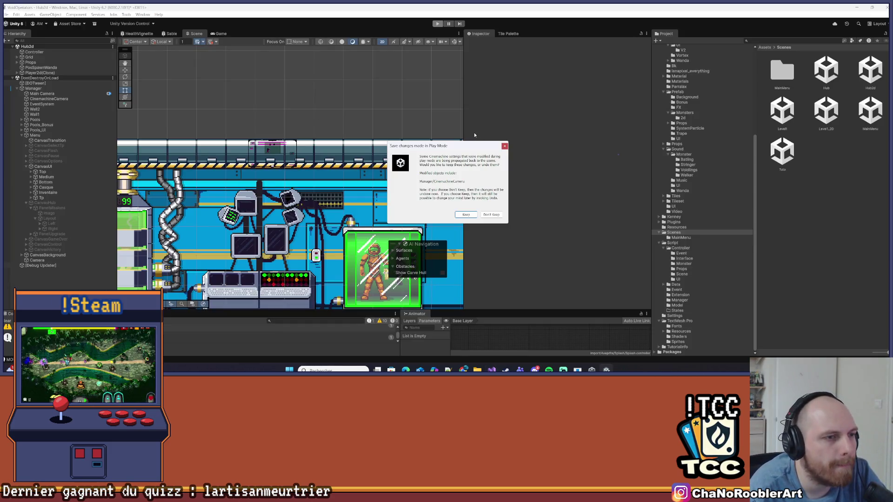
pyautogui.click(506, 145)
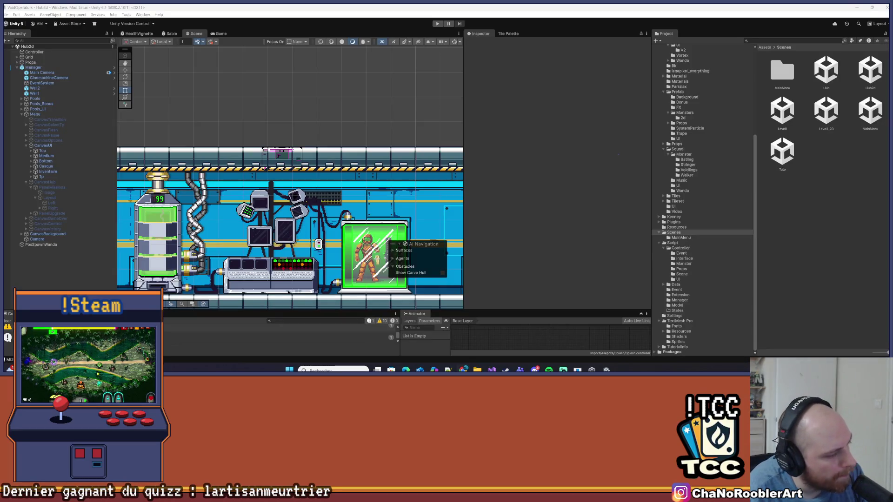
pyautogui.hotkey('alt', 'Tab')
# Close the enlarged image and zoom around the HUB mockups on the Milanote board.
pyautogui.click(664, 144)
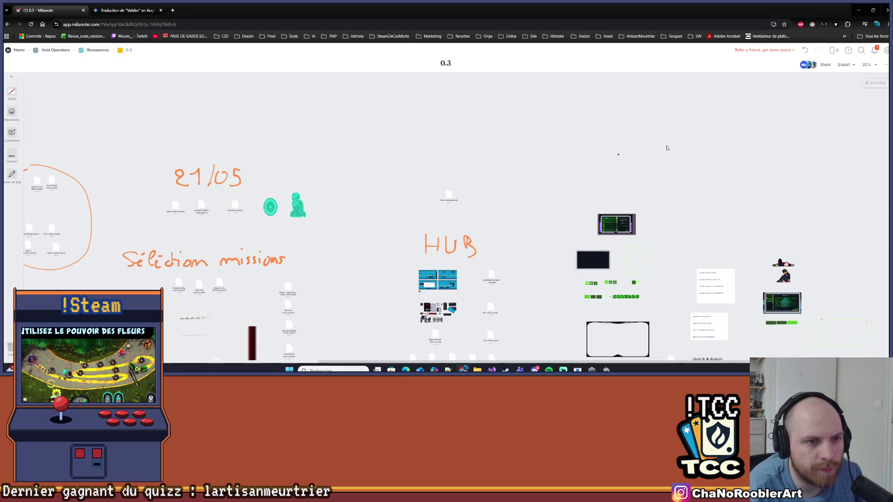
pyautogui.scroll(-4, 587, 201)
pyautogui.scroll(-3, 586, 201)
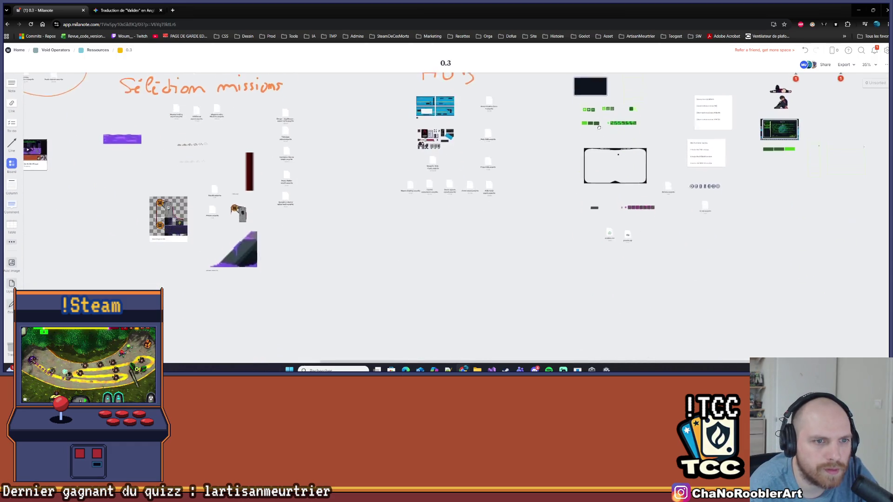
pyautogui.scroll(3, 538, 277)
pyautogui.scroll(5, 538, 276)
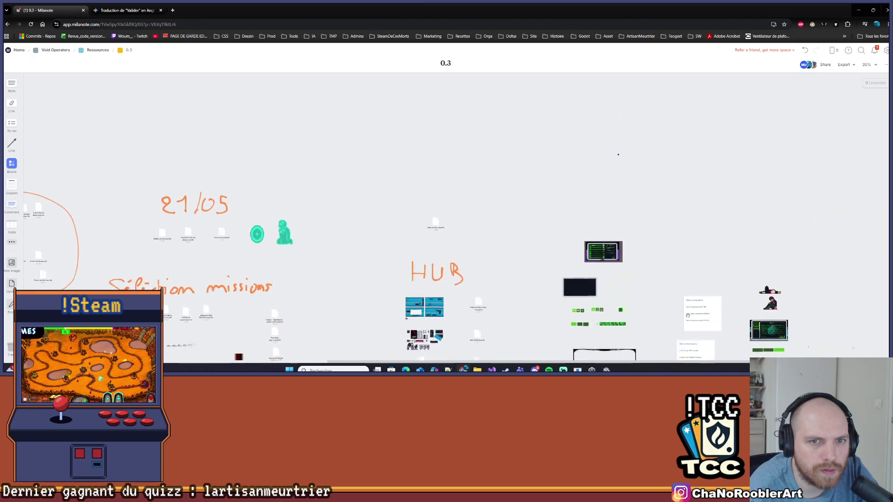
pyautogui.scroll(-4, 673, 145)
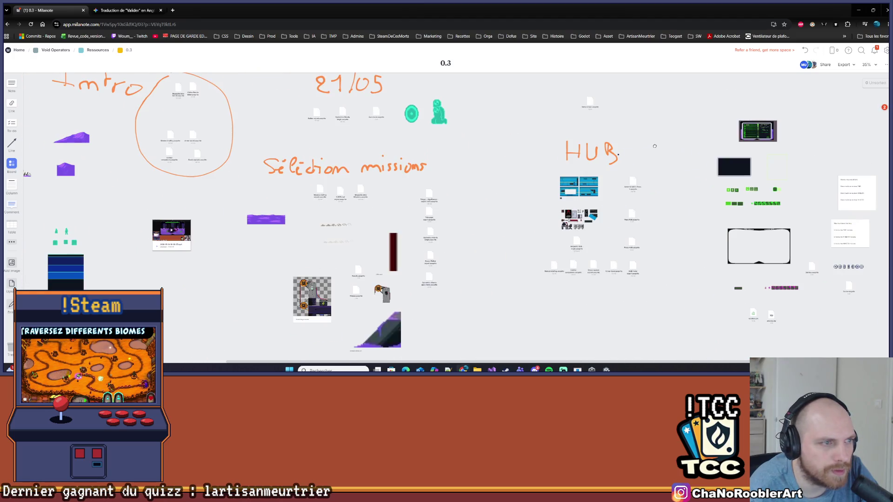
pyautogui.scroll(-3, 455, 102)
pyautogui.scroll(2, 456, 103)
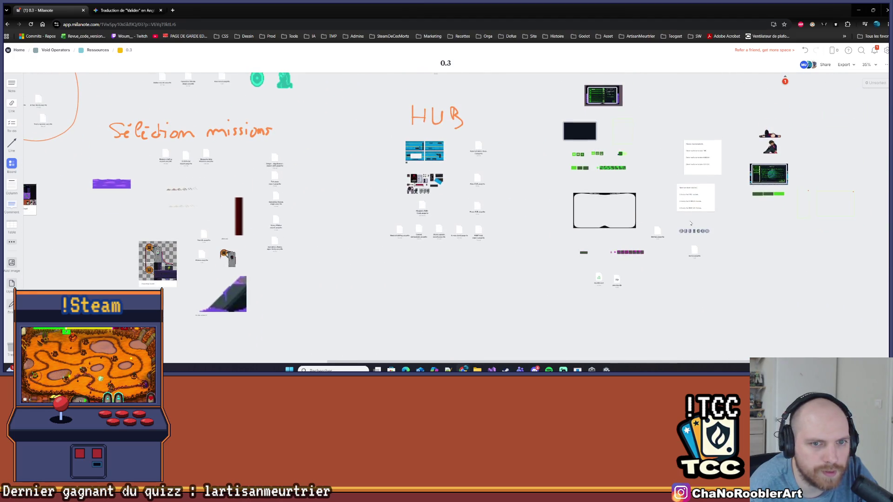
pyautogui.scroll(5, 706, 200)
pyautogui.scroll(6, 706, 200)
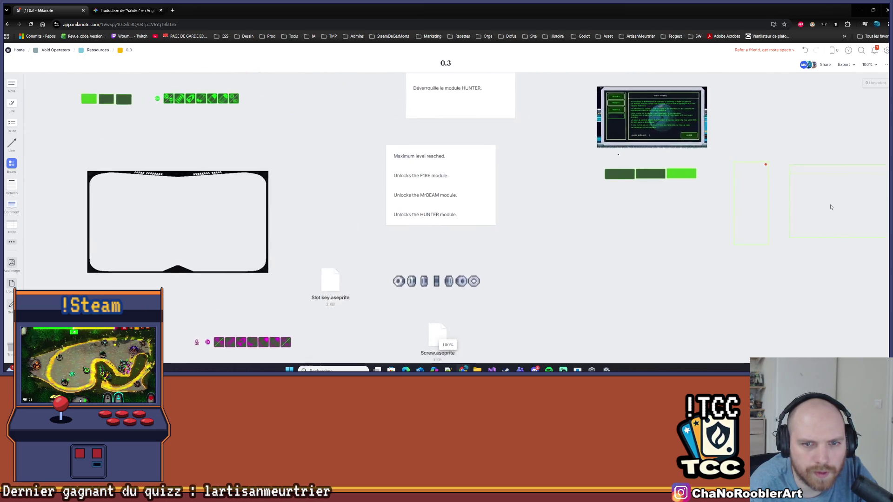
pyautogui.scroll(-3, 675, 240)
# Download the wide and tall HUB frames as PNG images.
pyautogui.rightClick(684, 218)
pyautogui.click(695, 265)
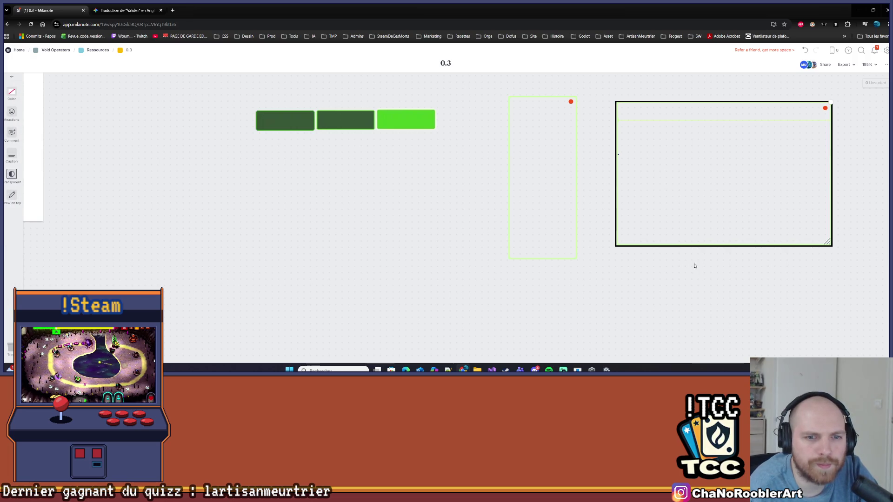
pyautogui.rightClick(552, 165)
pyautogui.click(576, 203)
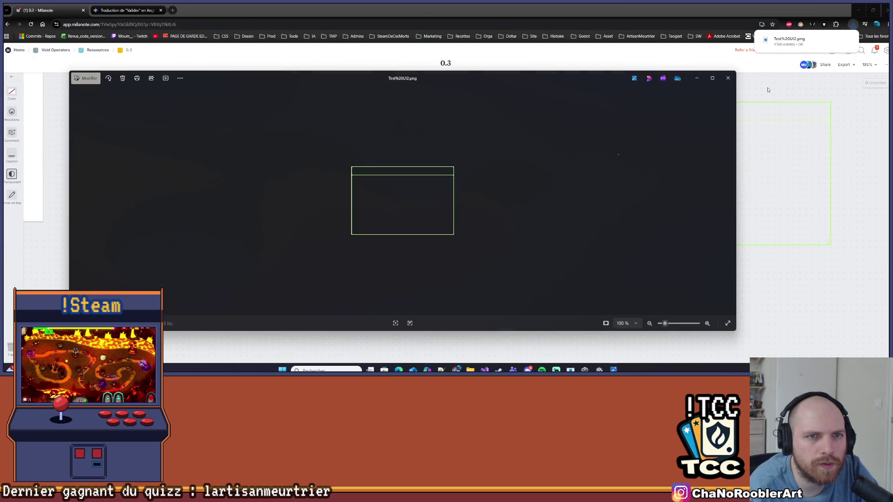
pyautogui.click(727, 78)
pyautogui.click(578, 85)
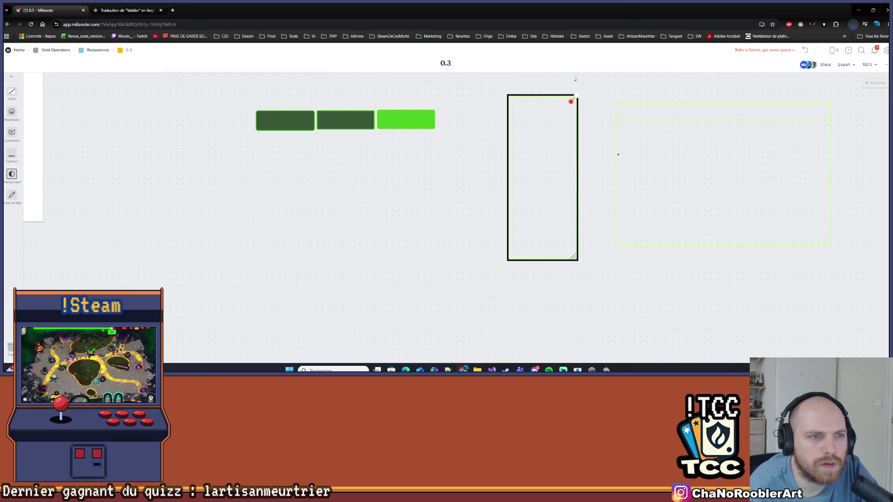
# View the downloaded Test%20UI1.png image, then return to Unity's hub scene.
pyautogui.doubleClick(451, 7)
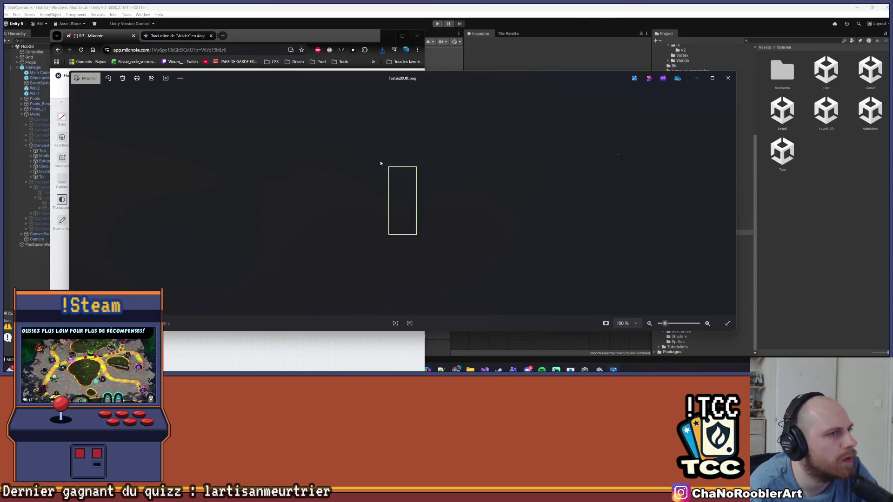
pyautogui.moveTo(448, 83); pyautogui.dragTo(200, 131)
pyautogui.click(481, 126)
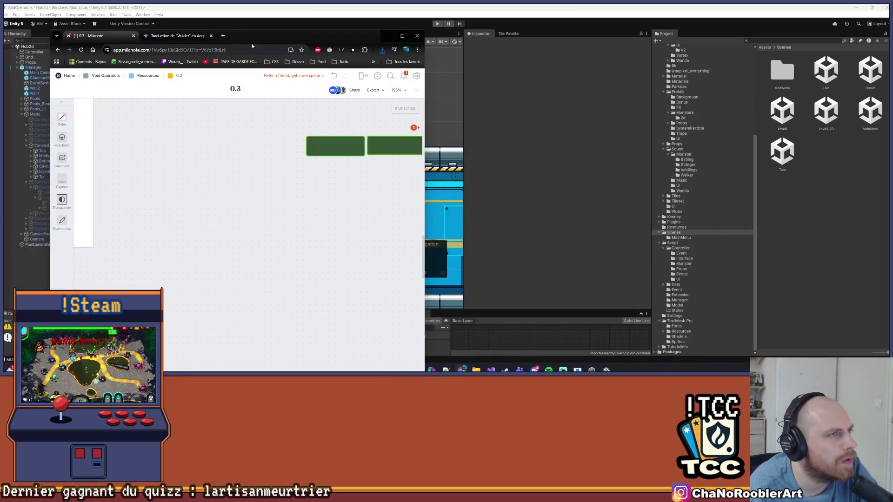
pyautogui.click(365, 175)
pyautogui.moveTo(366, 175)
pyautogui.mouseDown()
pyautogui.moveTo(313, 83)
pyautogui.moveTo(177, 90)
pyautogui.mouseUp()
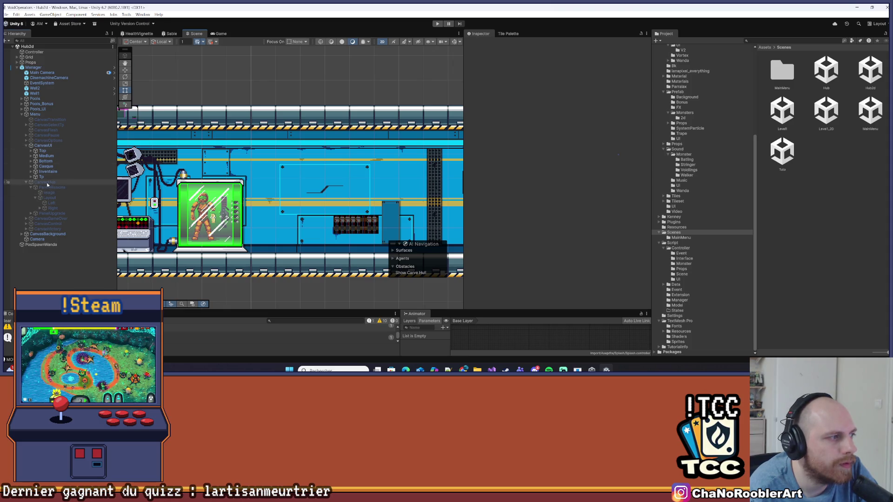
# Enable CanvasHub and its PanelMissions, and hide CanvasUI.
pyautogui.click(29, 182)
pyautogui.click(26, 182)
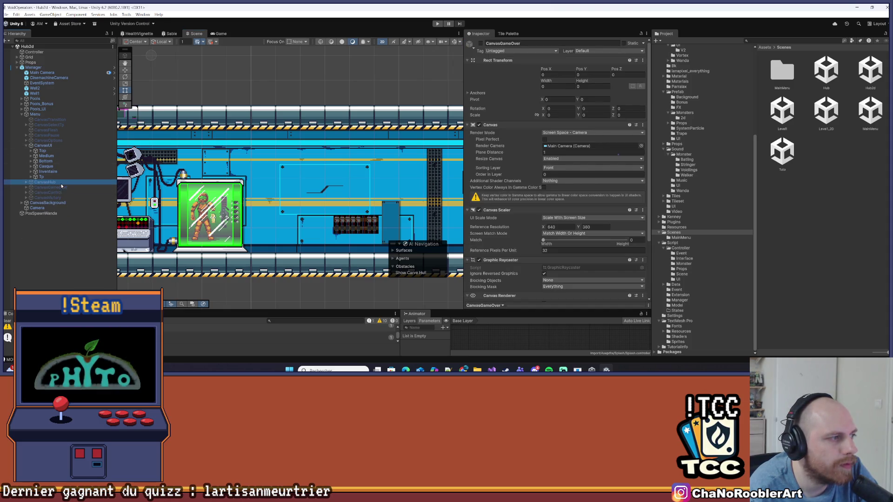
pyautogui.click(480, 44)
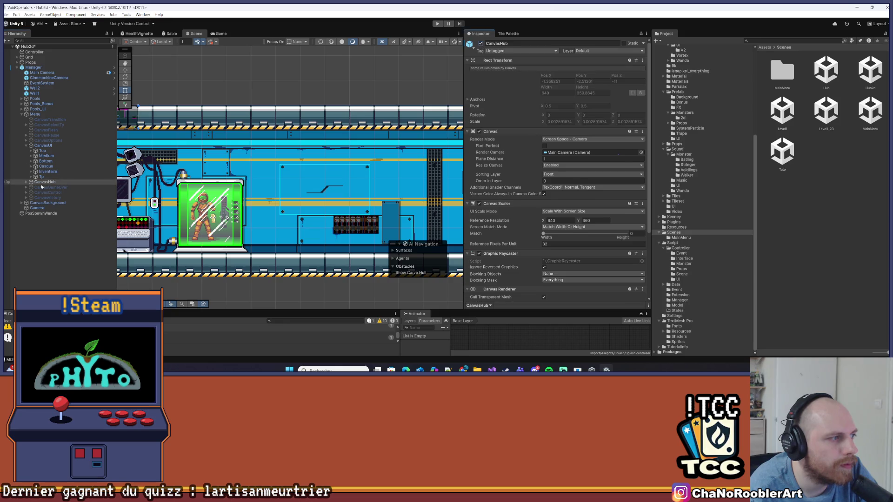
pyautogui.doubleClick(32, 182)
pyautogui.click(26, 182)
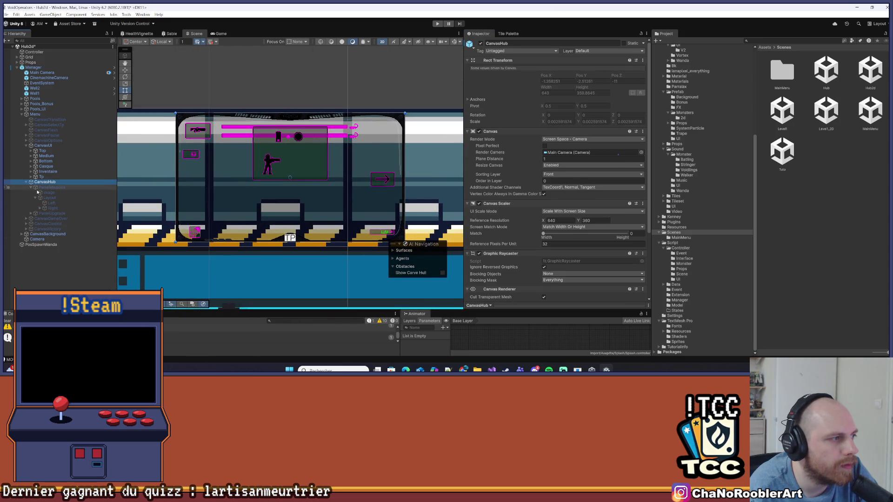
pyautogui.click(65, 187)
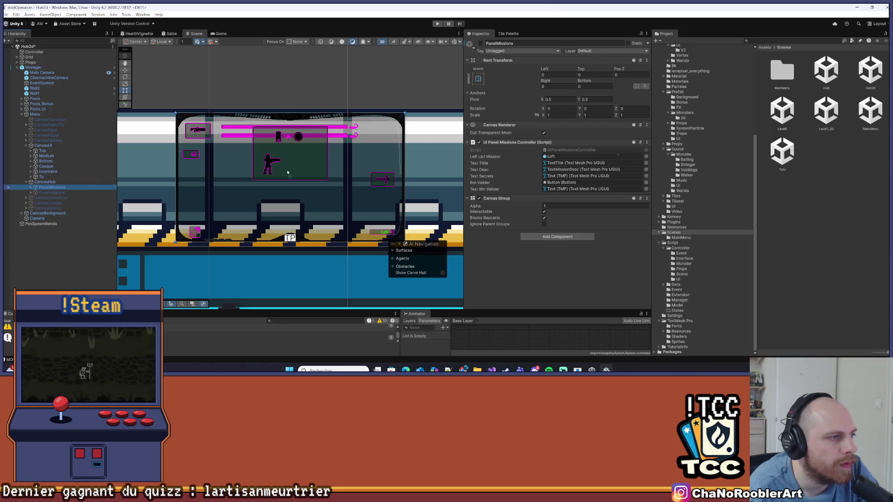
pyautogui.click(481, 44)
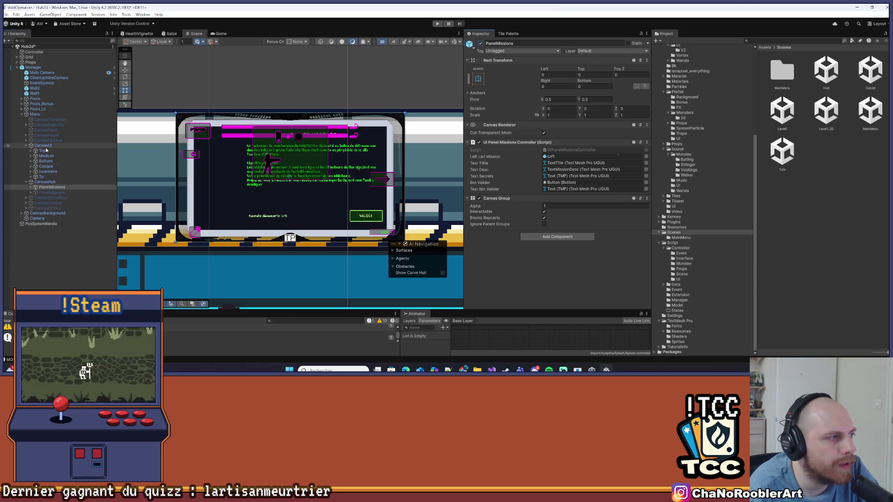
pyautogui.click(461, 51)
pyautogui.click(480, 44)
# Expand PanelMissions > Layout and select the Left column object.
pyautogui.scroll(5, 245, 157)
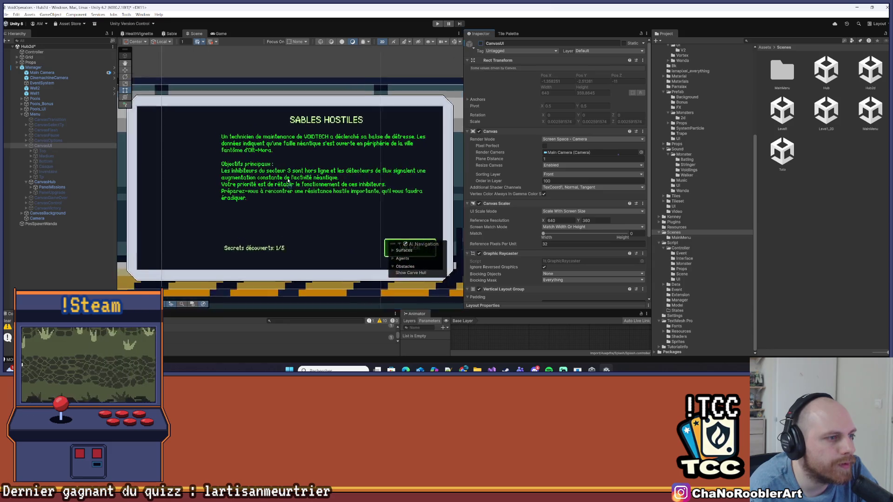
pyautogui.scroll(2, 245, 158)
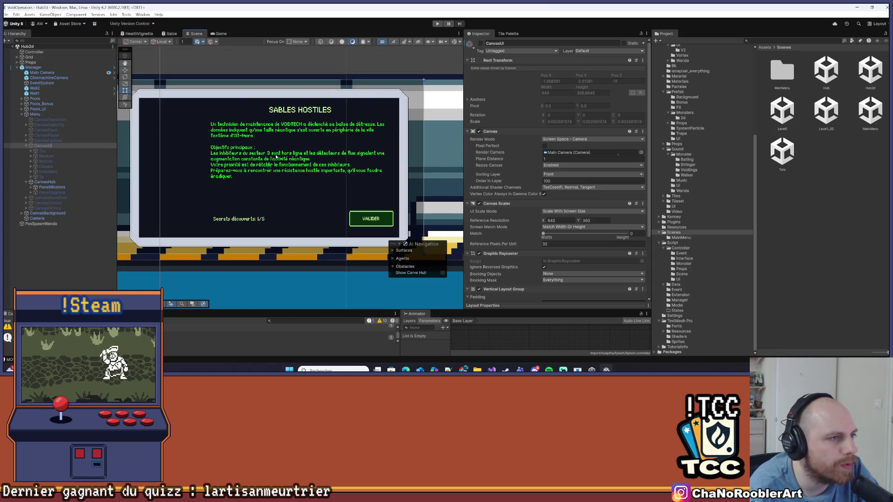
pyautogui.scroll(3, 283, 162)
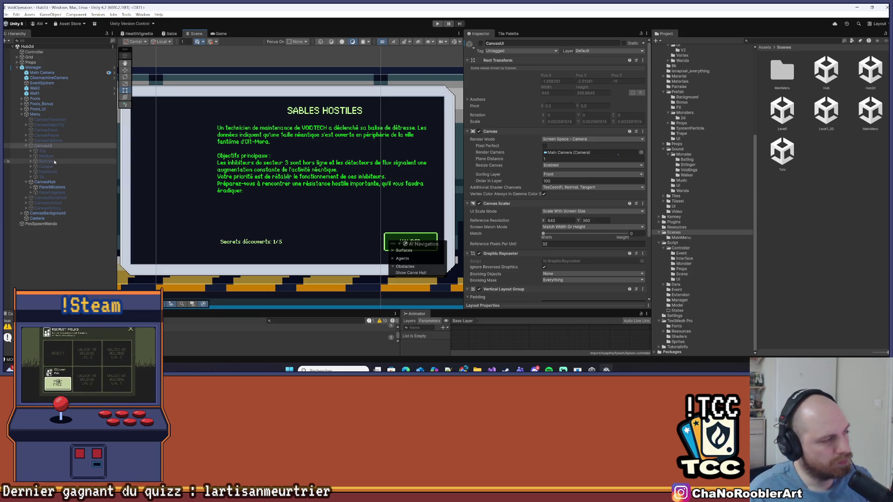
pyautogui.click(30, 186)
pyautogui.click(35, 198)
pyautogui.click(51, 203)
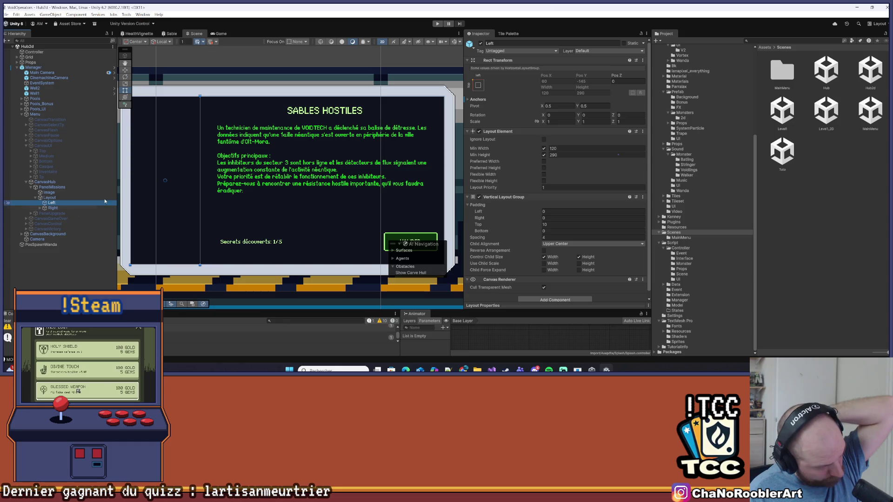
pyautogui.moveTo(279, 186); pyautogui.dragTo(339, 185)
pyautogui.scroll(6, 680, 179)
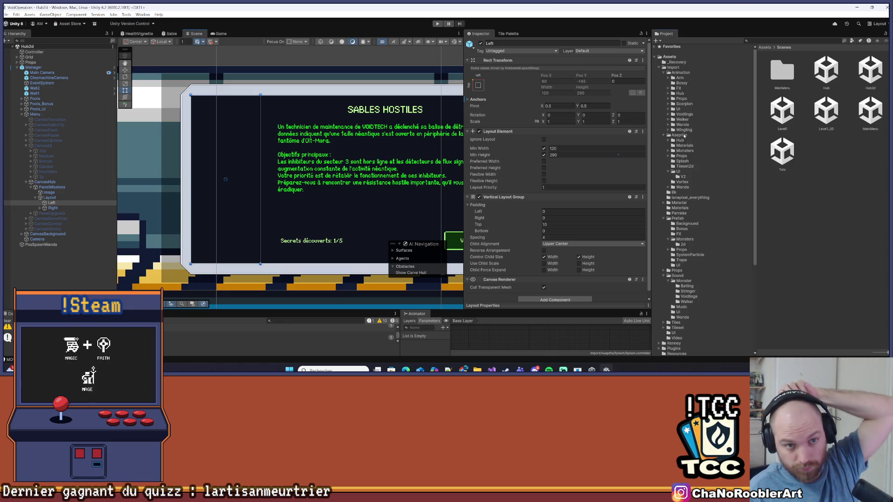
# Copy Test%20UI1.png and Test%20UI2.png from Explorer into the project's UI/V2 folder.
pyautogui.click(680, 135)
pyautogui.click(683, 177)
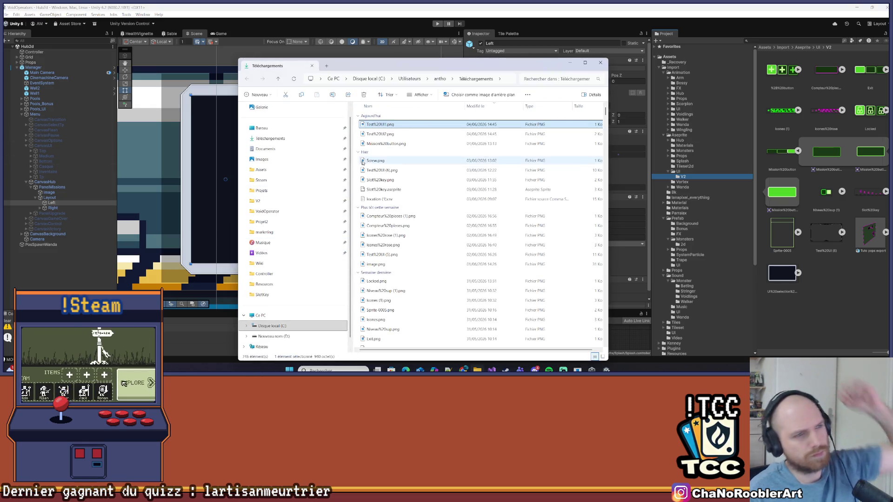
pyautogui.keyDown('shift'); pyautogui.click(380, 134); pyautogui.keyUp('shift')
pyautogui.moveTo(380, 134)
pyautogui.mouseDown()
pyautogui.moveTo(605, 209)
pyautogui.moveTo(806, 295)
pyautogui.mouseUp()
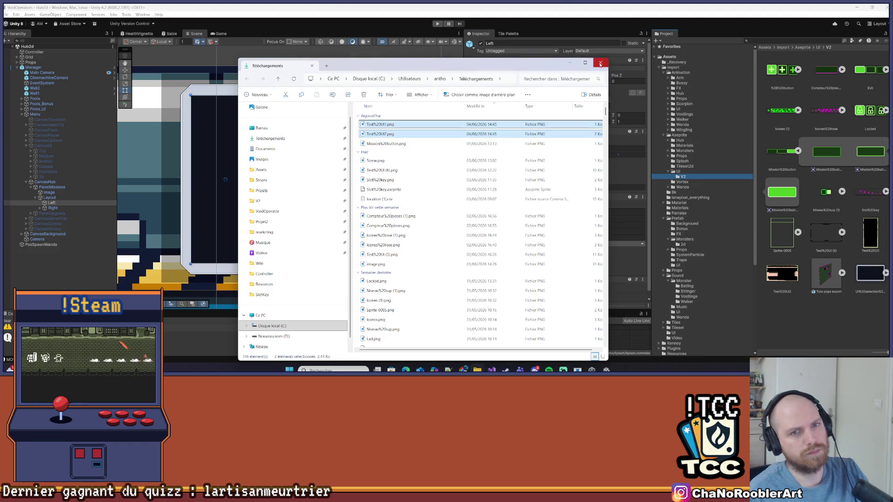
pyautogui.click(600, 65)
pyautogui.click(875, 234)
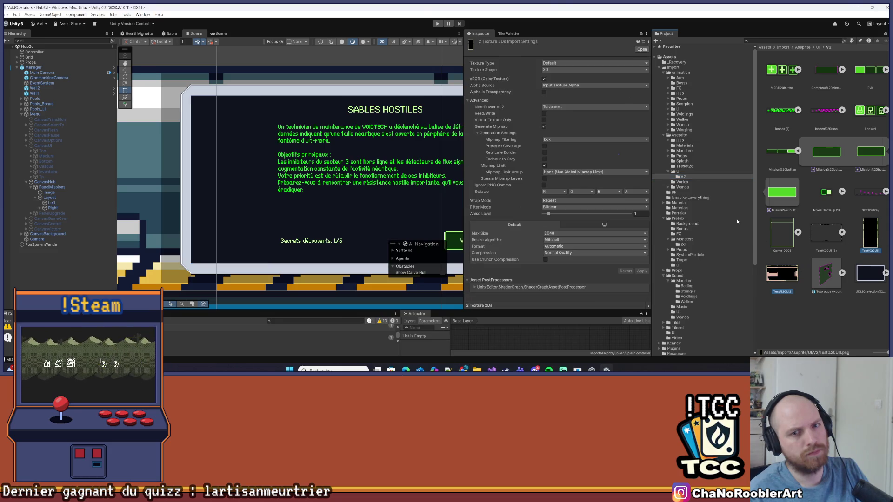
# Import both Test UI textures as single UI sprites: 32 PPU, Point filter, max size 16384, no compression.
pyautogui.click(583, 64)
pyautogui.click(568, 90)
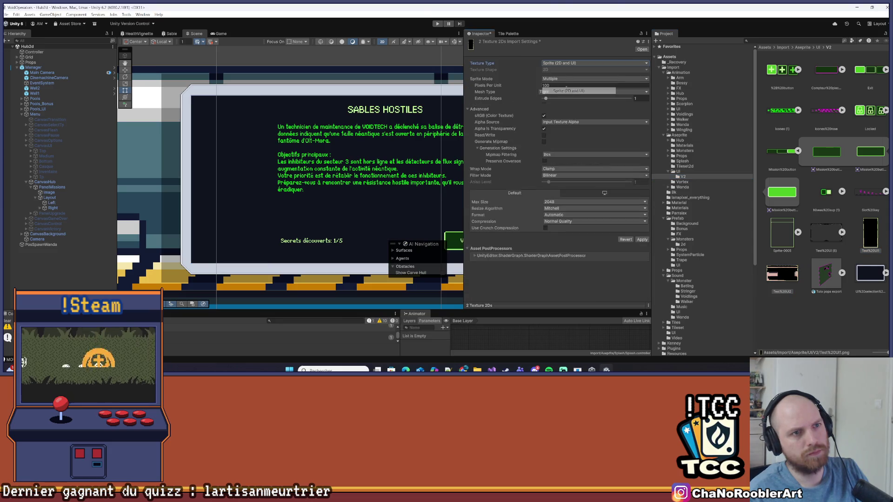
pyautogui.click(561, 79)
pyautogui.click(562, 85)
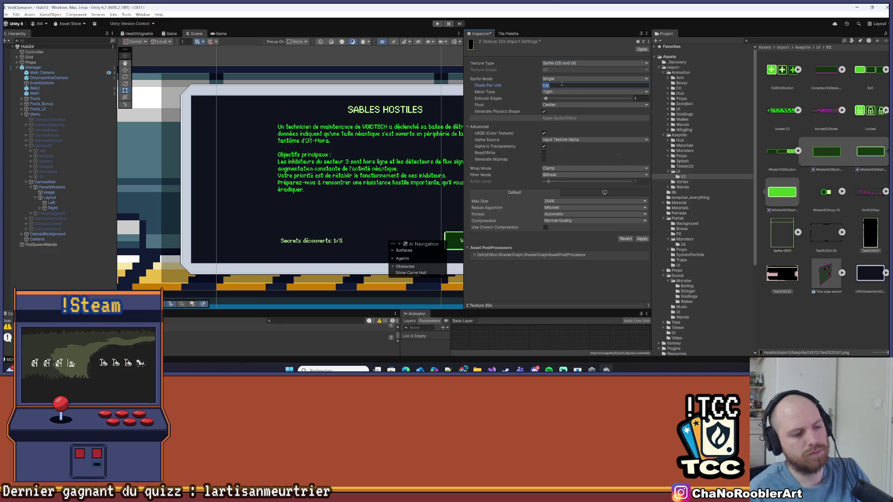
pyautogui.write('32')
pyautogui.click(554, 175)
pyautogui.click(556, 181)
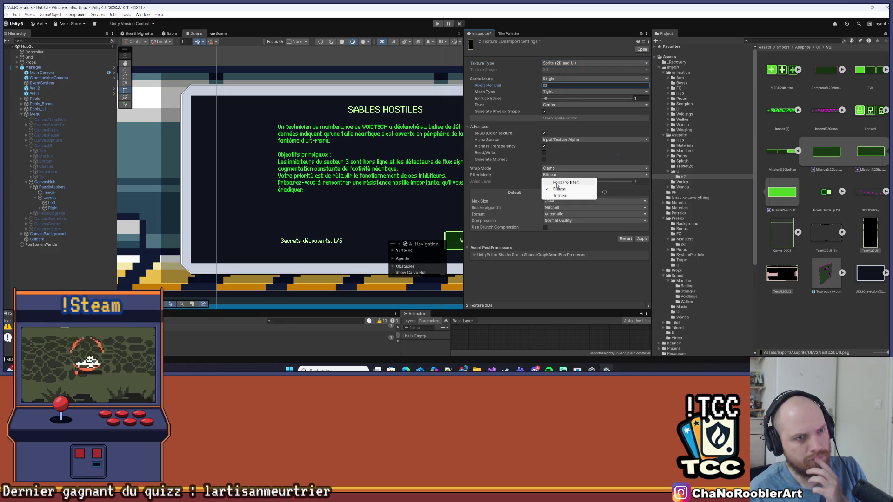
pyautogui.click(558, 200)
pyautogui.click(560, 269)
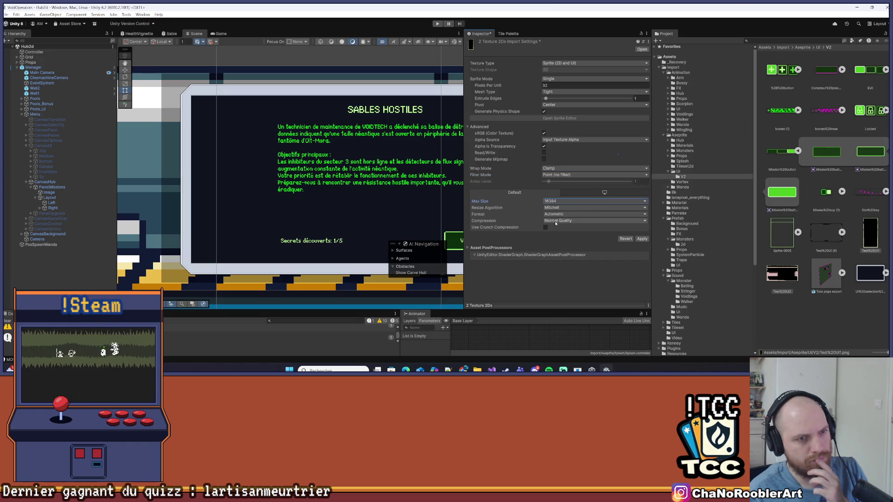
pyautogui.click(563, 221)
pyautogui.click(561, 227)
pyautogui.click(642, 232)
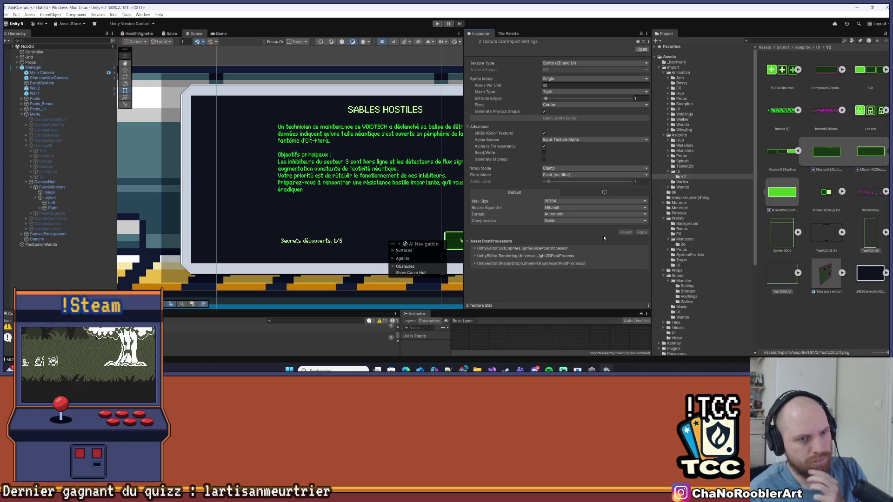
pyautogui.doubleClick(52, 203)
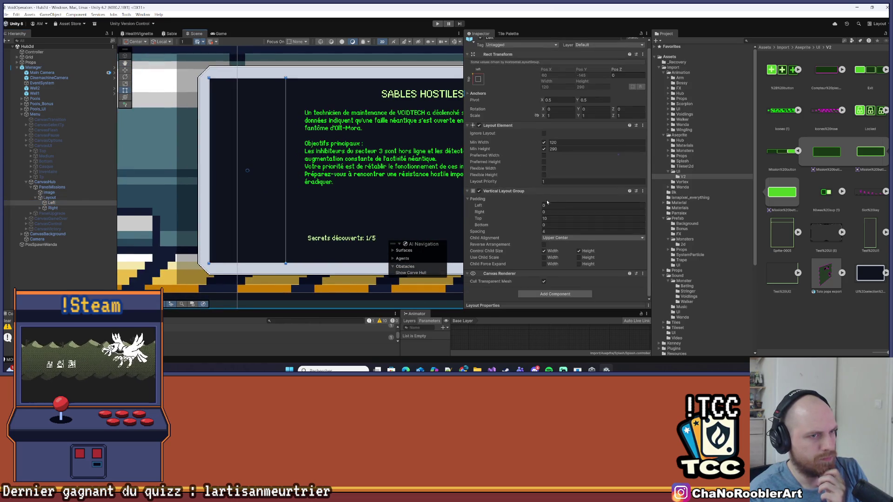
# Place a ButtonMission prefab from Assets/Import/Prefab/UI inside the Left column under Layout.
pyautogui.click(63, 204)
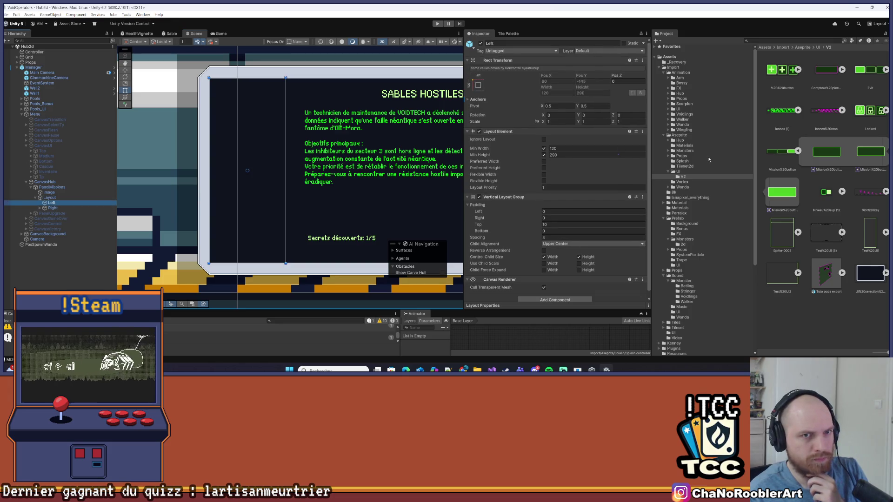
pyautogui.click(687, 110)
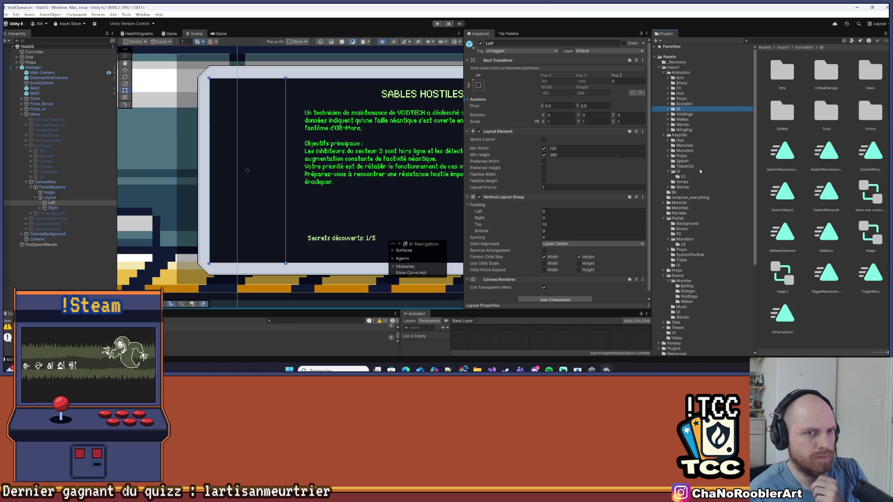
pyautogui.click(687, 218)
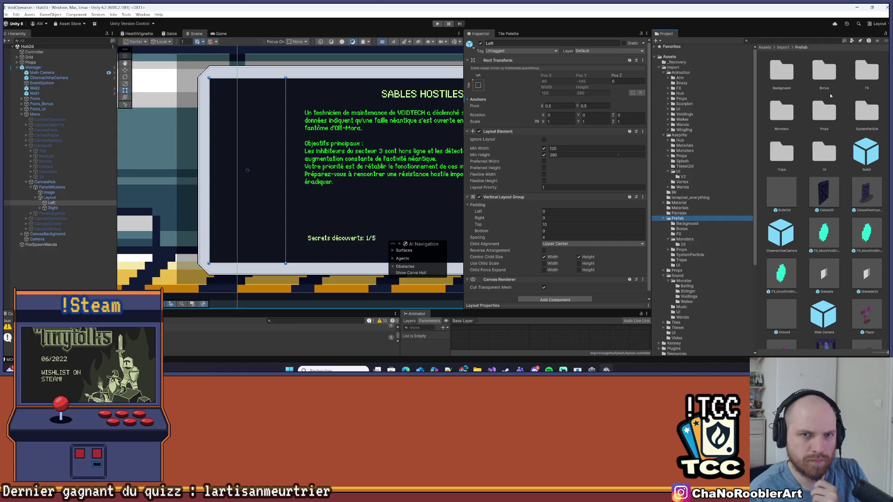
pyautogui.doubleClick(820, 155)
pyautogui.click(191, 198)
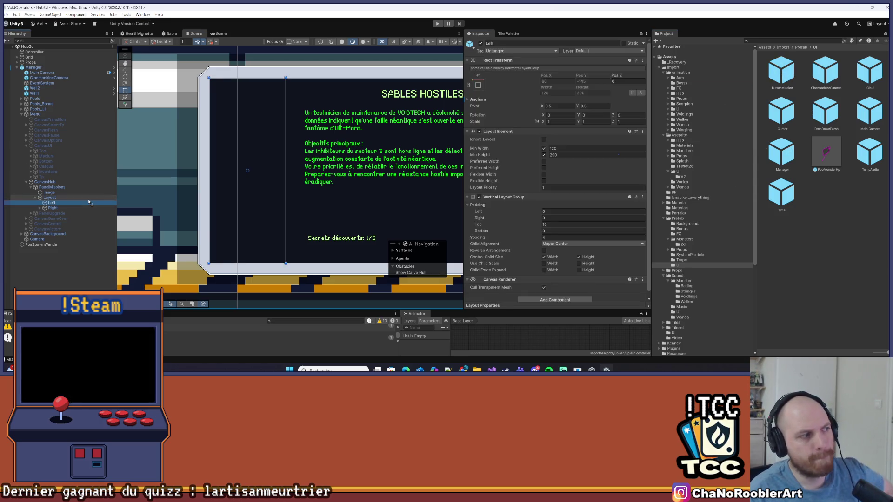
pyautogui.moveTo(60, 200); pyautogui.dragTo(54, 204)
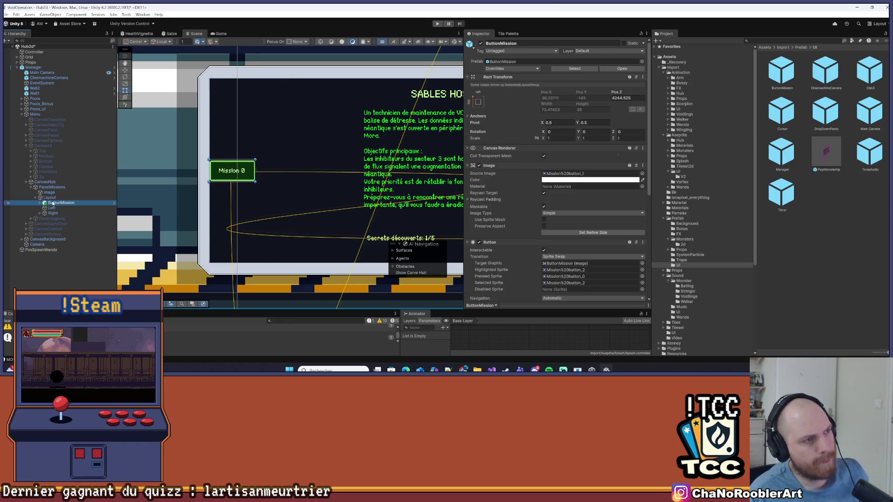
pyautogui.scroll(-1, 185, 158)
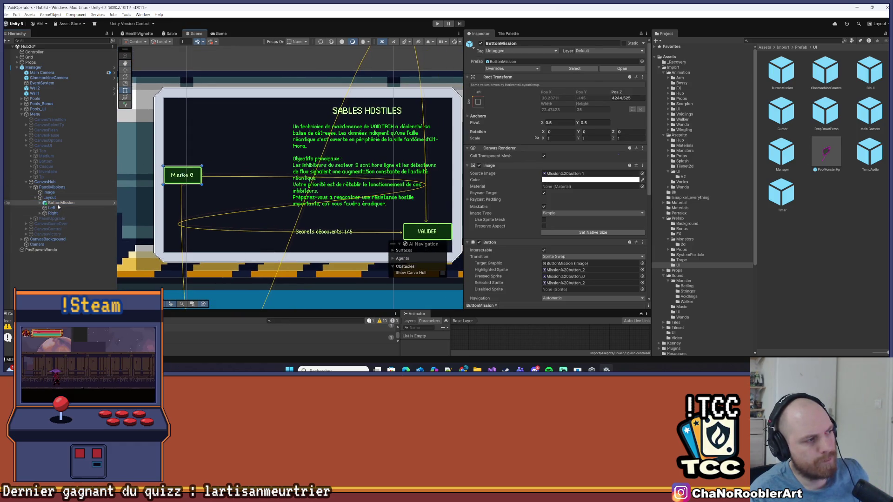
pyautogui.moveTo(58, 211); pyautogui.dragTo(55, 209)
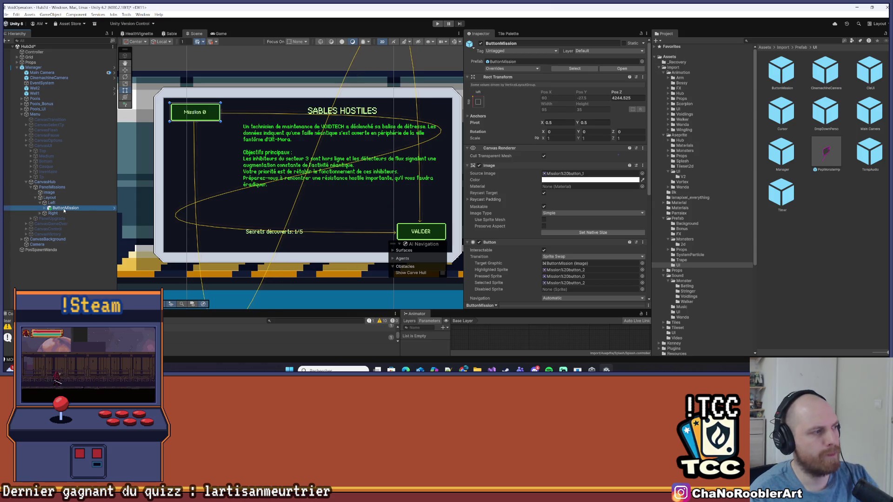
# Duplicate ButtonMission and remove the extra copies, leaving seven Mission 0 buttons in Left.
pyautogui.hotkey('ctrl', 'd')
pyautogui.hotkey('ctrl', 'd')
pyautogui.hotkey('ctrl', 'd')
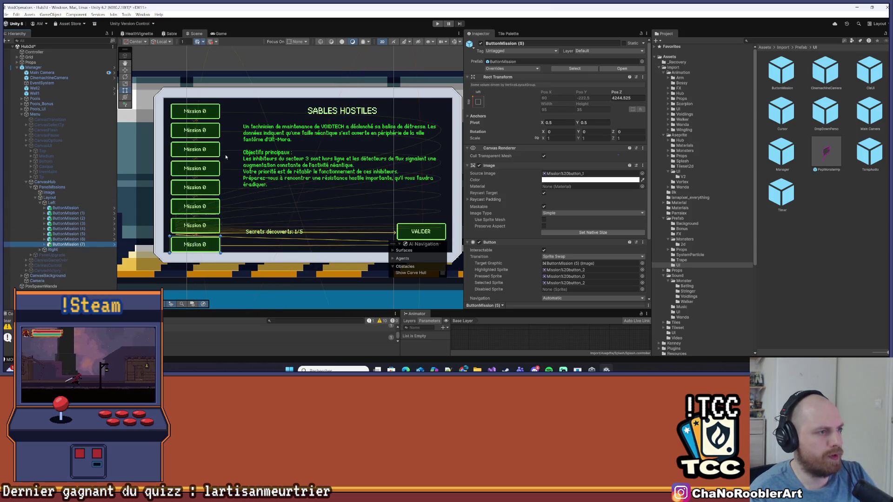
pyautogui.hotkey('ctrl', 'z')
pyautogui.hotkey('ctrl', 'z')
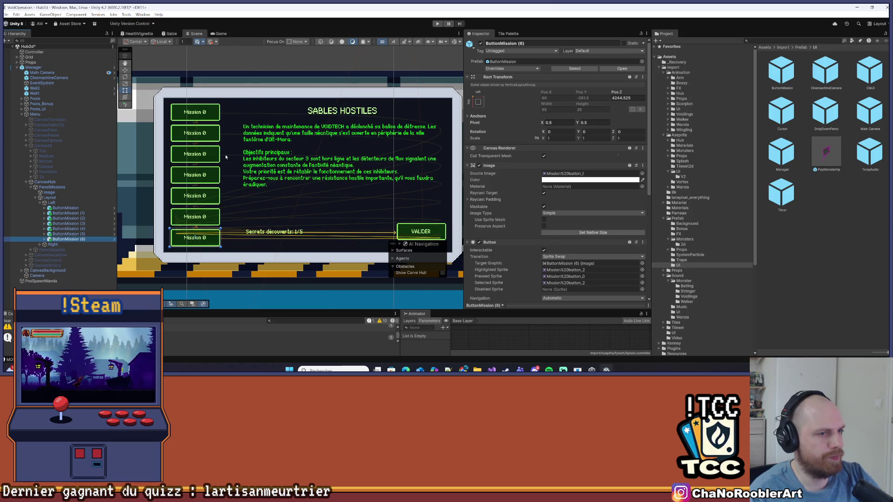
pyautogui.scroll(-5, 230, 149)
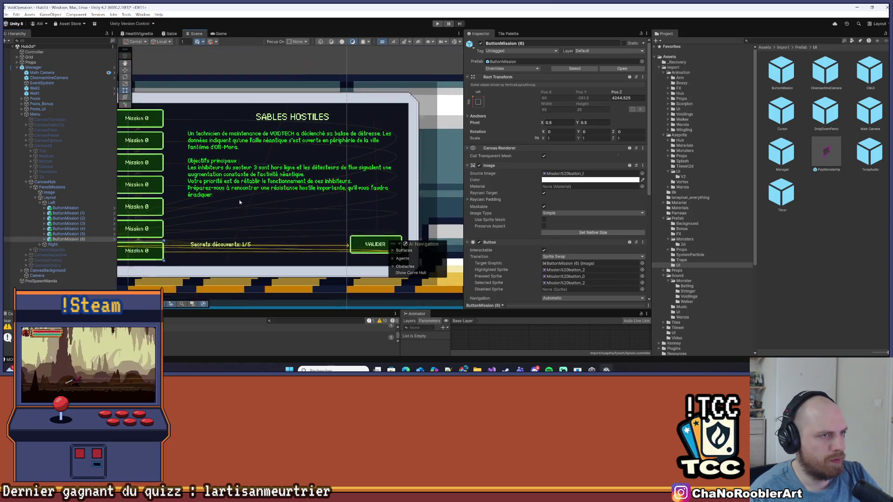
pyautogui.scroll(5, 241, 189)
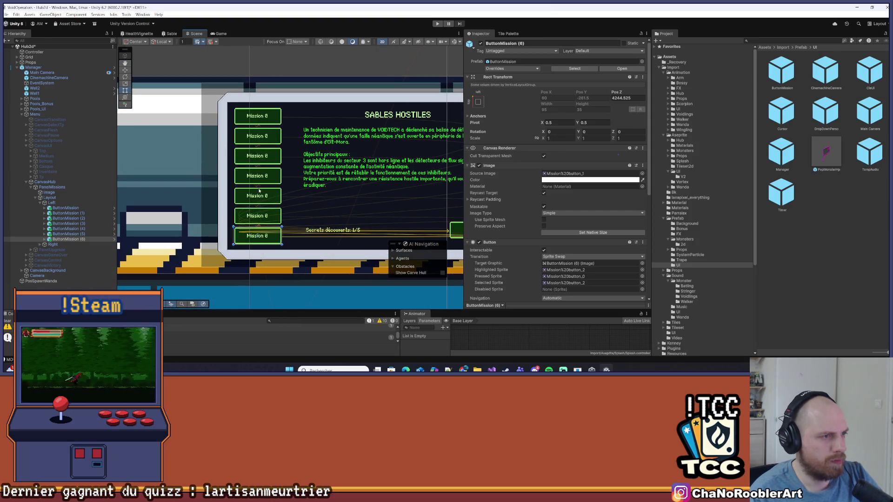
pyautogui.click(252, 164)
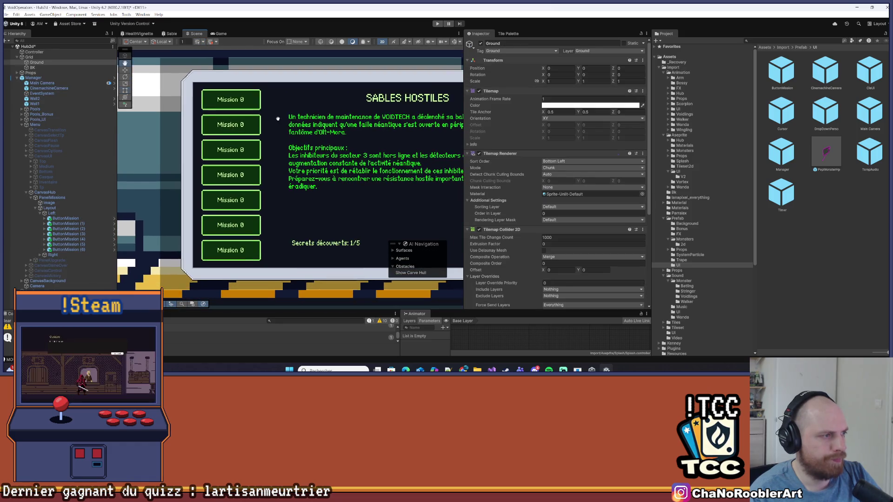
pyautogui.click(52, 213)
# Create a UI Image under Left and move it to be Left's first child.
pyautogui.click(51, 208)
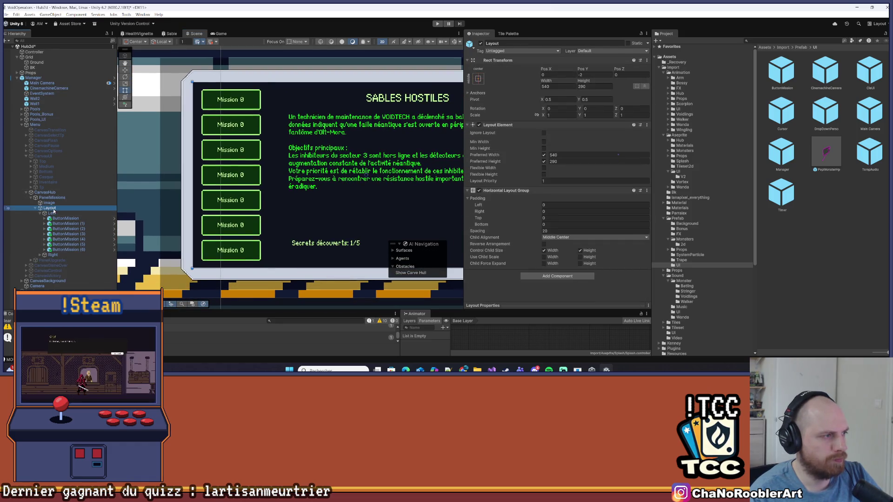
pyautogui.rightClick(52, 213)
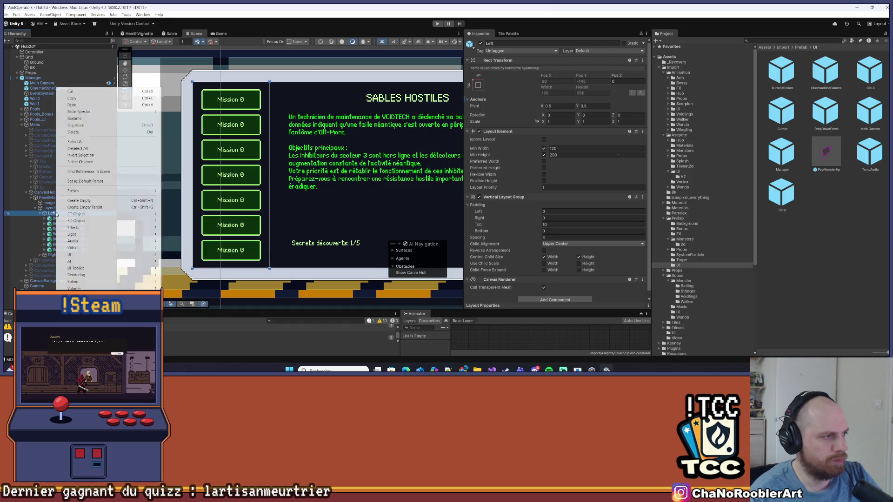
pyautogui.click(73, 258)
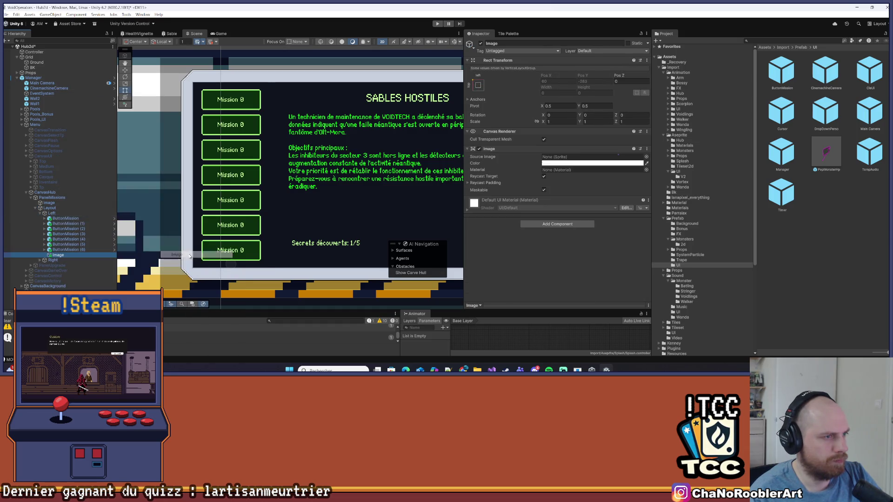
pyautogui.click(63, 260)
pyautogui.moveTo(62, 257); pyautogui.dragTo(60, 217)
# Give the Image a Layout Element with Ignore Layout ticked, and save the scene.
pyautogui.click(553, 223)
pyautogui.write('Layo')
pyautogui.press('Return')
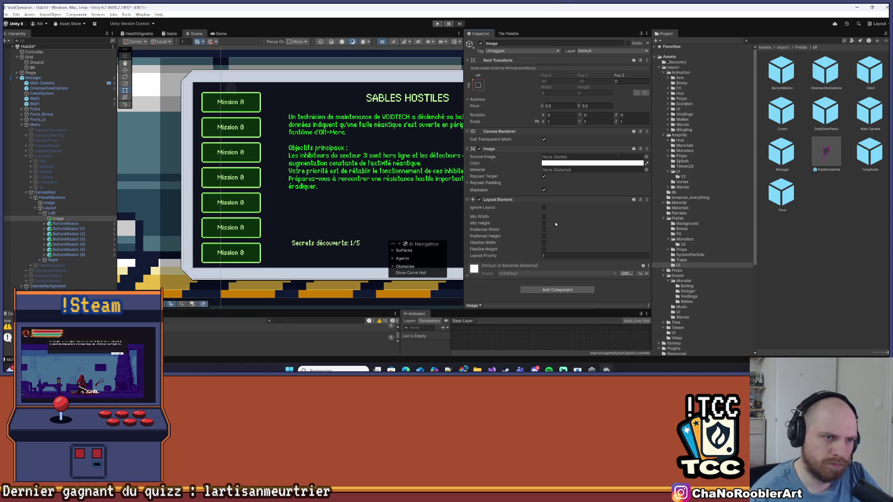
pyautogui.click(544, 208)
pyautogui.hotkey('ctrl', 's')
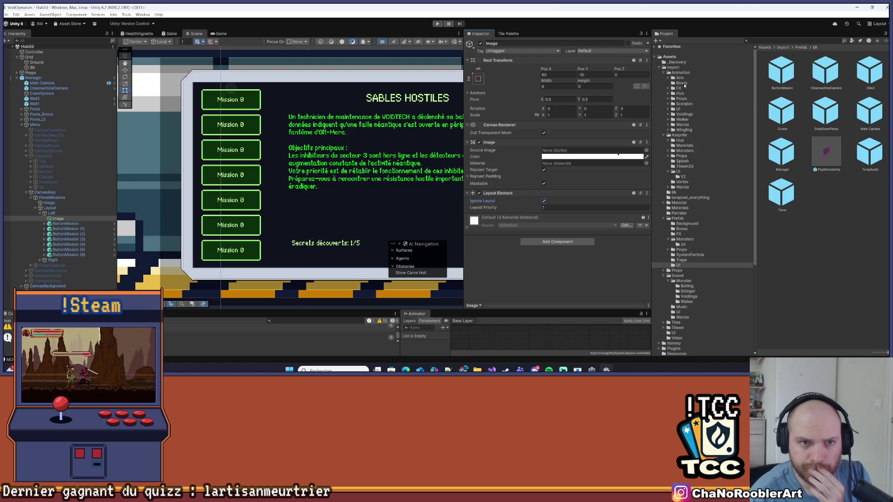
pyautogui.click(686, 178)
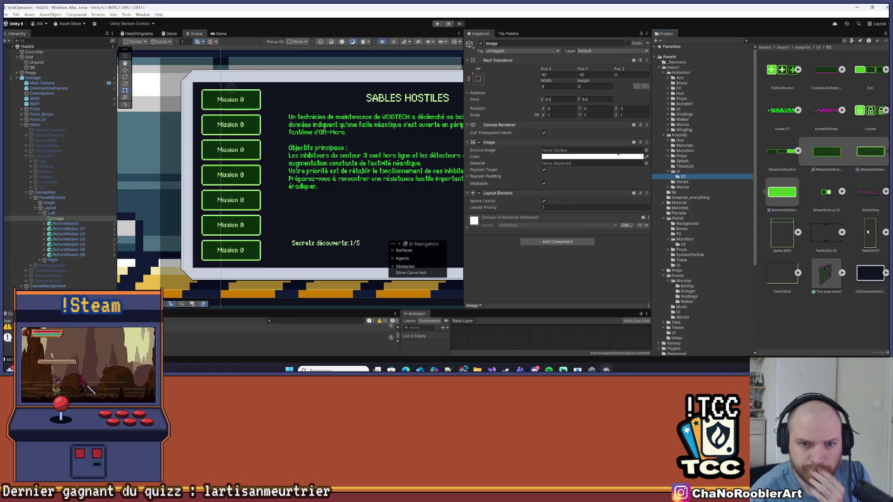
pyautogui.click(815, 333)
# Assign Test%20UI1 as the Image's sprite and set it to native size.
pyautogui.click(868, 235)
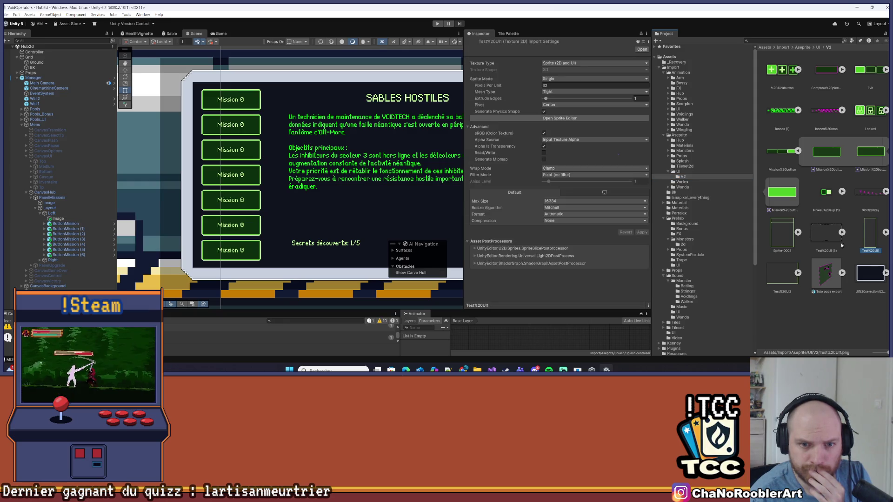
pyautogui.click(59, 218)
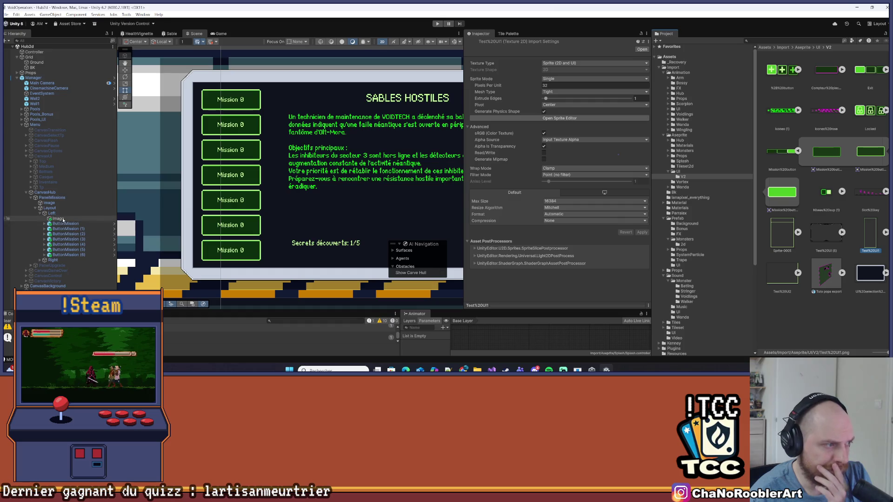
pyautogui.moveTo(870, 234); pyautogui.dragTo(556, 154)
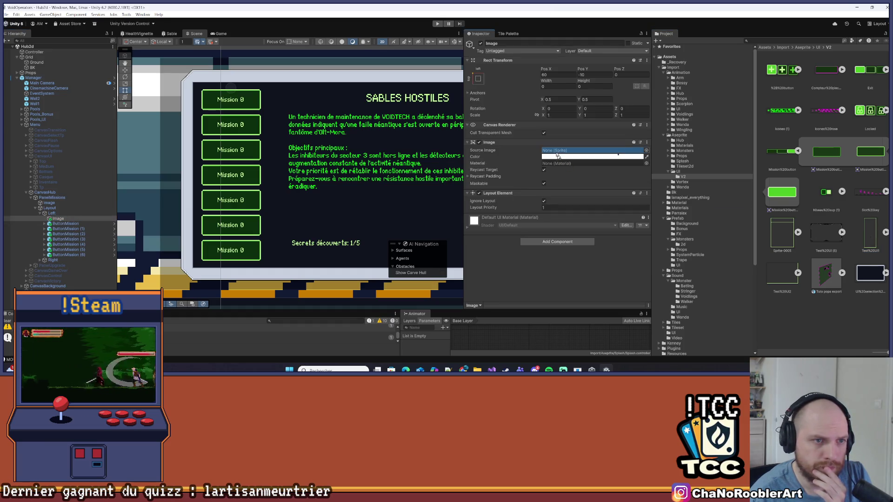
pyautogui.click(578, 210)
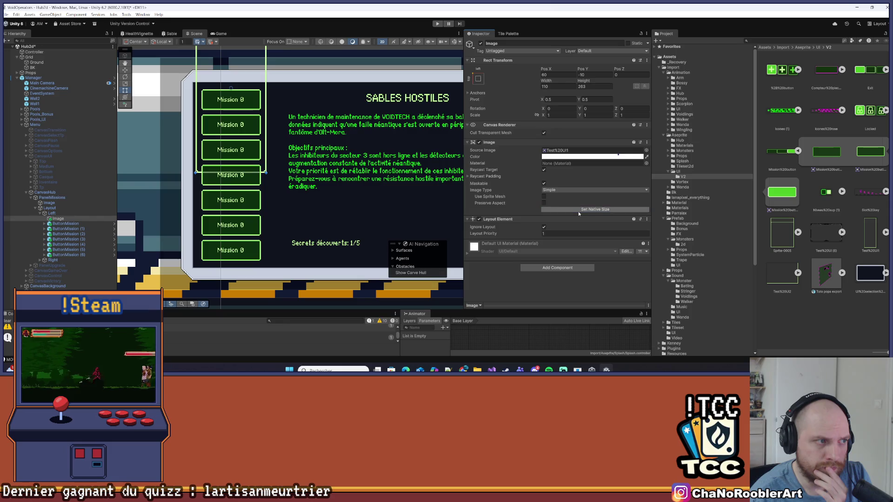
pyautogui.scroll(-3, 240, 142)
pyautogui.scroll(5, 240, 143)
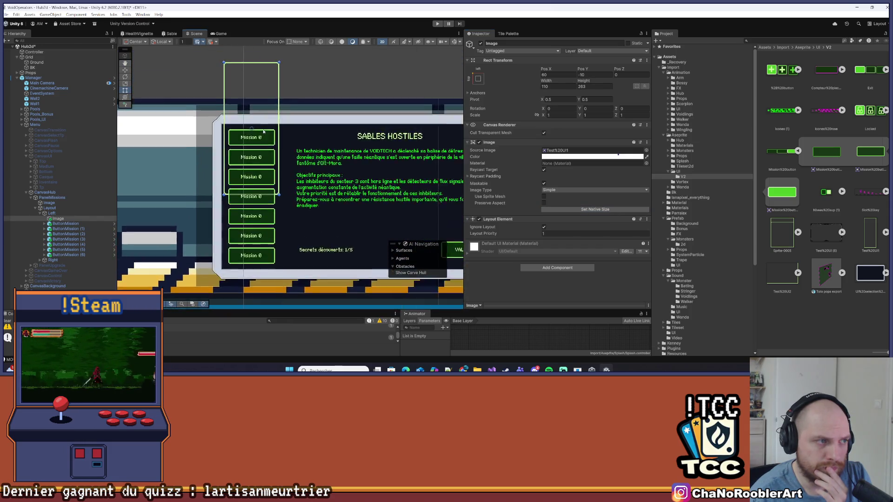
pyautogui.scroll(-3, 246, 148)
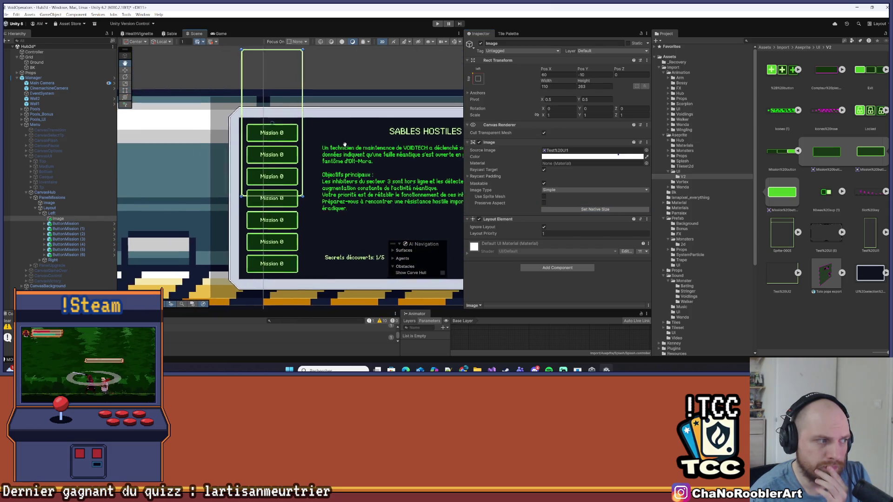
# Anchor the Image middle-center with Pos Y 0 so it frames the button column.
pyautogui.click(477, 78)
pyautogui.click(514, 143)
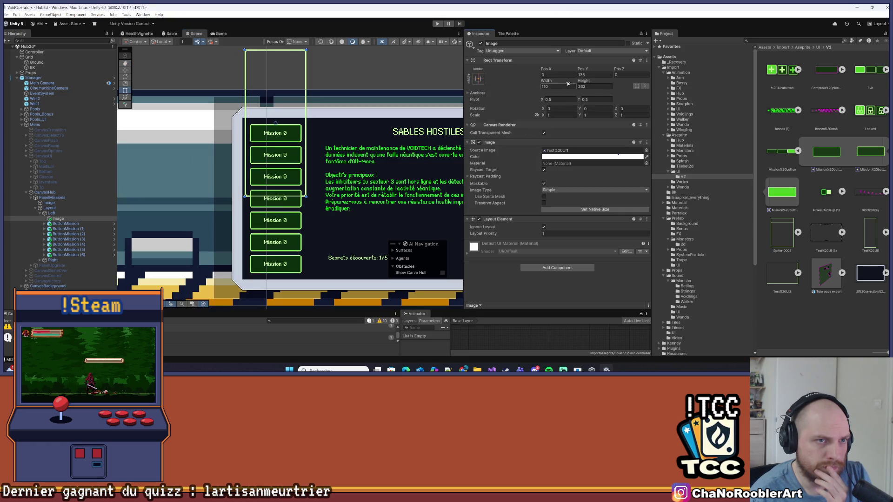
pyautogui.click(586, 74)
pyautogui.write('0')
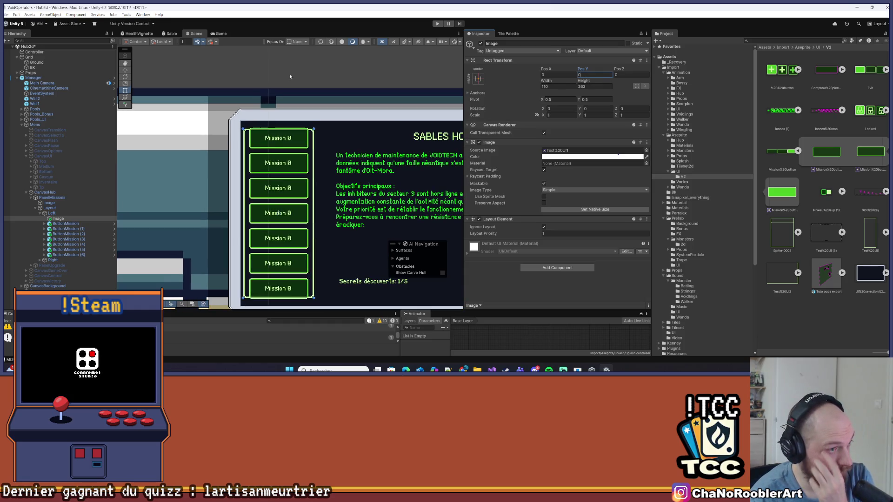
pyautogui.scroll(1, 289, 74)
pyautogui.click(203, 65)
pyautogui.moveTo(352, 87); pyautogui.dragTo(335, 82)
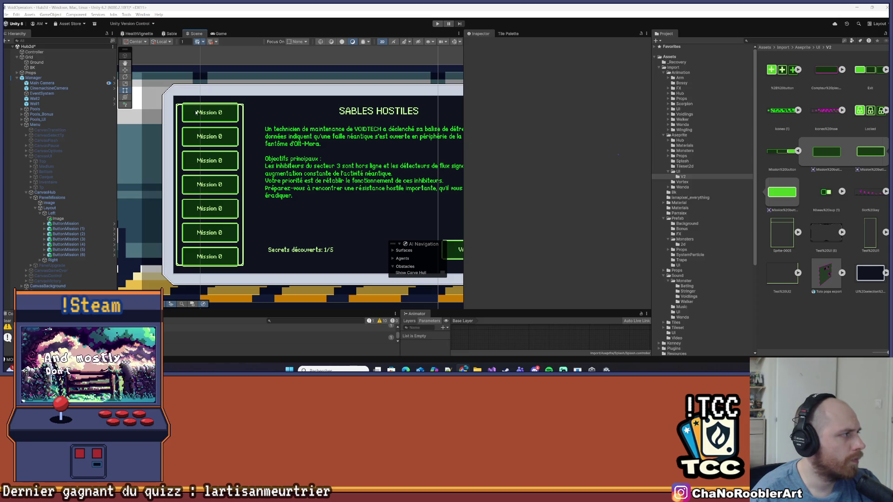
pyautogui.click(54, 214)
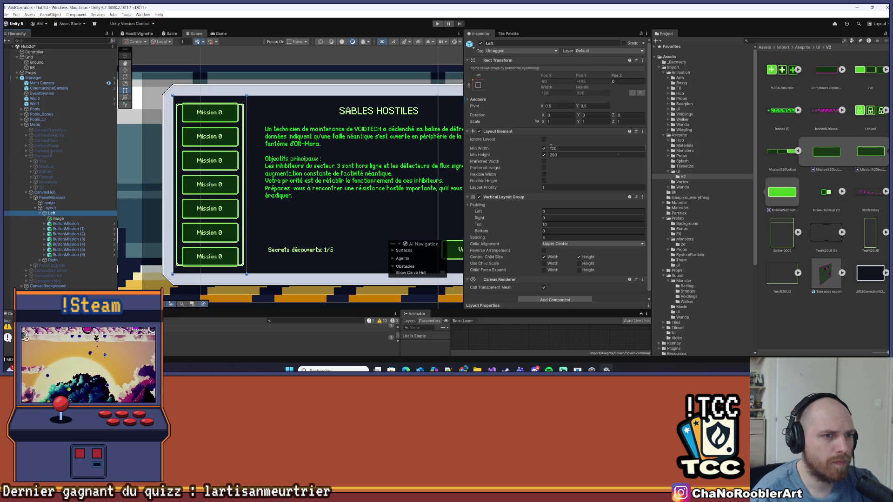
# Set Left's padding left to 10 and Layout Element minimum width to 130, then save.
pyautogui.click(558, 211)
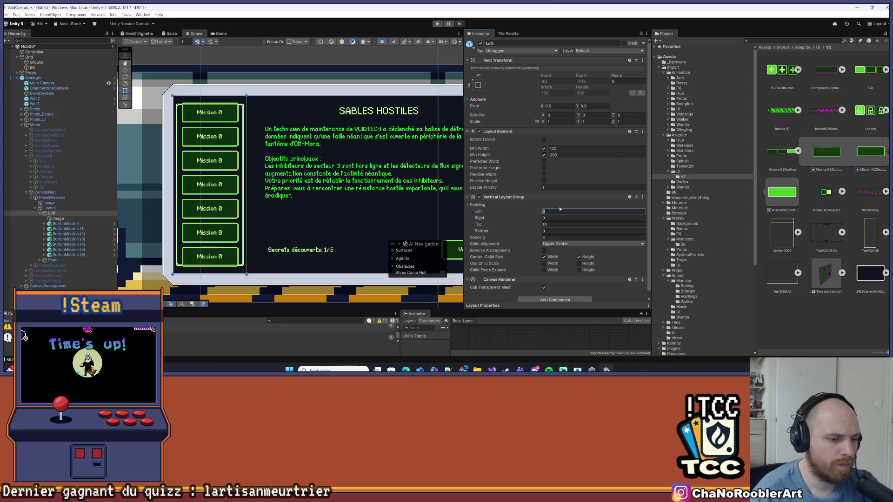
pyautogui.write('10')
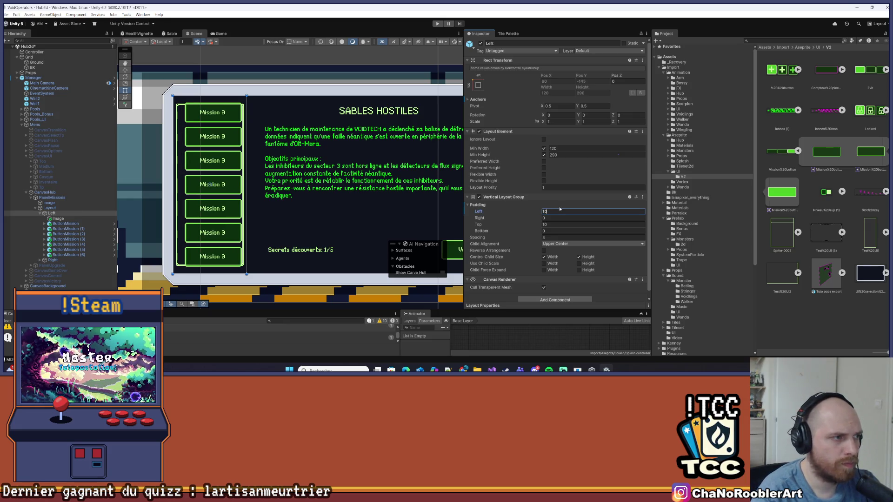
pyautogui.click(58, 219)
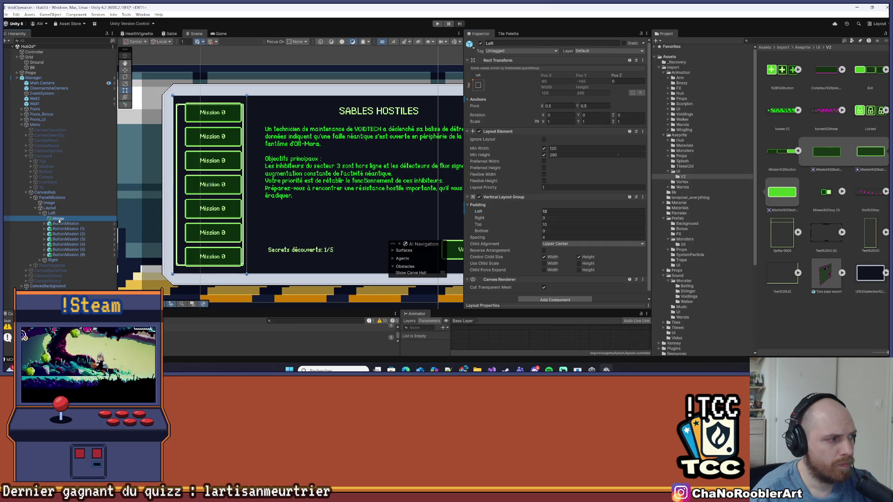
pyautogui.click(60, 213)
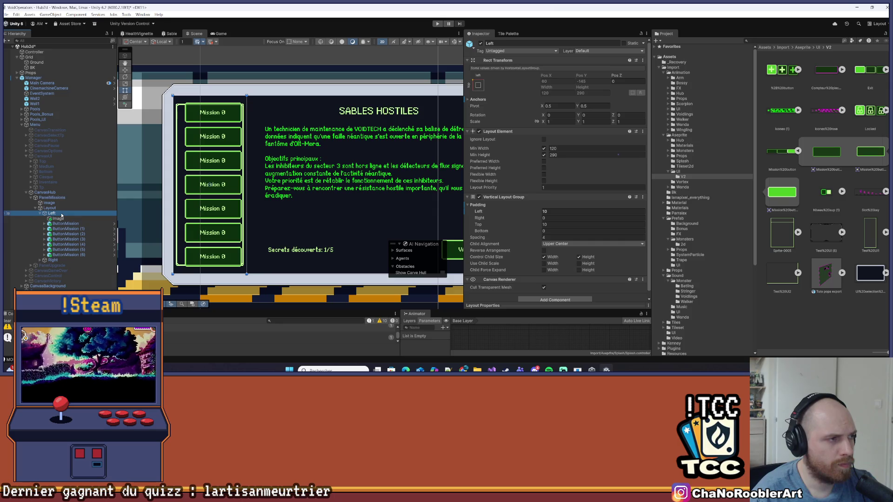
pyautogui.click(575, 149)
pyautogui.press('BackSpace')
pyautogui.press('BackSpace')
pyautogui.press('BackSpace')
pyautogui.write('2')
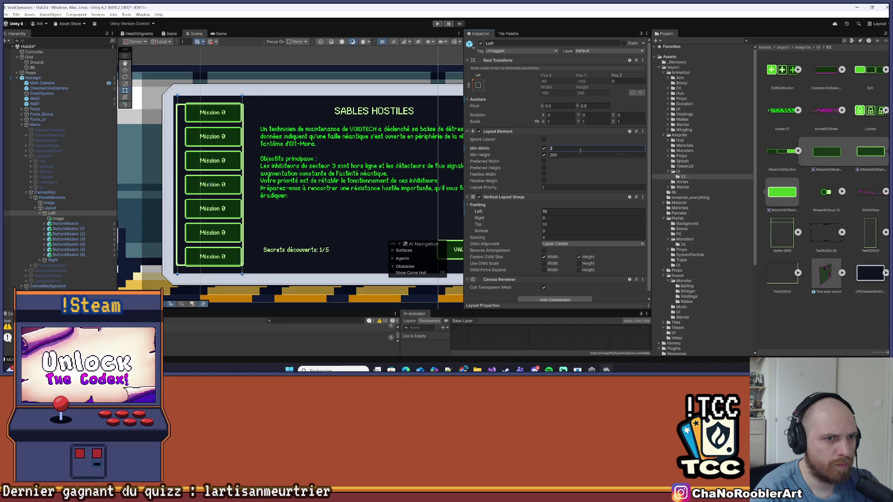
pyautogui.write('0')
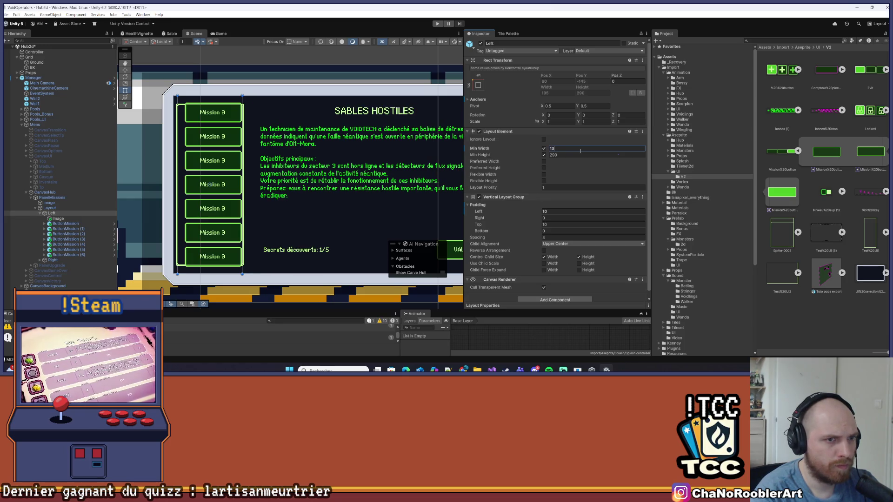
pyautogui.write('0')
pyautogui.hotkey('ctrl', 's')
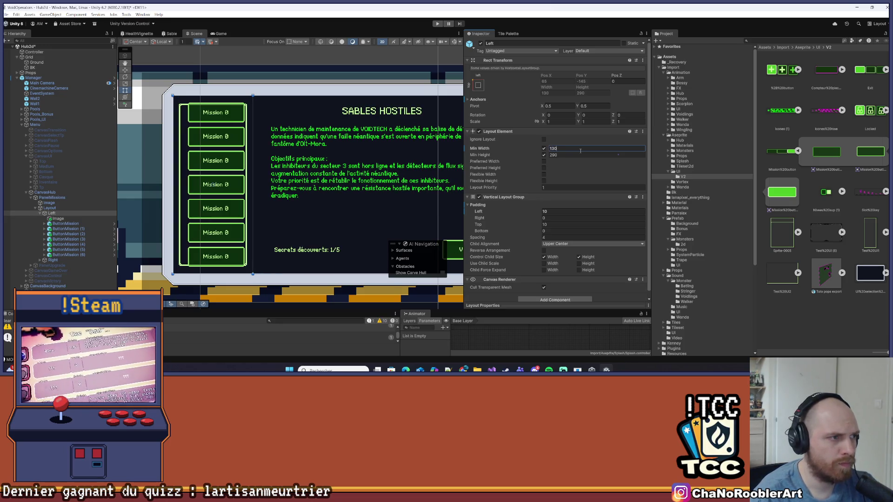
pyautogui.click(68, 219)
pyautogui.click(67, 225)
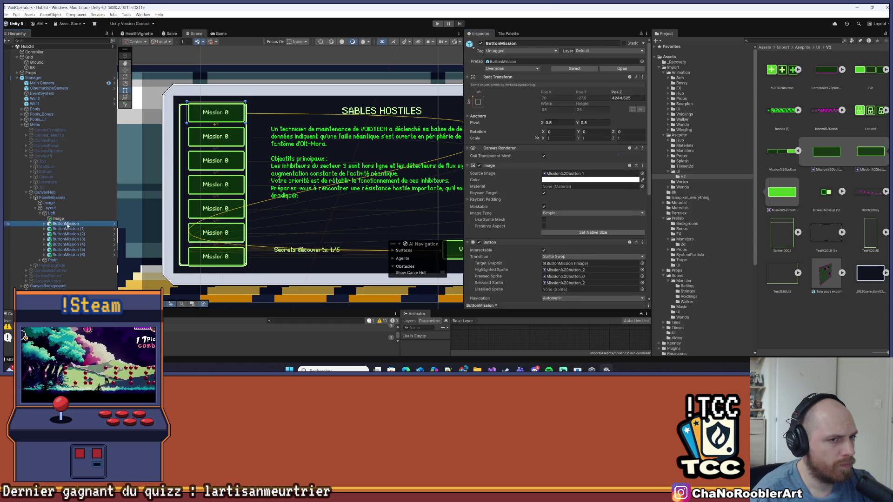
pyautogui.scroll(-4, 511, 209)
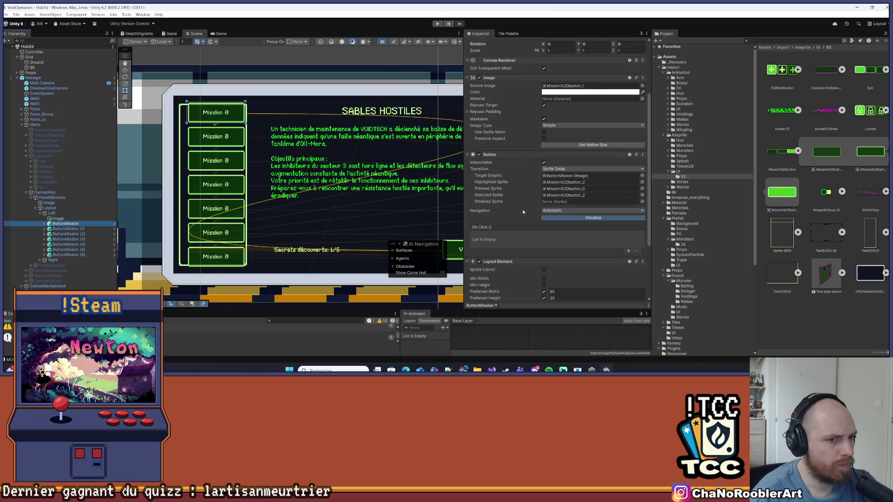
pyautogui.click(79, 214)
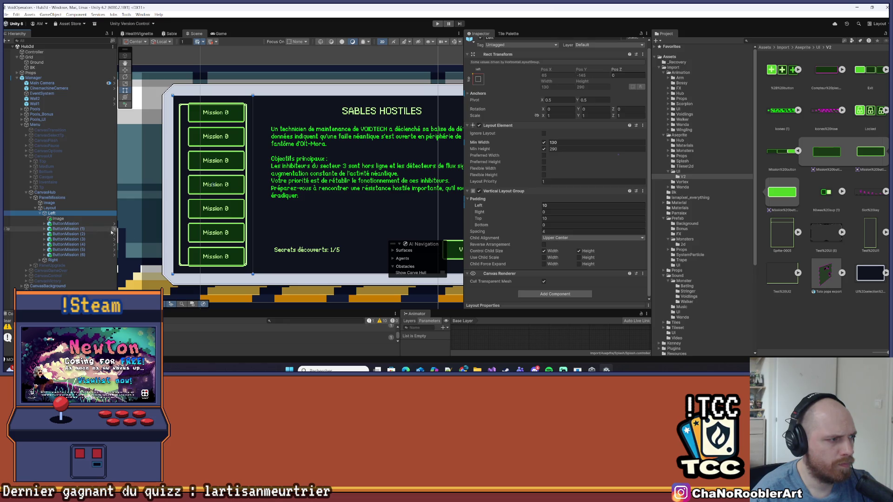
pyautogui.click(66, 224)
pyautogui.scroll(-4, 538, 228)
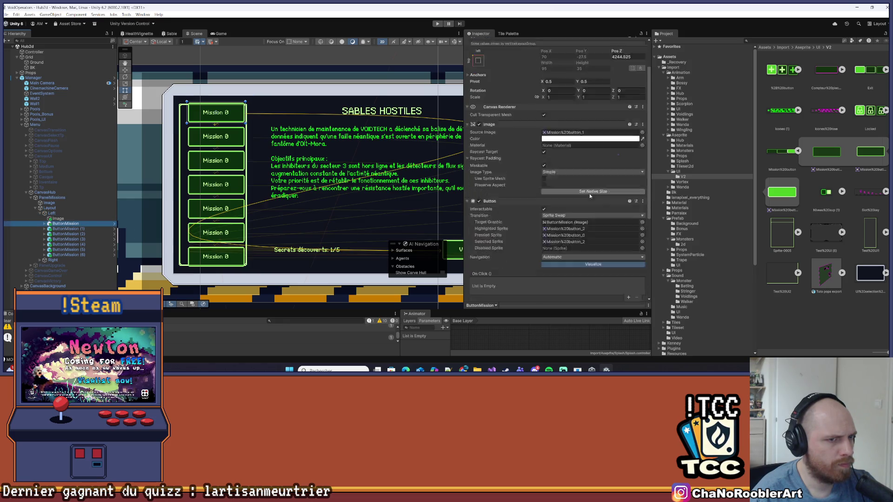
pyautogui.click(58, 213)
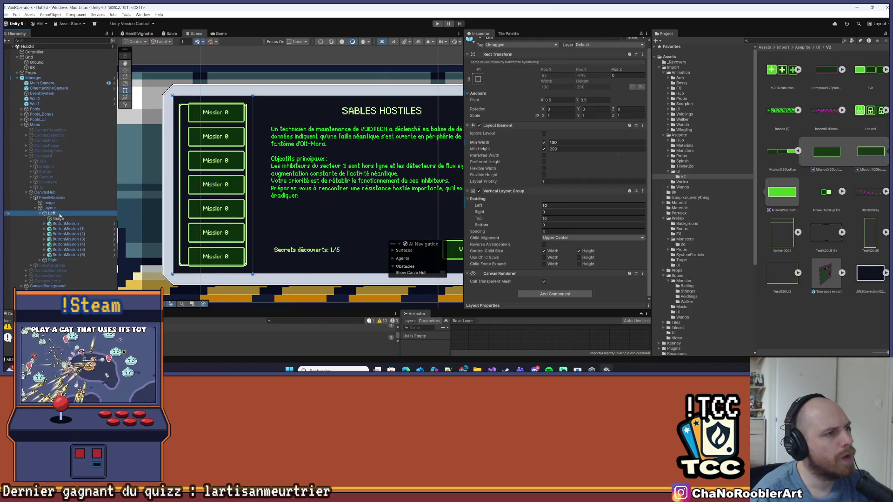
pyautogui.scroll(8, 193, 97)
pyautogui.moveTo(236, 113); pyautogui.dragTo(242, 114)
pyautogui.click(52, 219)
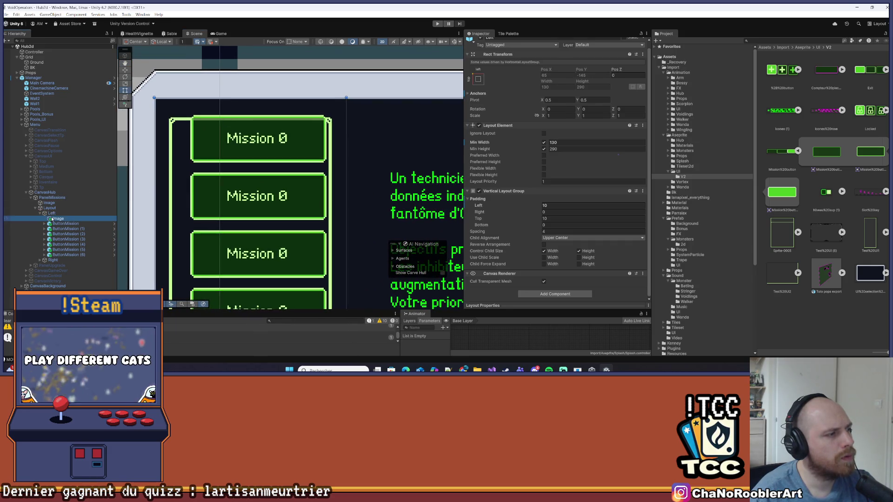
# Set the Left column's top padding to 15 and its button spacing to 2.2.
pyautogui.scroll(-2, 130, 176)
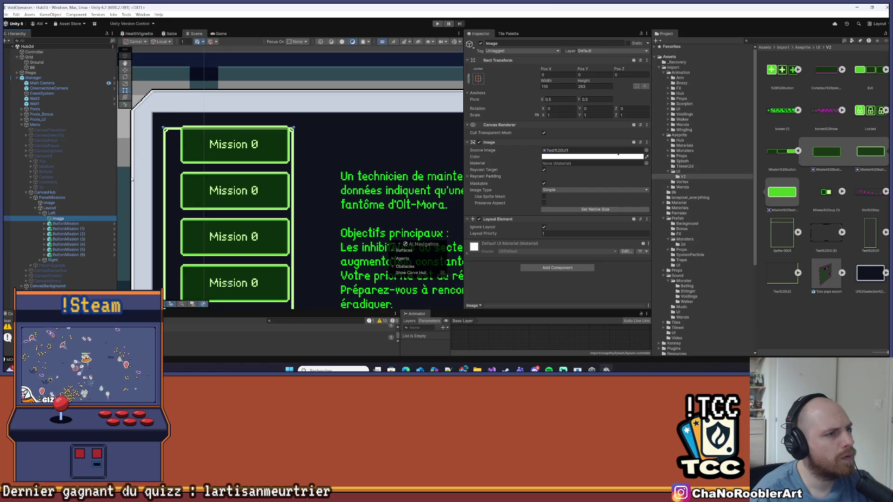
pyautogui.click(64, 213)
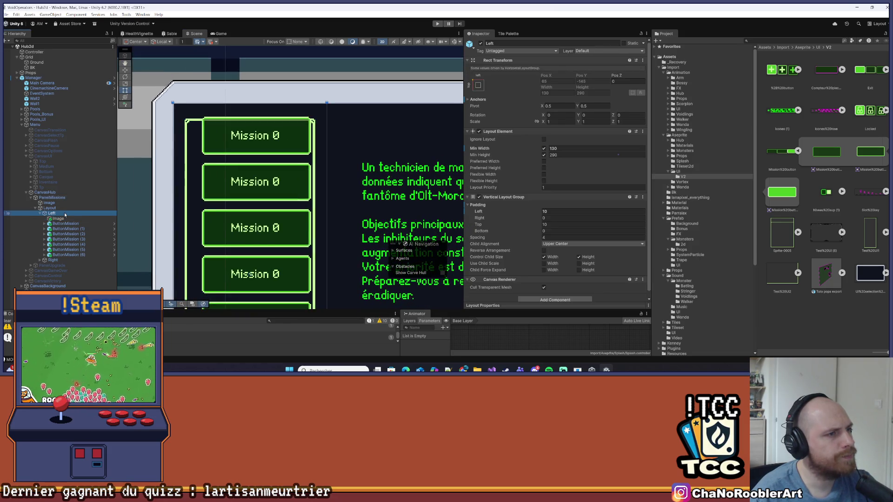
pyautogui.click(547, 225)
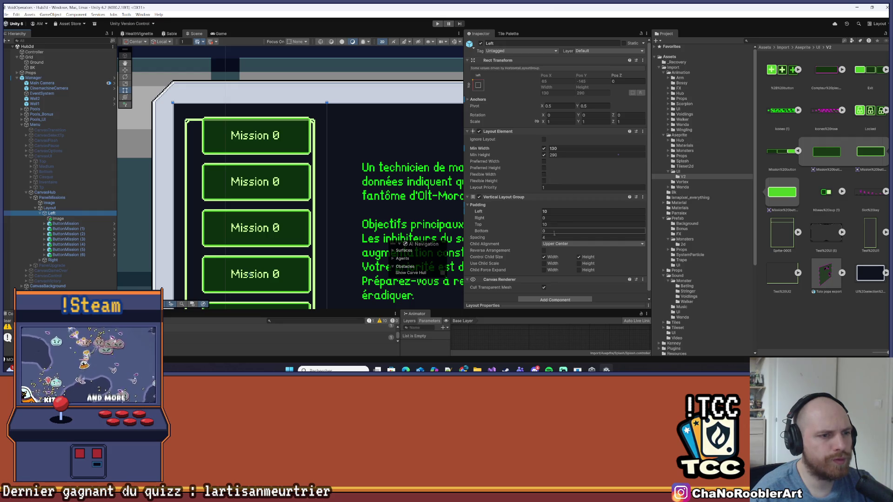
pyautogui.click(546, 225)
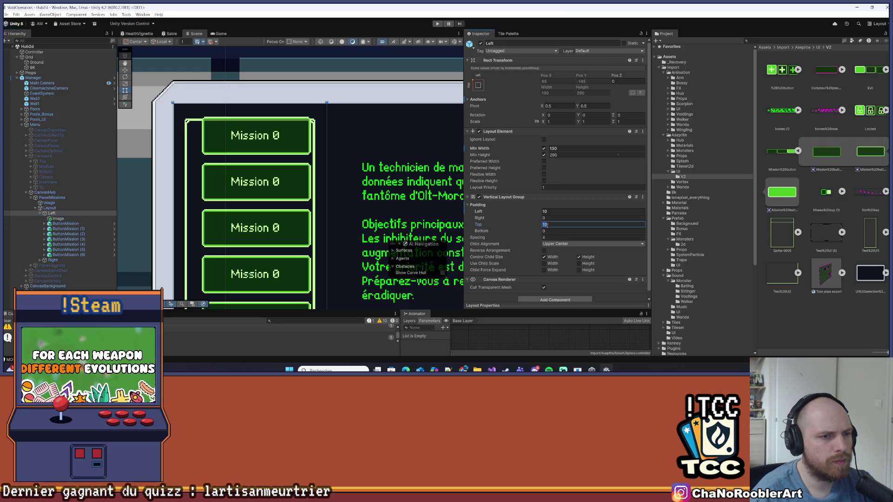
pyautogui.moveTo(522, 226); pyautogui.dragTo(527, 226)
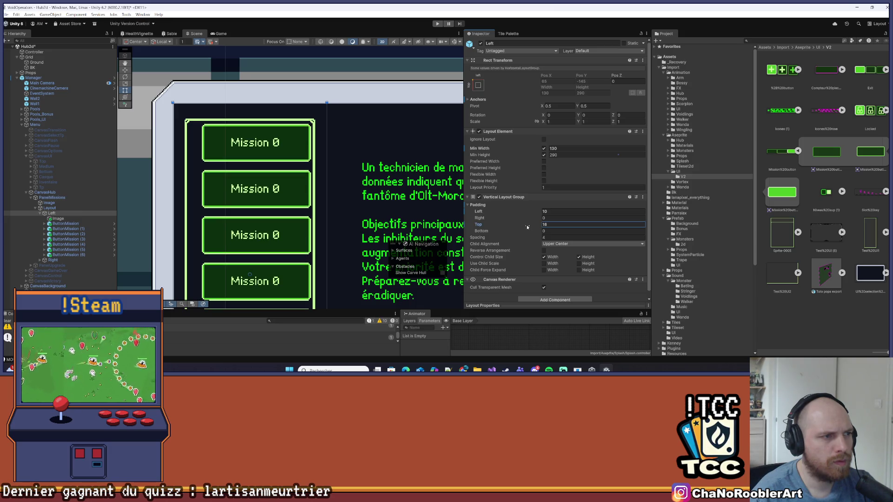
pyautogui.write('15')
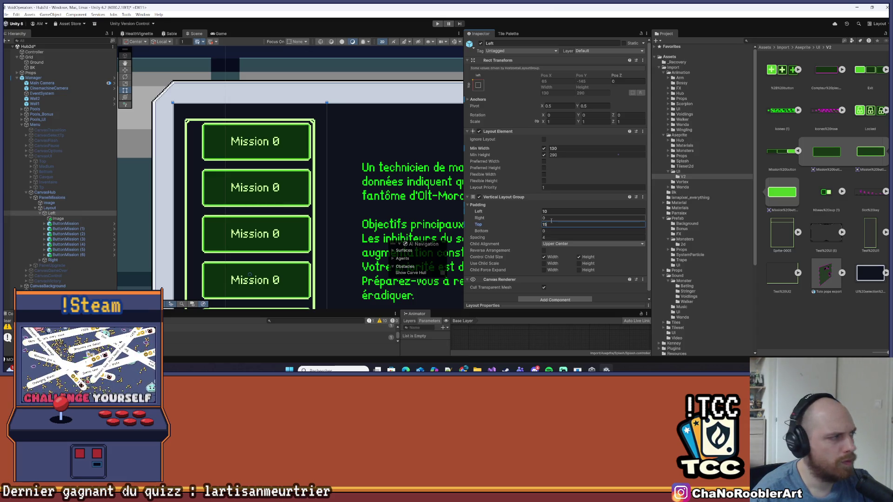
pyautogui.scroll(-5, 250, 275)
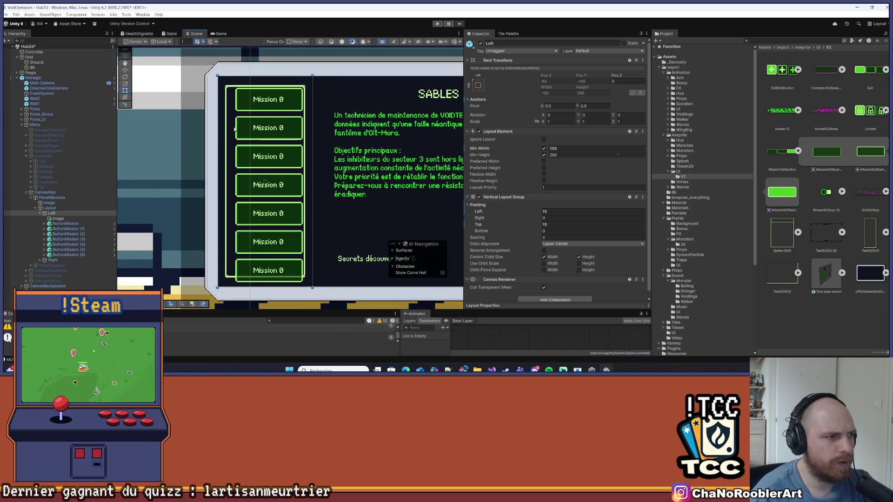
pyautogui.click(565, 238)
pyautogui.write('2')
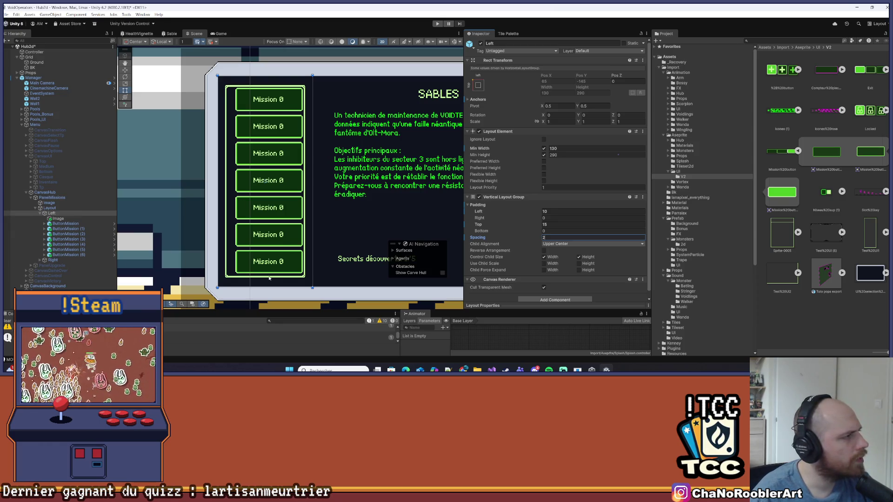
pyautogui.scroll(3, 286, 160)
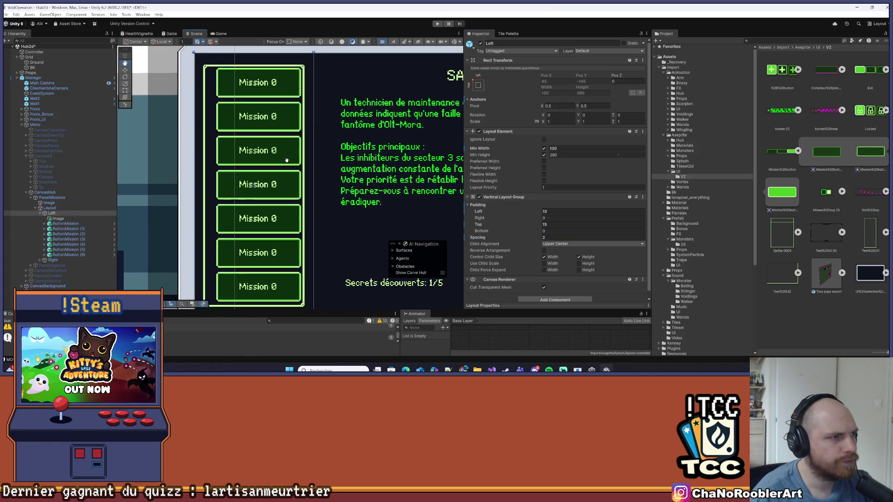
pyautogui.click(562, 238)
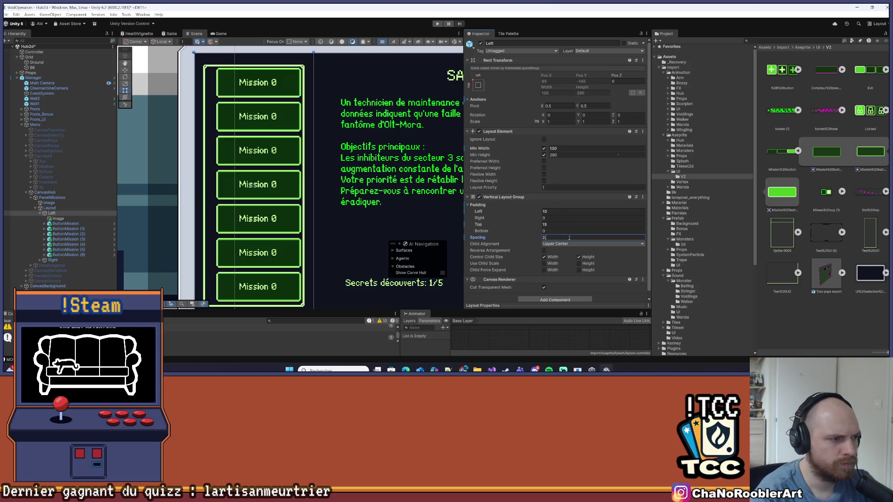
pyautogui.write('.2')
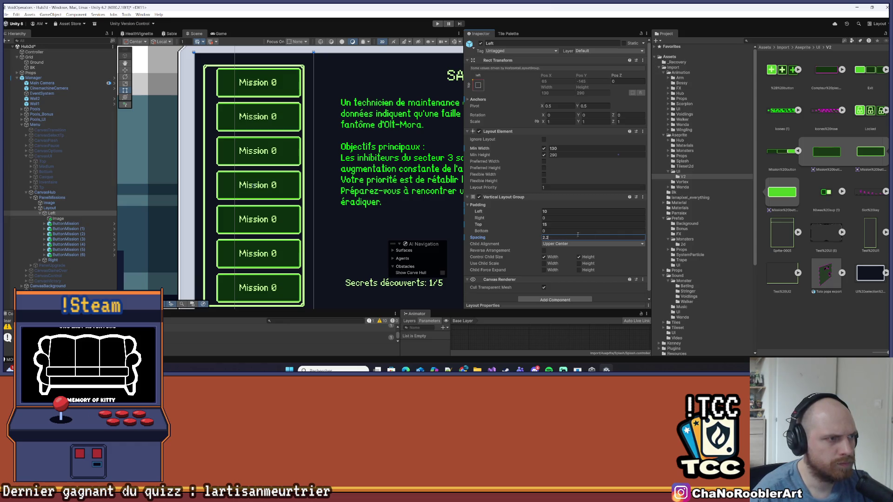
pyautogui.press('Tab')
# Give the Left column a right padding of 10 and preview the panel in the Game view.
pyautogui.scroll(-1, 312, 115)
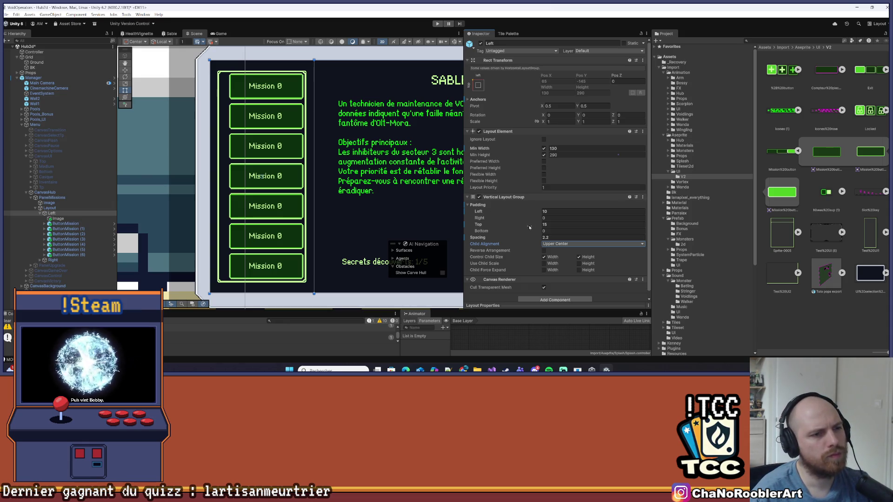
pyautogui.click(543, 218)
pyautogui.write('10')
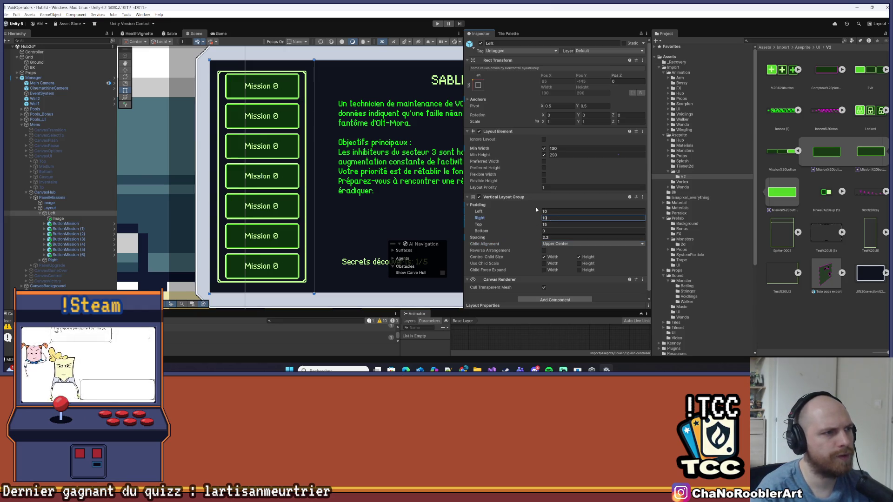
pyautogui.click(342, 114)
pyautogui.scroll(-3, 342, 114)
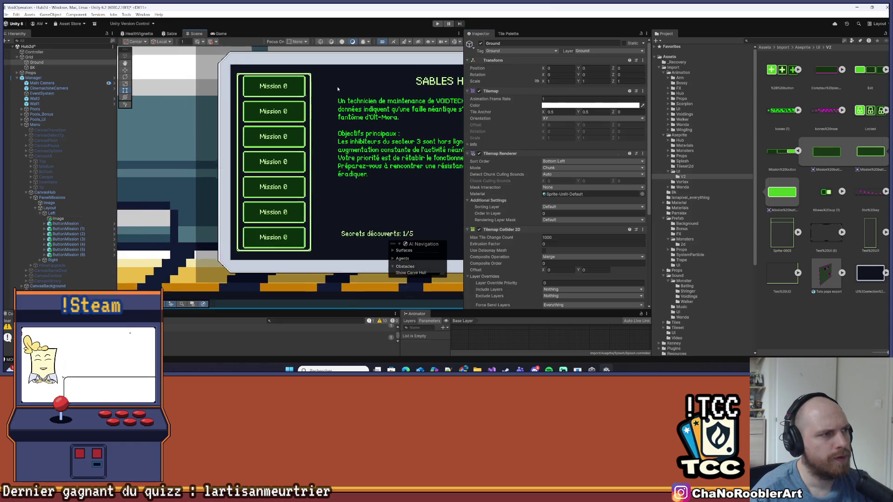
pyautogui.click(221, 34)
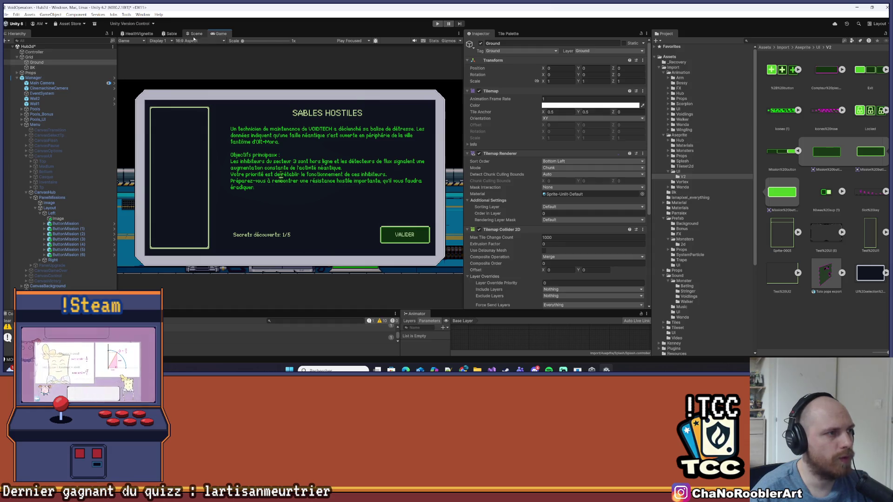
pyautogui.hotkey('ctrl', '1')
pyautogui.scroll(-2, 322, 126)
pyautogui.scroll(2, 182, 138)
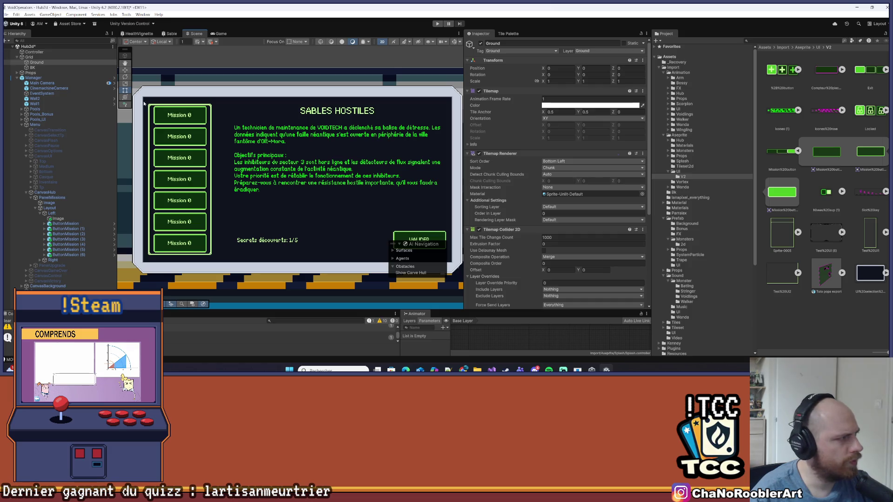
pyautogui.scroll(3, 136, 106)
pyautogui.scroll(2, 137, 106)
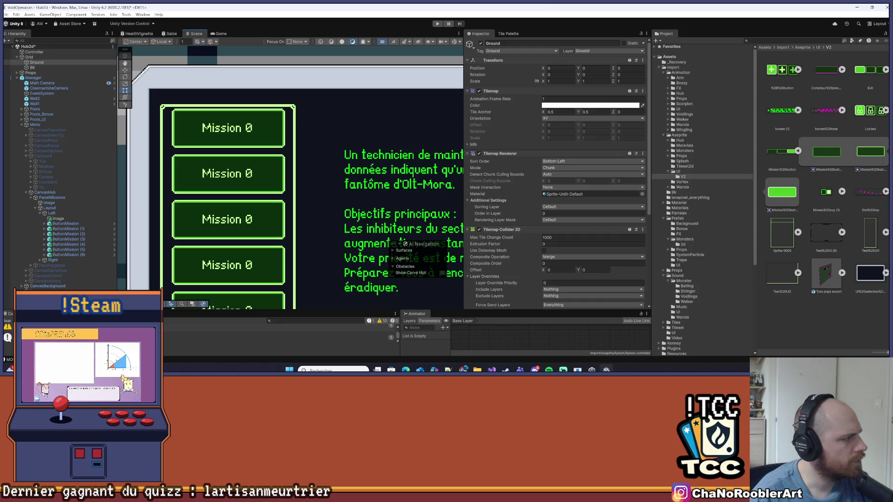
pyautogui.scroll(-1, 287, 230)
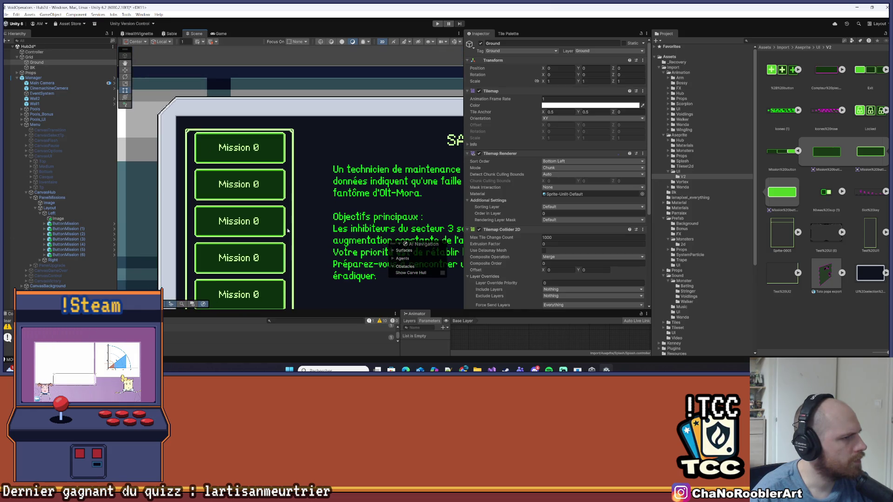
pyautogui.scroll(-3, 219, 120)
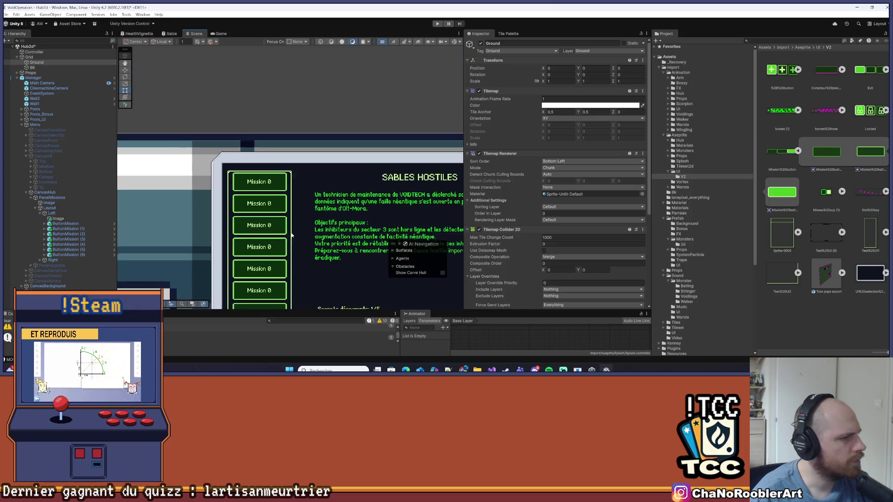
pyautogui.scroll(2, 225, 81)
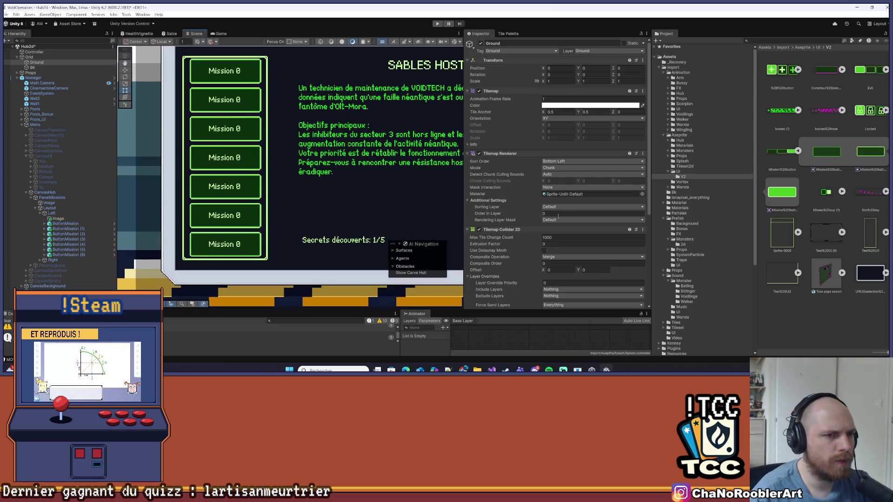
pyautogui.scroll(-4, 553, 209)
pyautogui.scroll(5, 554, 208)
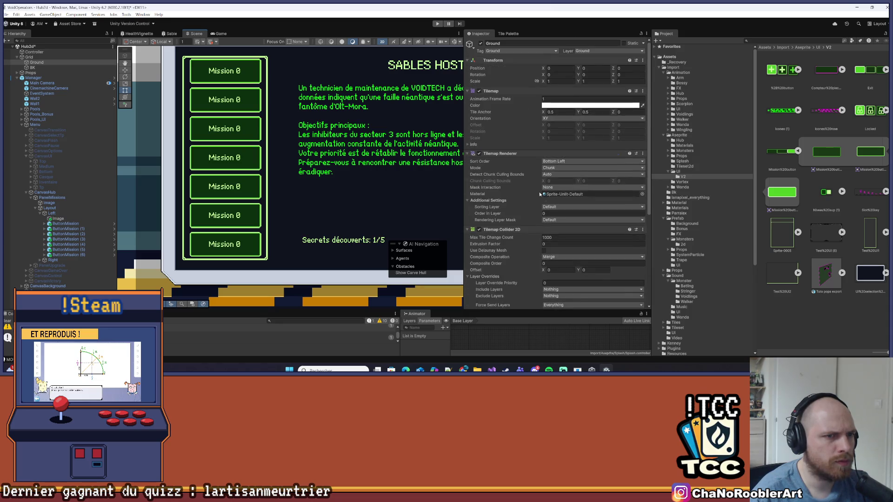
# Change the Left column's spacing to 1 and top padding to 20, then save the scene.
pyautogui.click(56, 213)
pyautogui.click(554, 238)
pyautogui.write('15')
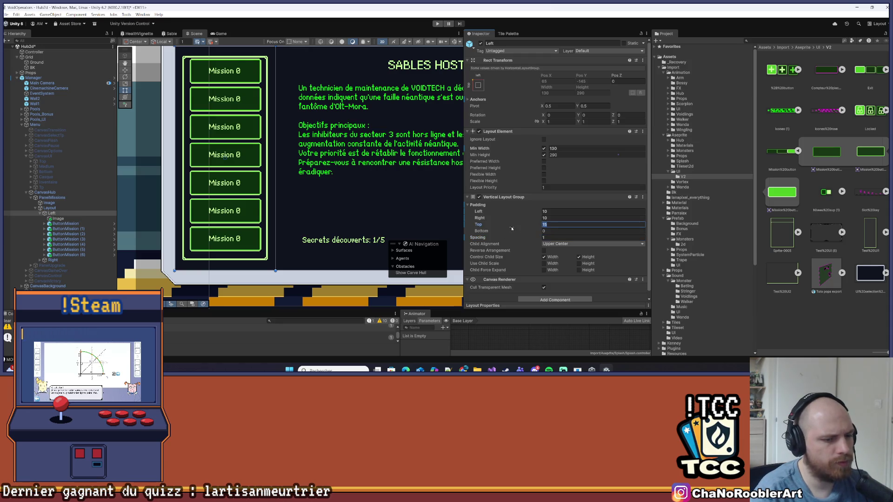
pyautogui.write('20')
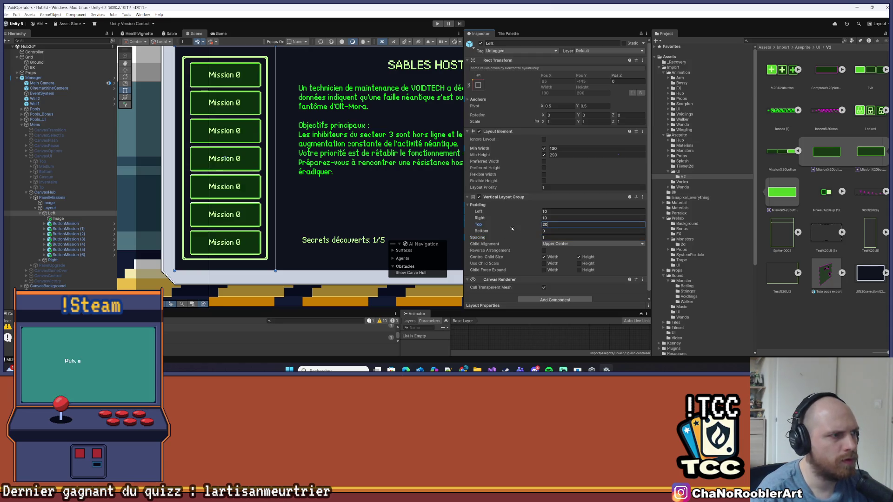
pyautogui.click(163, 162)
pyautogui.scroll(-3, 163, 162)
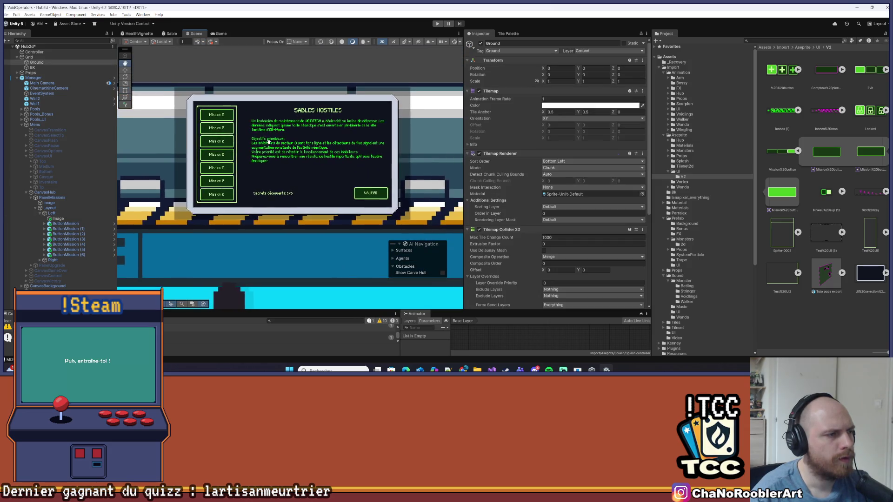
pyautogui.scroll(1, 266, 132)
pyautogui.hotkey('ctrl', 's')
pyautogui.scroll(1, 233, 162)
pyautogui.click(63, 223)
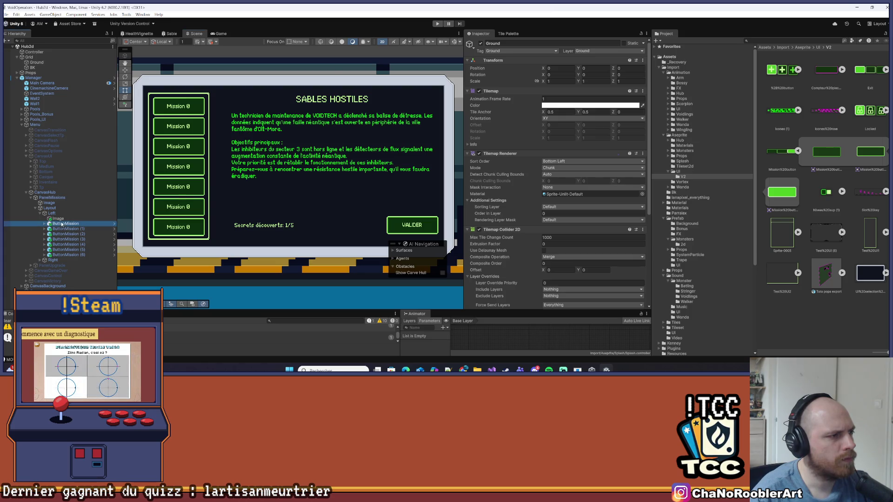
# Apply the added Image object under Left to the Manager prefab.
pyautogui.click(65, 255)
pyautogui.click(58, 218)
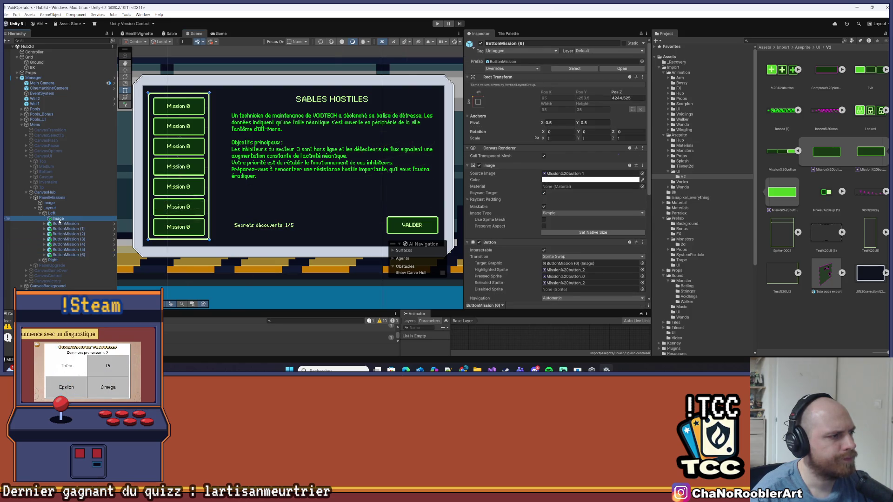
pyautogui.rightClick(58, 219)
pyautogui.moveTo(116, 184)
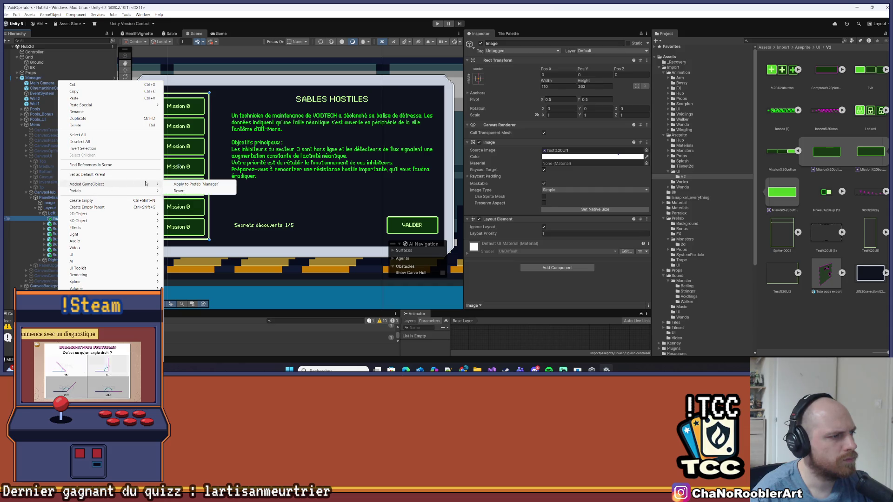
pyautogui.click(204, 185)
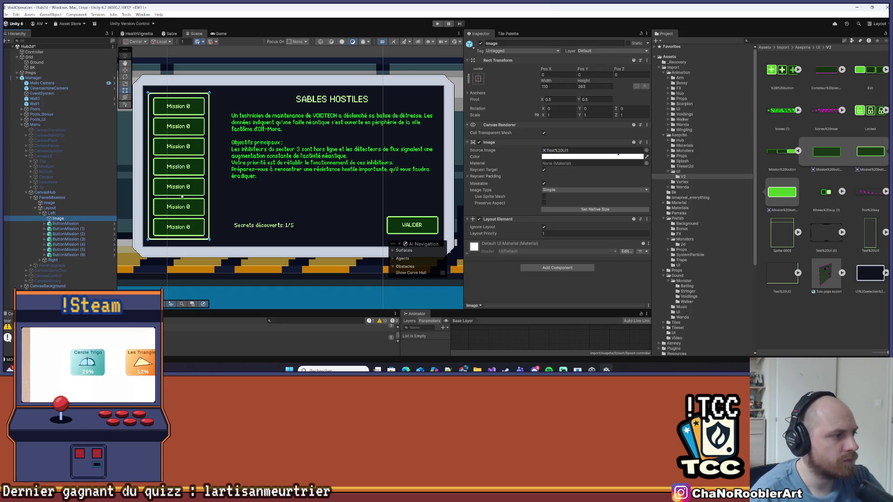
# Delete the seven ButtonMission placeholders from the Left column.
pyautogui.click(74, 224)
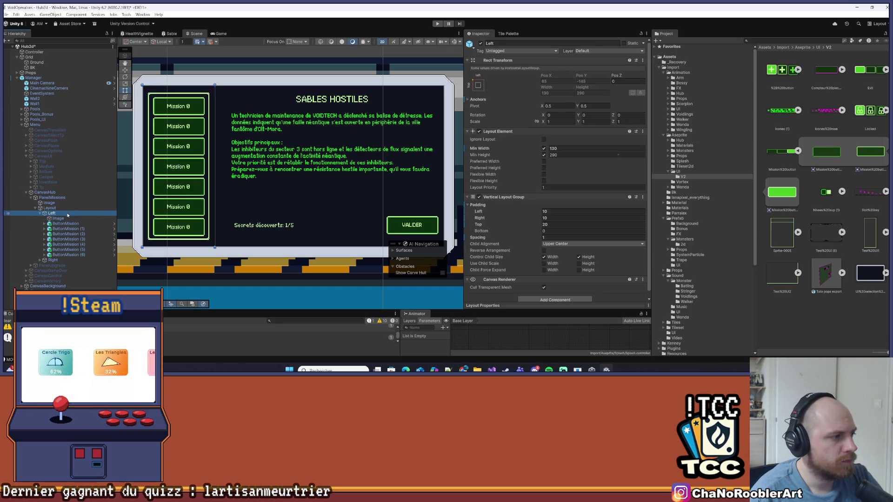
pyautogui.keyDown('shift'); pyautogui.click(64, 255); pyautogui.keyUp('shift')
pyautogui.press('Delete')
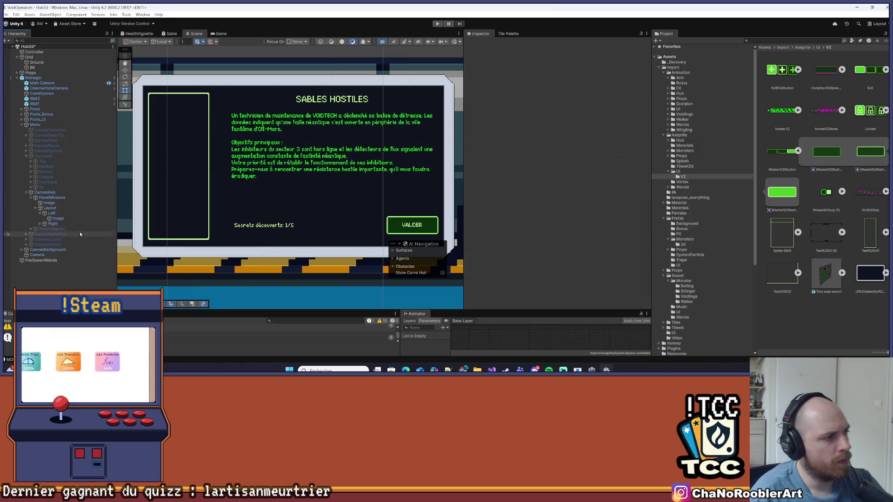
pyautogui.click(40, 213)
pyautogui.click(39, 218)
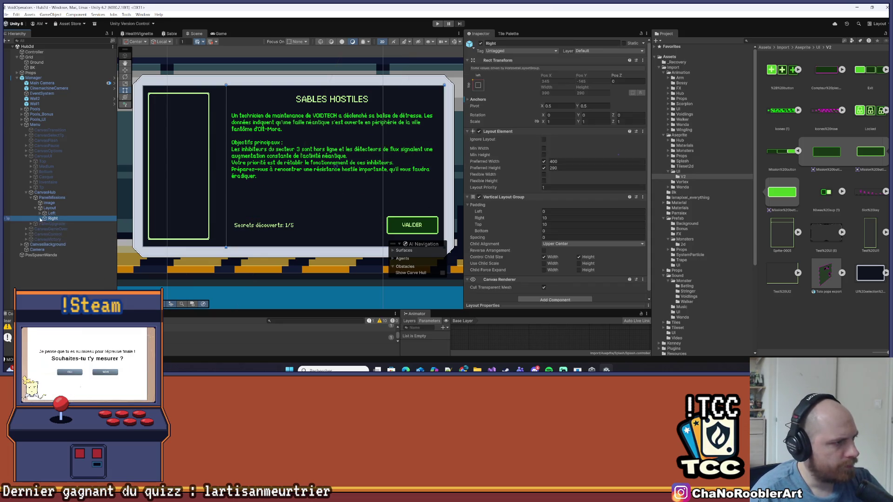
pyautogui.click(40, 218)
pyautogui.rightClick(53, 219)
pyautogui.moveTo(116, 254)
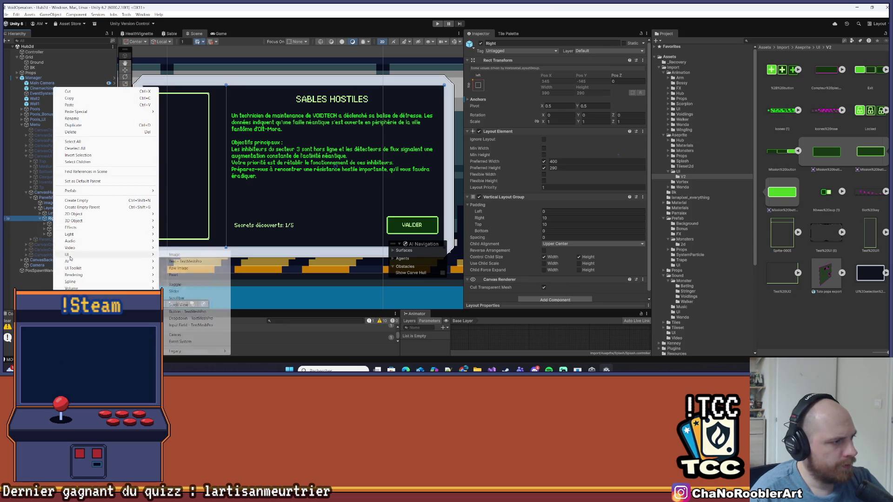
pyautogui.click(174, 255)
pyautogui.press('Return')
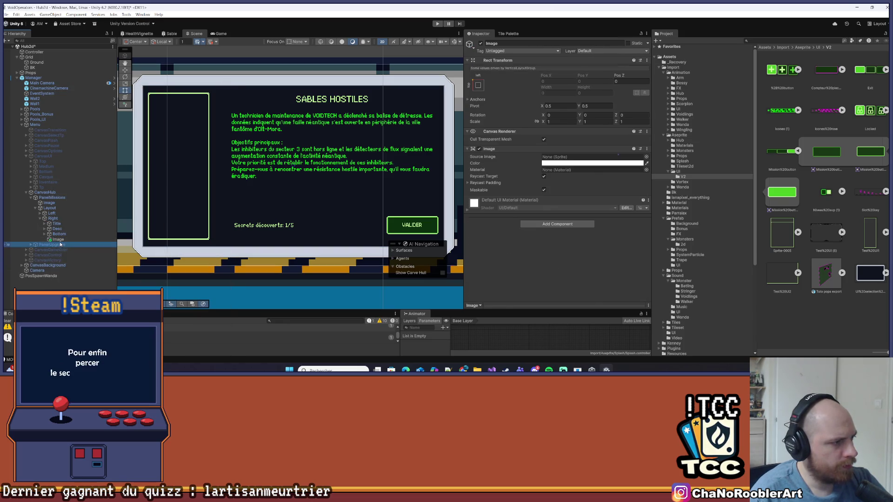
pyautogui.moveTo(57, 239); pyautogui.dragTo(57, 221)
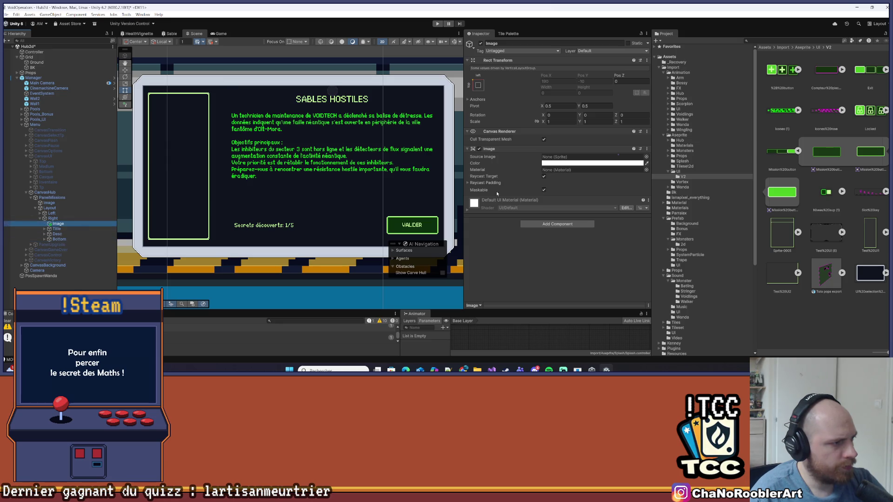
pyautogui.click(554, 227)
pyautogui.click(594, 232)
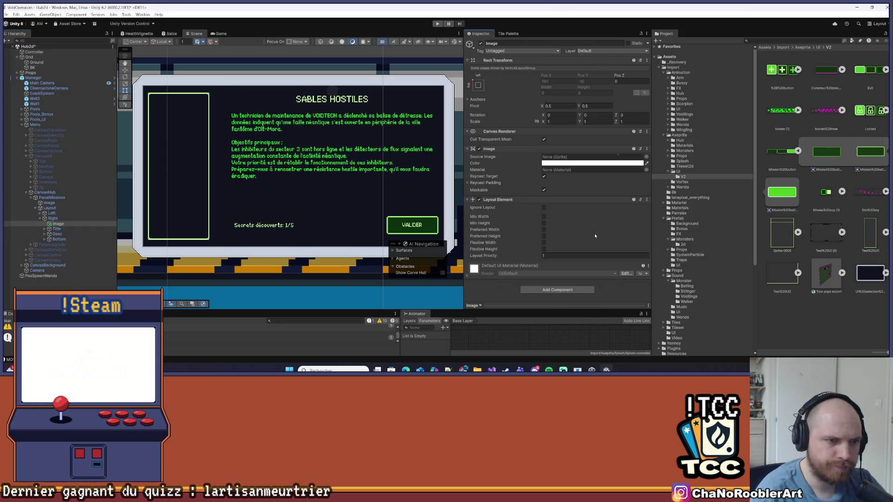
pyautogui.click(544, 207)
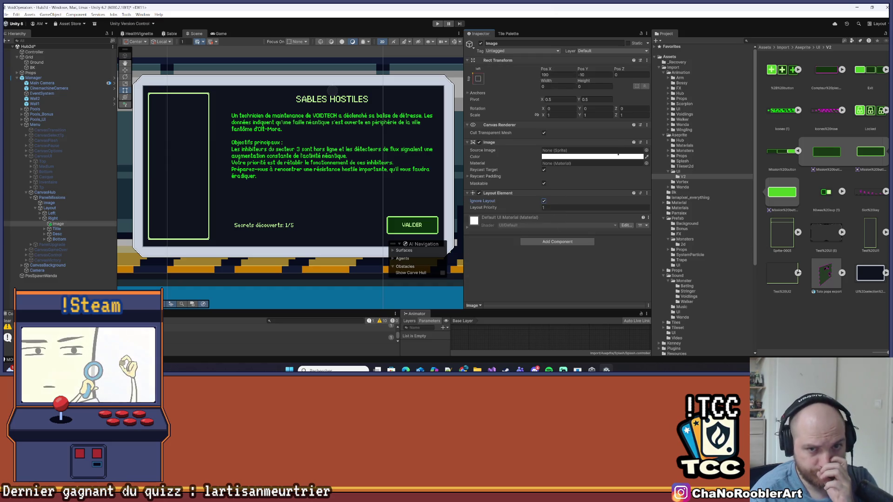
pyautogui.moveTo(782, 274)
pyautogui.mouseDown()
pyautogui.moveTo(707, 219)
pyautogui.moveTo(567, 151)
pyautogui.mouseUp()
pyautogui.click(591, 209)
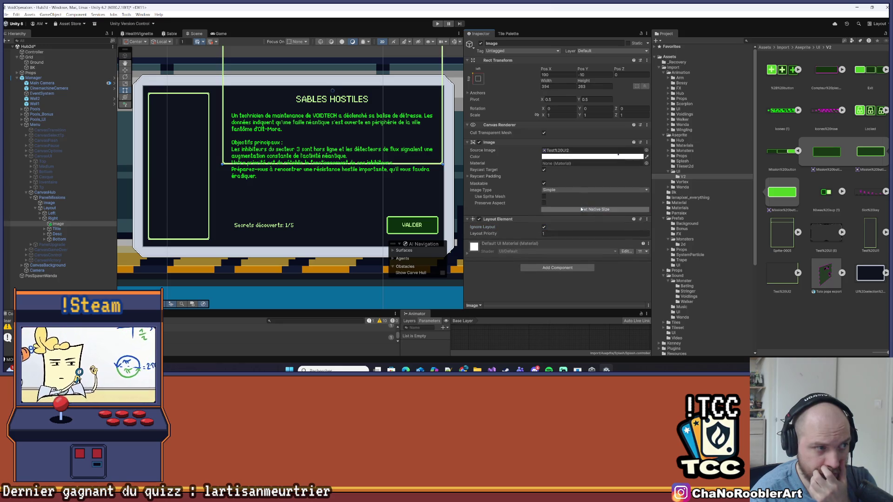
pyautogui.scroll(-1, 205, 143)
pyautogui.click(478, 78)
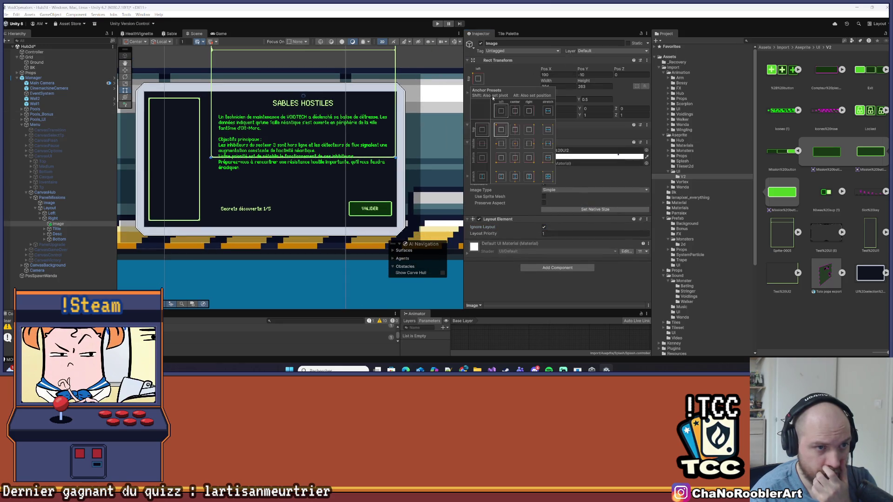
pyautogui.click(513, 144)
pyautogui.click(565, 74)
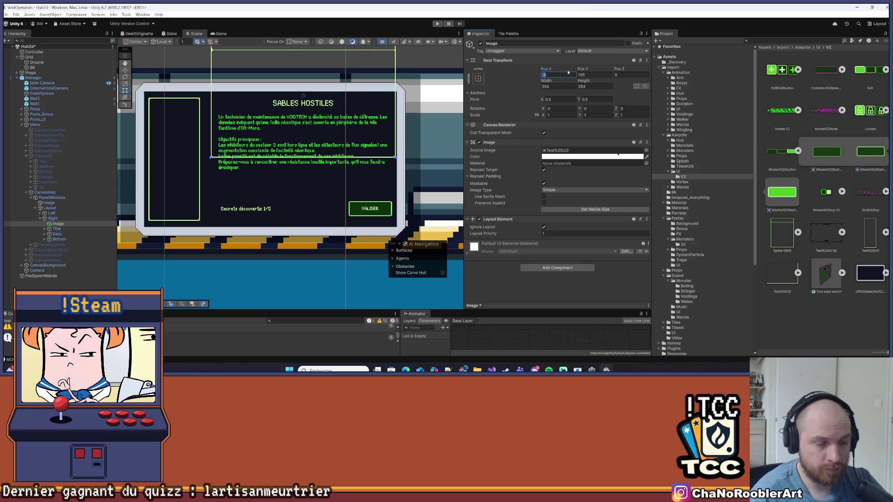
pyautogui.write('0')
pyautogui.press('Tab')
pyautogui.write('0')
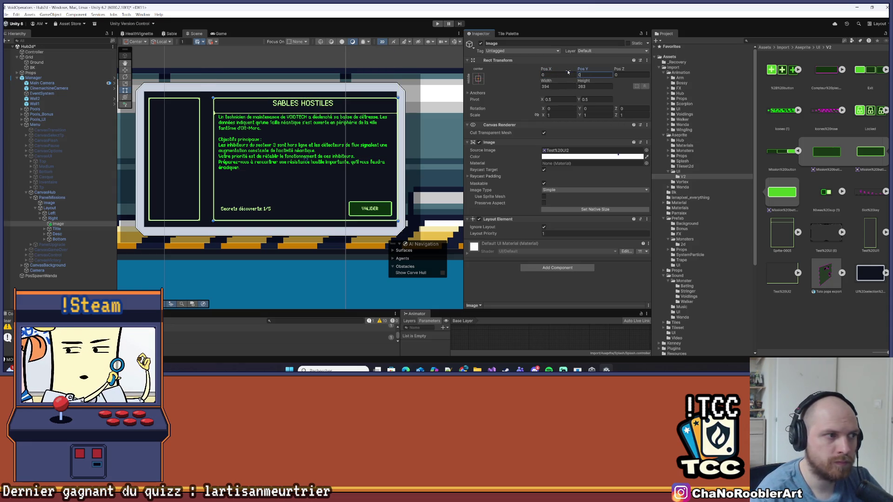
pyautogui.press('Return')
pyautogui.press('f')
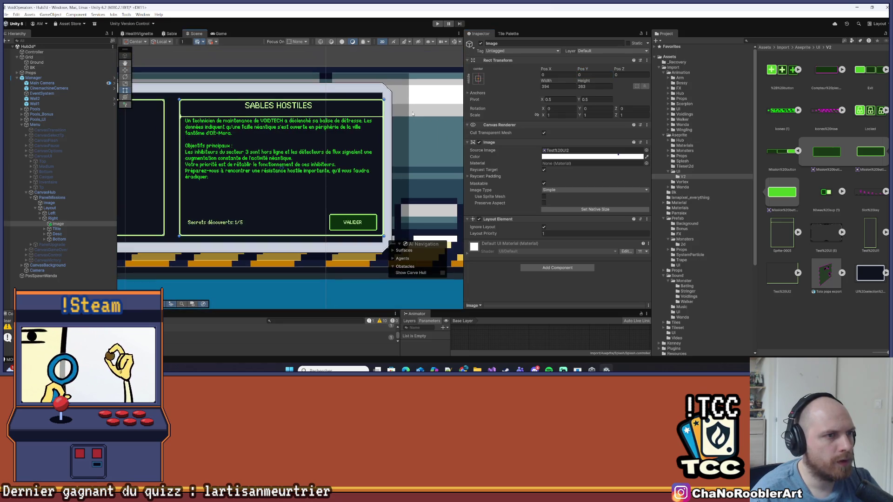
pyautogui.click(274, 133)
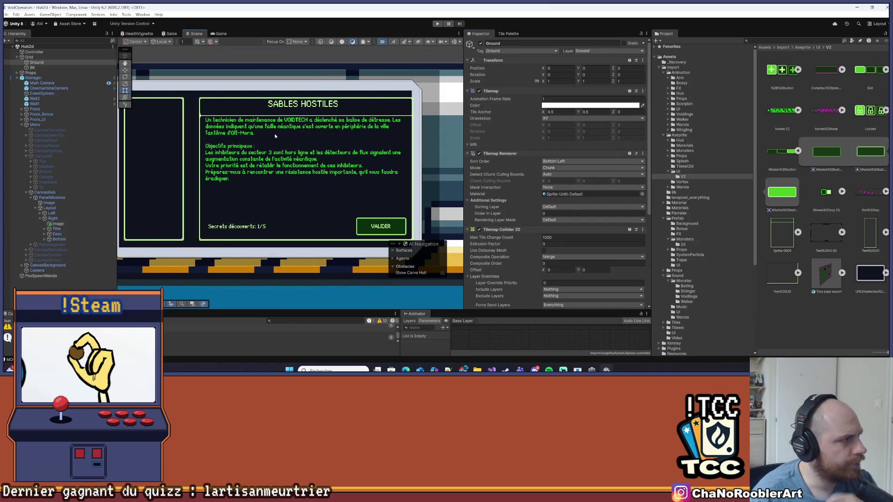
pyautogui.scroll(5, 231, 99)
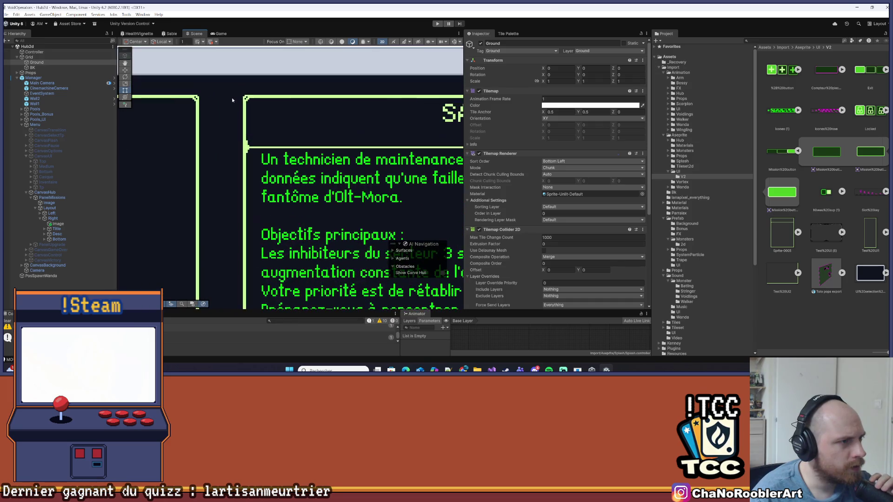
pyautogui.scroll(-6, 248, 99)
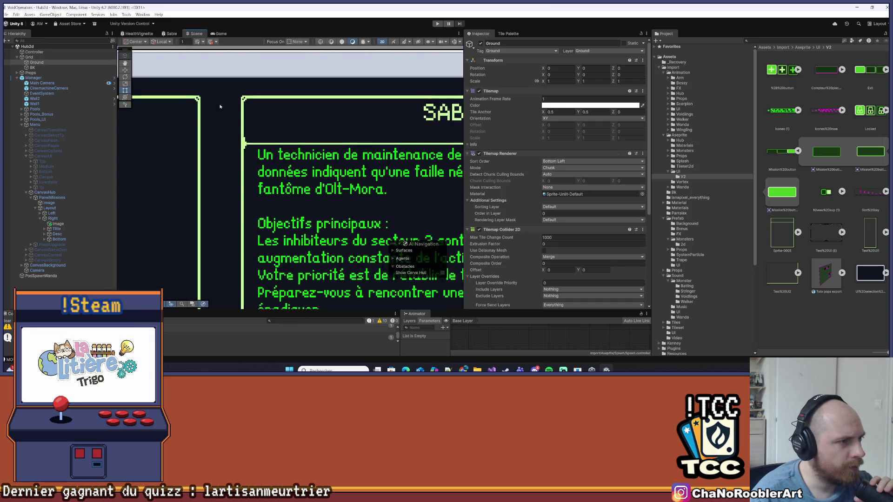
pyautogui.moveTo(191, 238); pyautogui.dragTo(192, 177)
pyautogui.scroll(2, 252, 165)
pyautogui.scroll(-3, 338, 170)
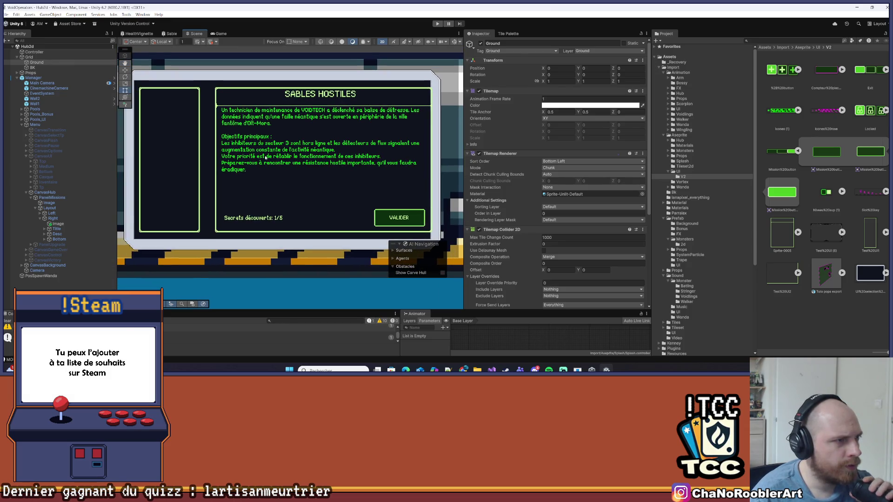
pyautogui.click(50, 208)
# Set the Layout object's Horizontal Layout Group spacing to 0.
pyautogui.click(52, 198)
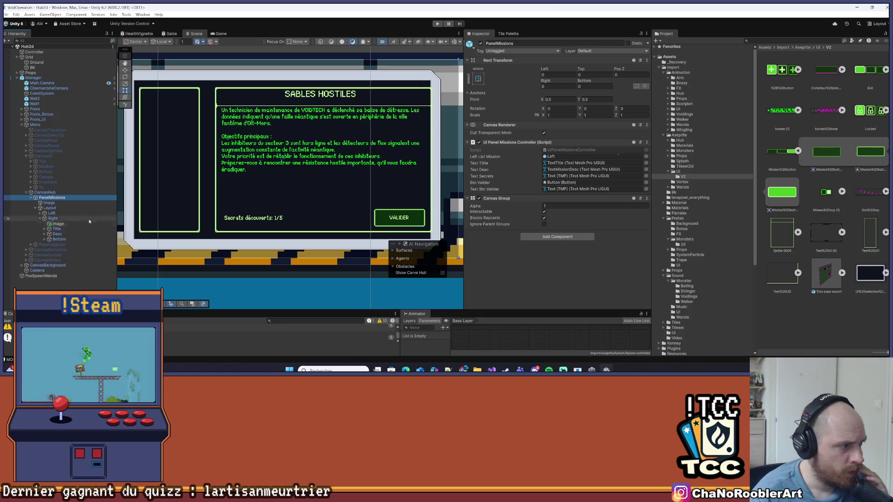
pyautogui.click(51, 208)
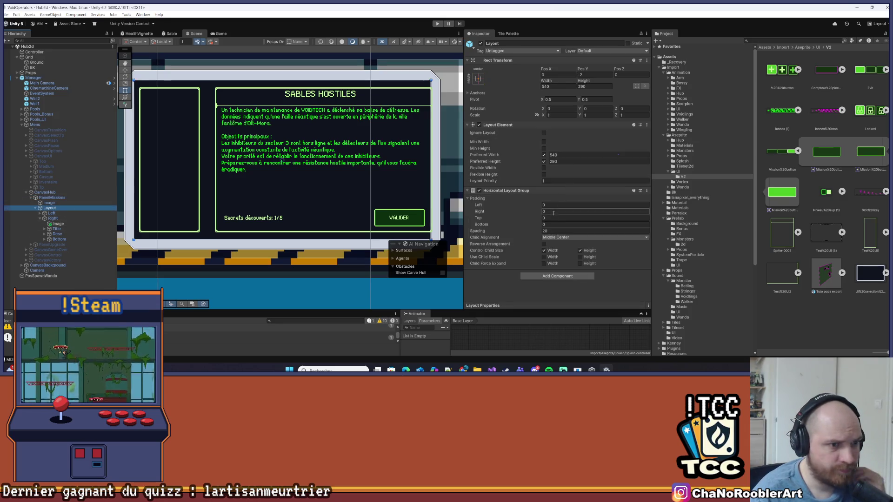
pyautogui.click(551, 230)
pyautogui.write('15')
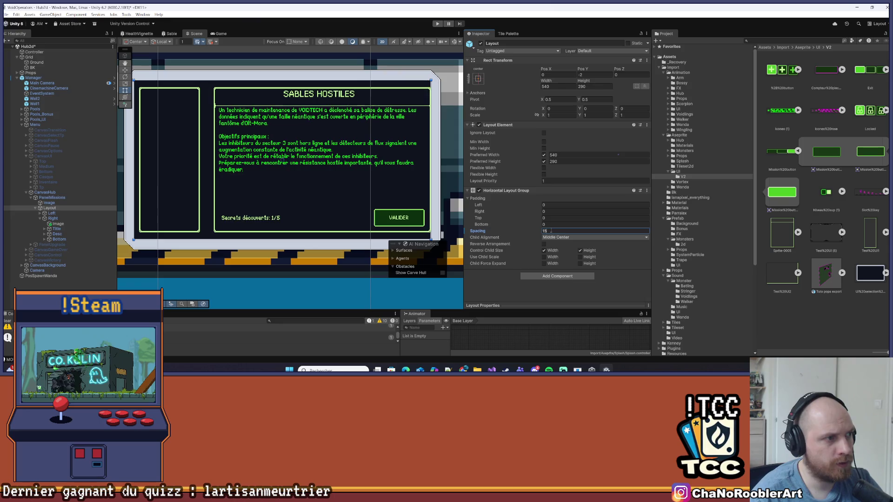
pyautogui.press('BackSpace')
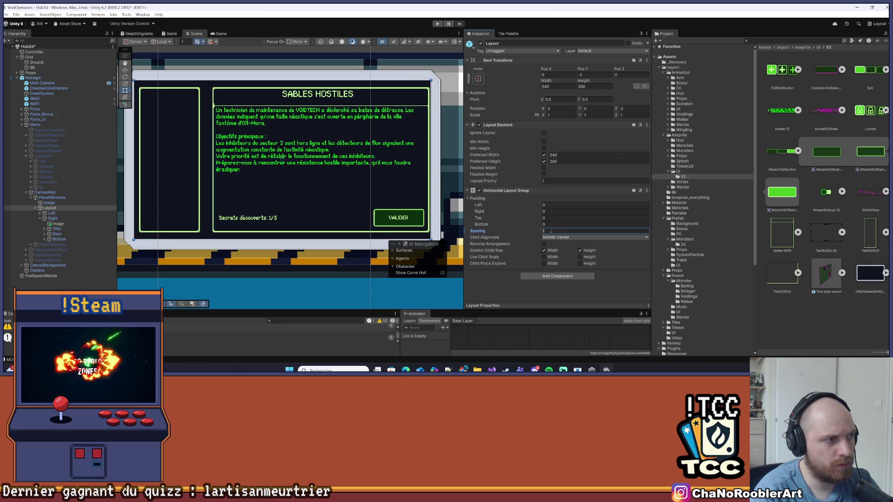
pyautogui.press('BackSpace')
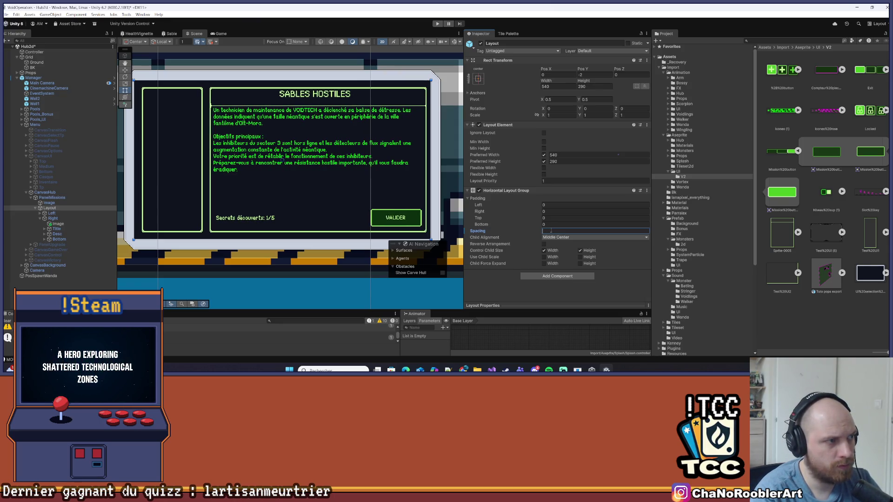
pyautogui.write('5')
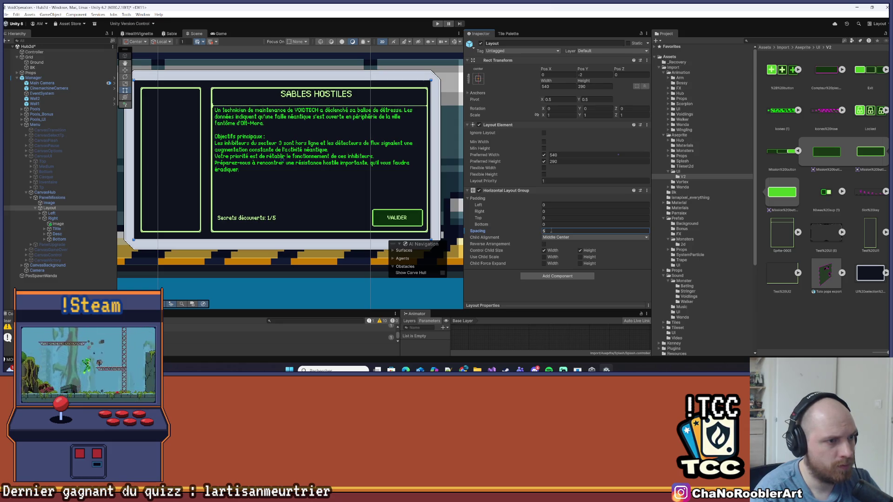
pyautogui.press('BackSpace')
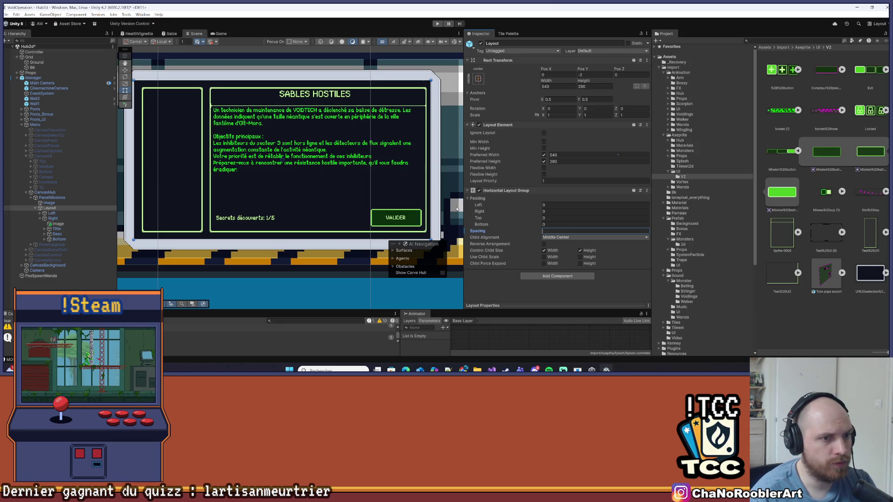
pyautogui.write('0')
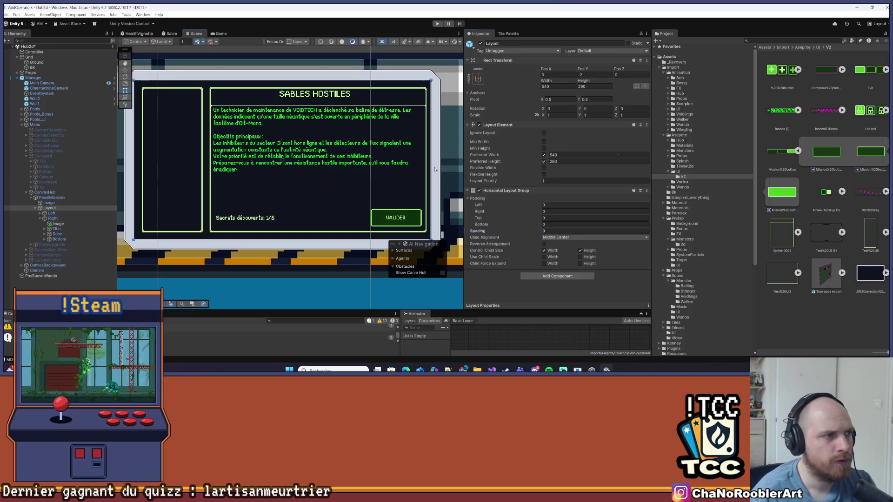
pyautogui.click(434, 169)
pyautogui.press('q')
pyautogui.scroll(4, 223, 116)
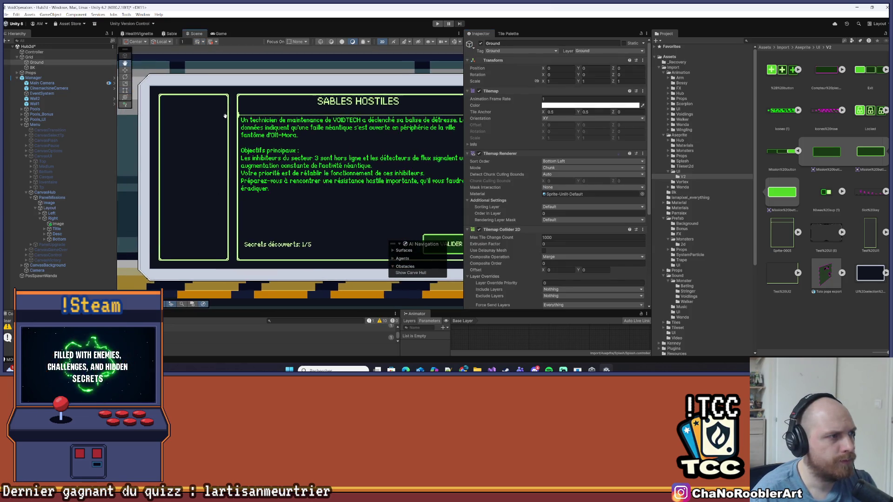
pyautogui.scroll(-2, 224, 139)
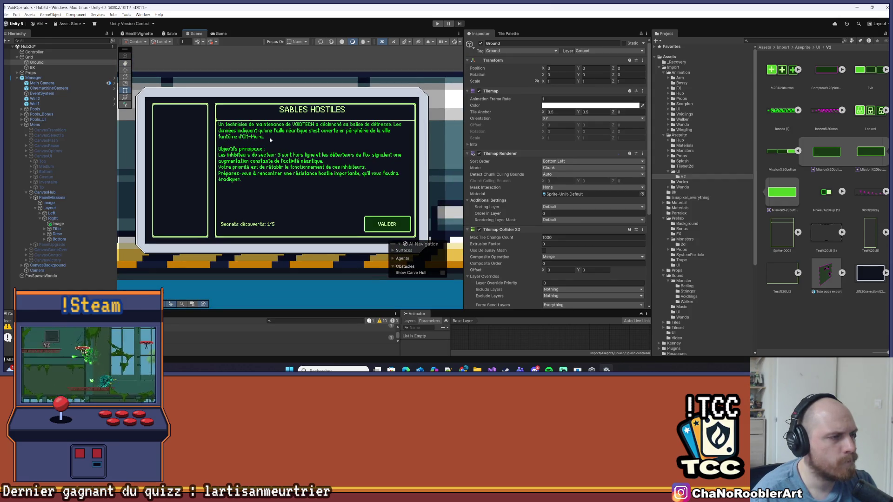
# Give the Left column's Vertical Layout Group a top padding of 20.
pyautogui.click(75, 212)
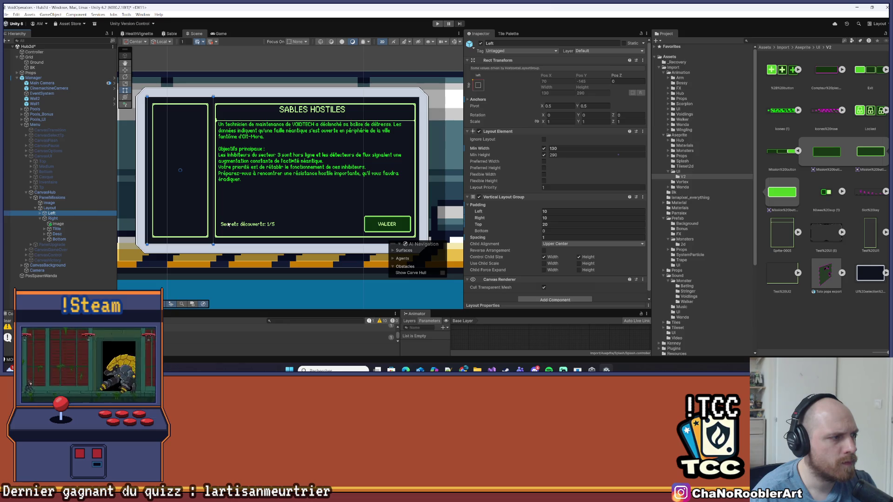
pyautogui.click(544, 225)
pyautogui.write('20')
pyautogui.press('Tab')
pyautogui.press('Tab')
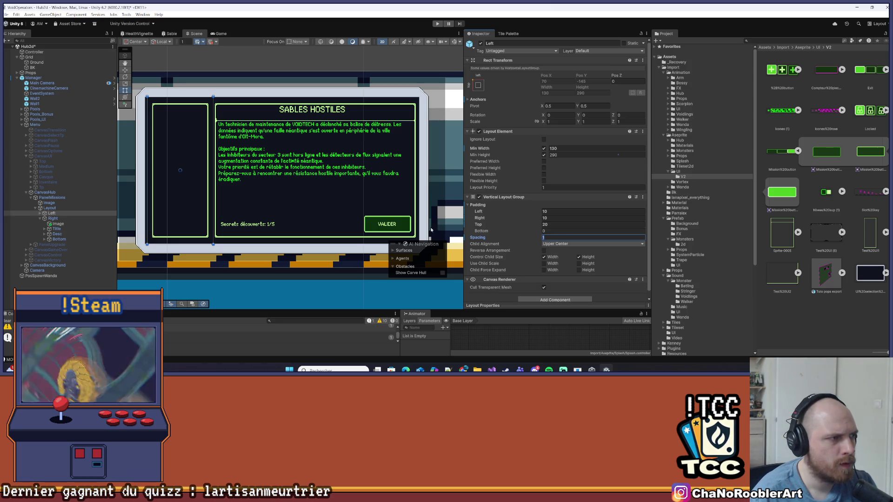
pyautogui.click(539, 213)
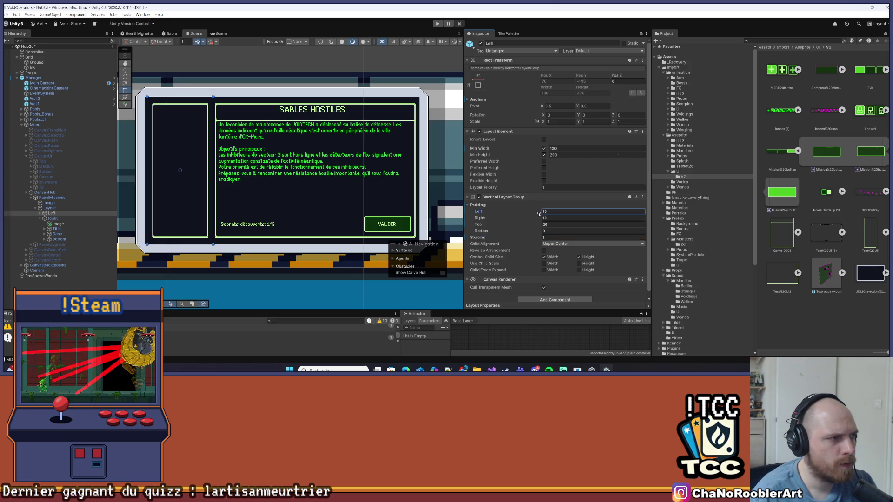
# Set the Left column's left padding to 10, then the Right column's padding to right 5, top 15.
pyautogui.moveTo(510, 219); pyautogui.dragTo(556, 222)
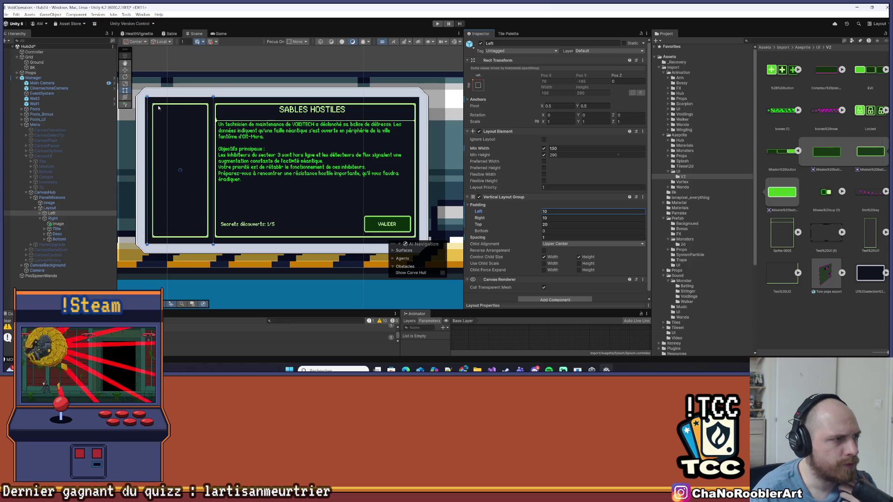
pyautogui.click(53, 219)
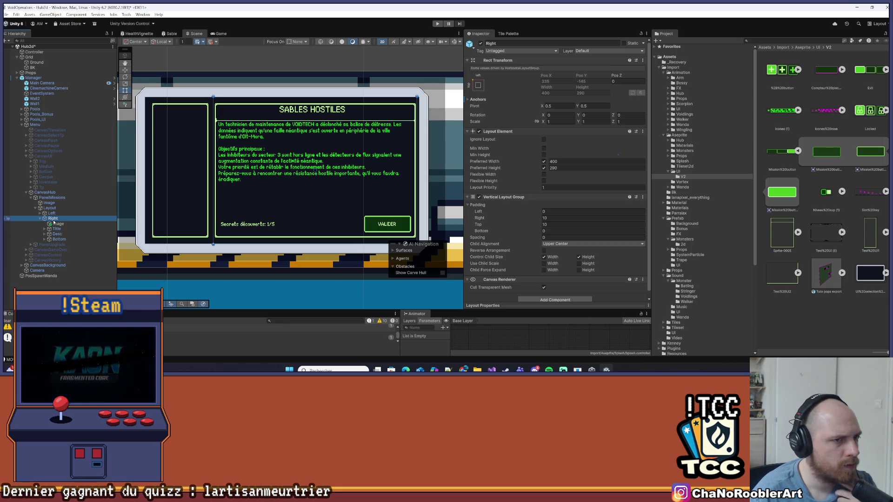
pyautogui.click(560, 218)
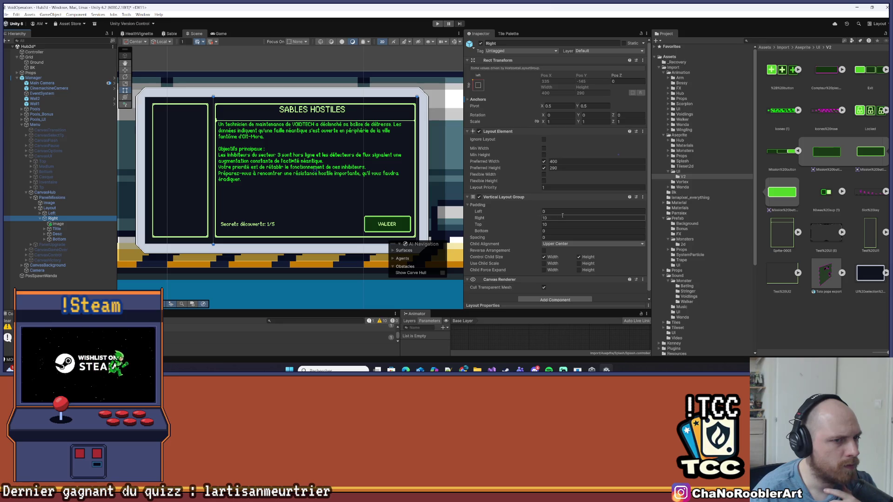
pyautogui.write('0')
pyautogui.write('1')
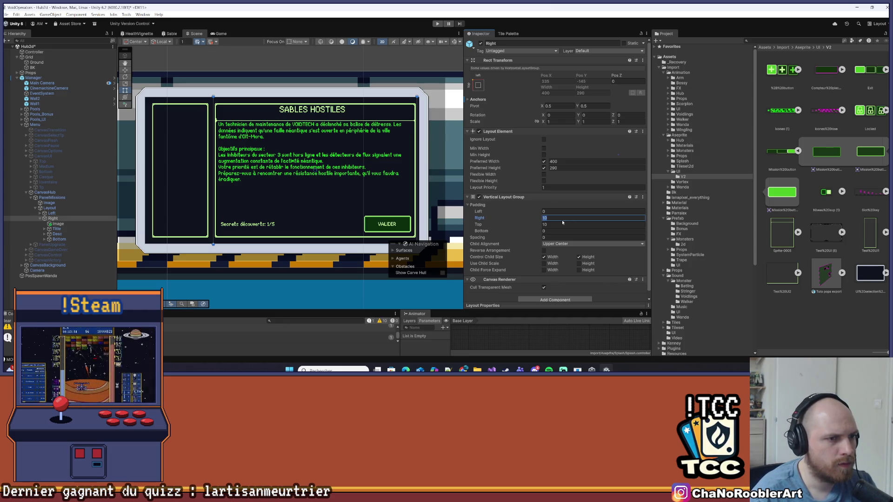
pyautogui.write('0')
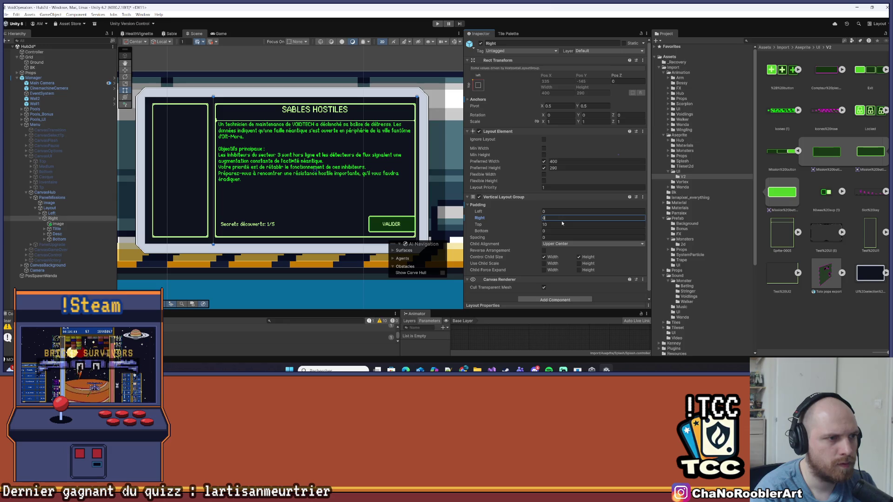
pyautogui.hotkey('ctrl', 'z')
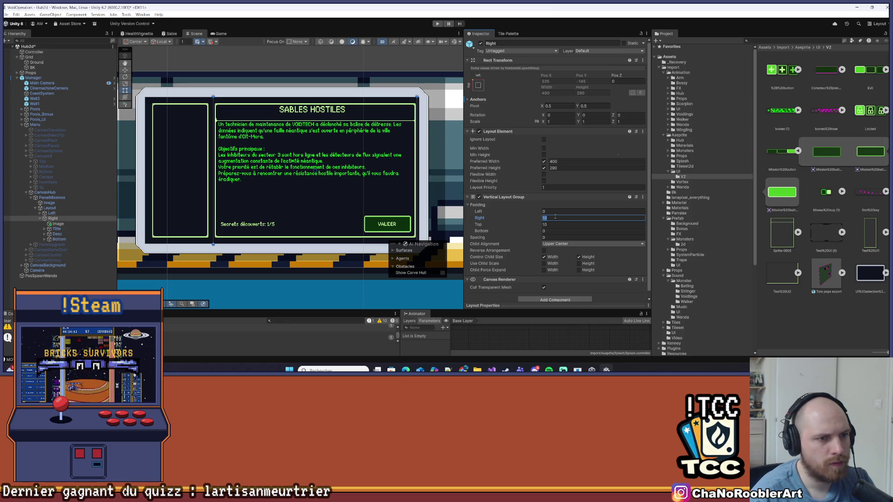
pyautogui.write('5')
pyautogui.click(549, 224)
pyautogui.write('5')
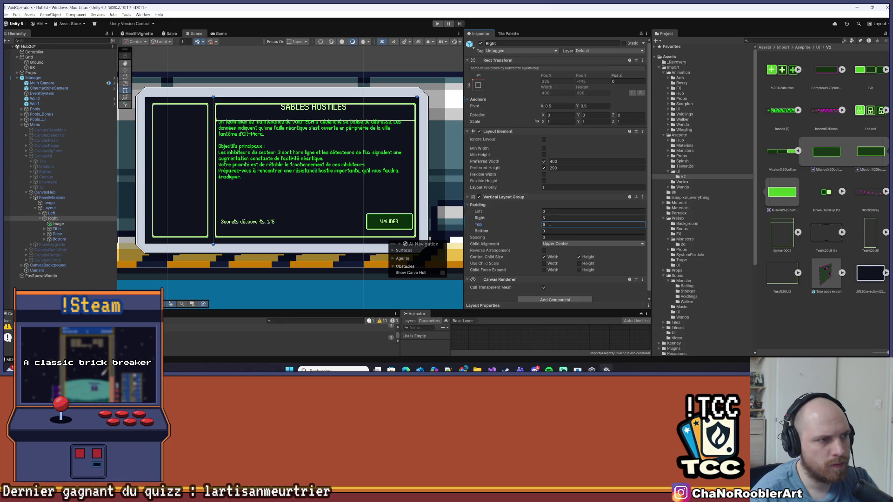
pyautogui.write('10')
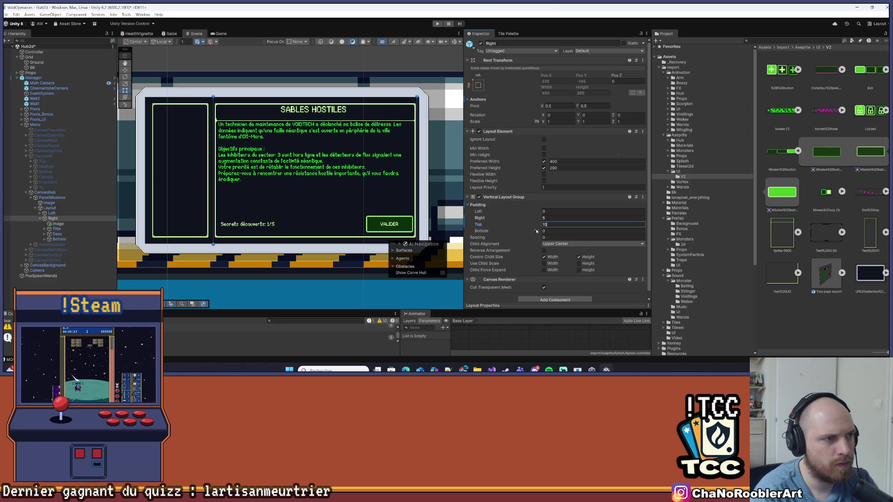
pyautogui.press('BackSpace')
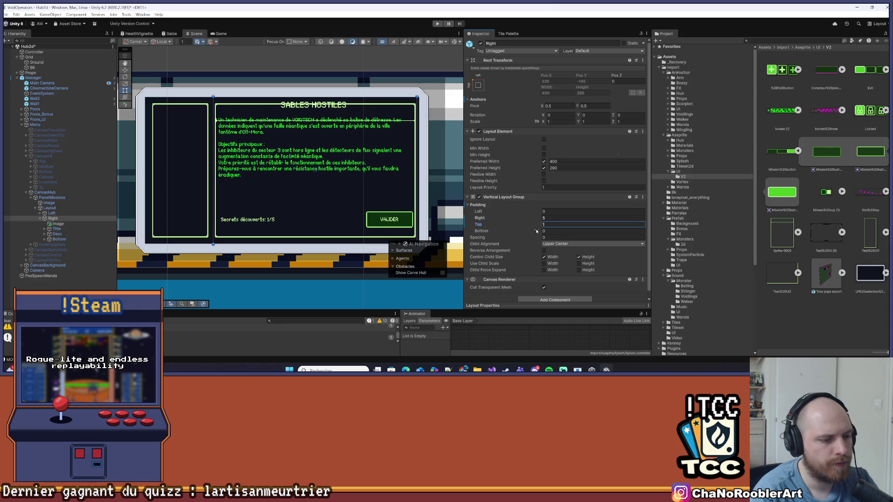
pyautogui.write('5')
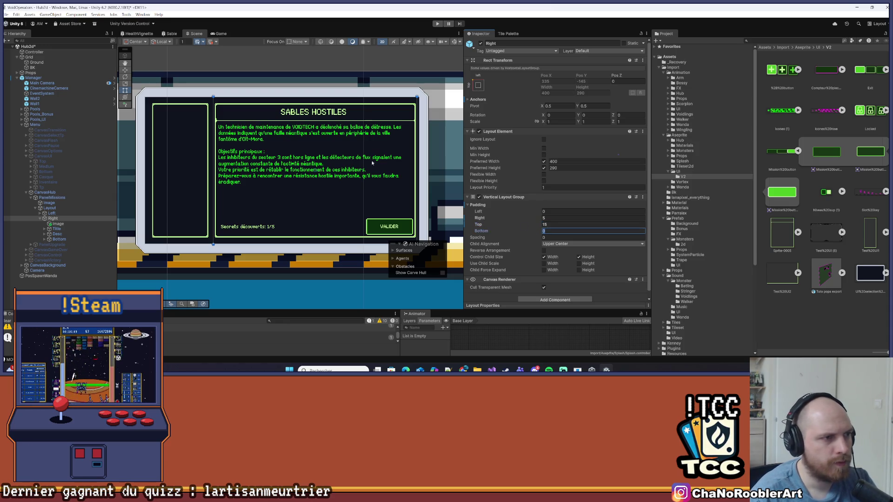
pyautogui.click(390, 157)
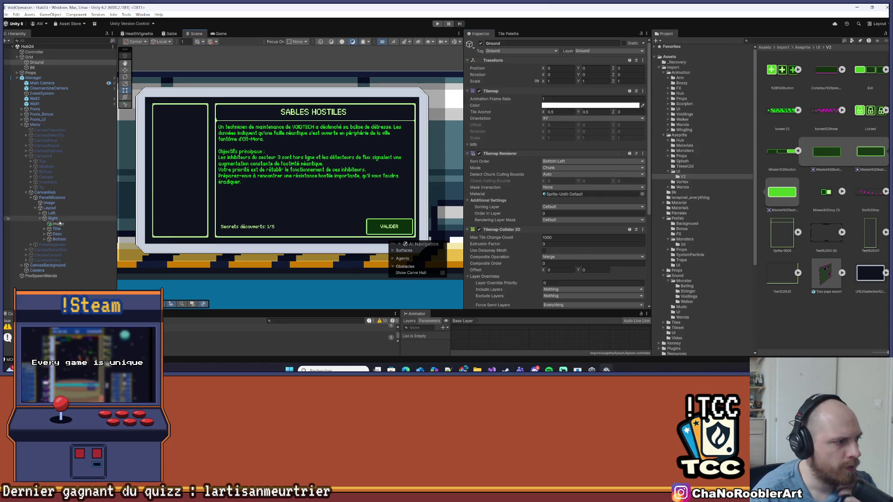
# Try a preferred width on the Title, then set the Right column's right padding to 0.
pyautogui.click(293, 120)
pyautogui.scroll(3, 293, 120)
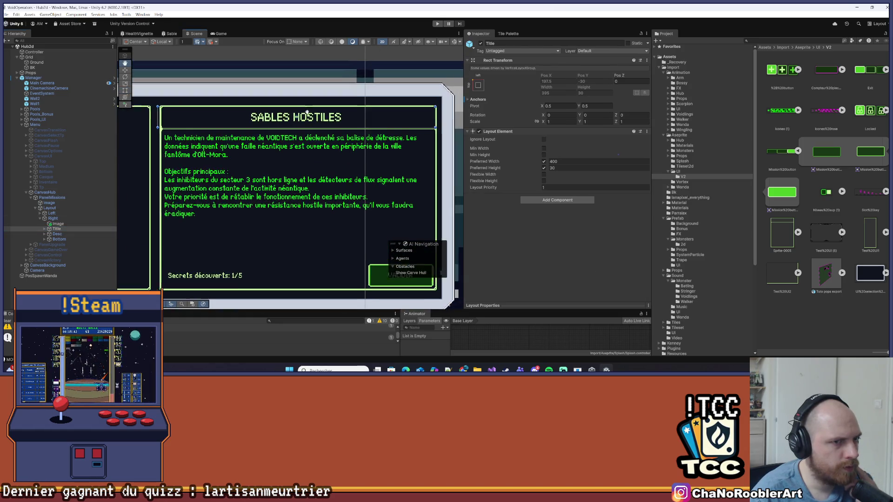
pyautogui.click(554, 161)
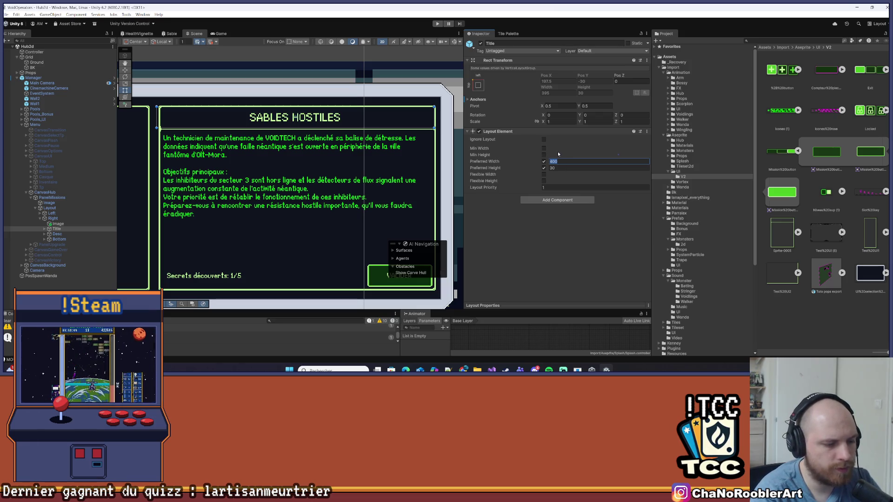
pyautogui.write('390')
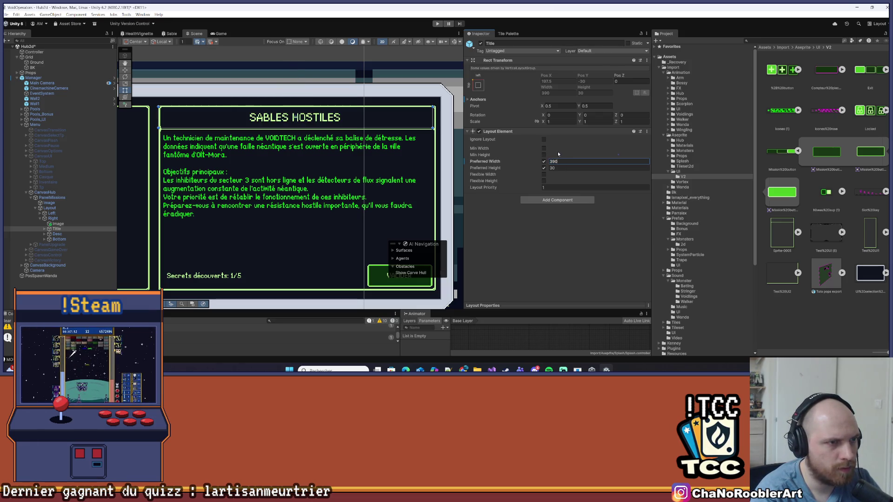
pyautogui.press('BackSpace')
pyautogui.press('BackSpace')
pyautogui.press('BackSpace')
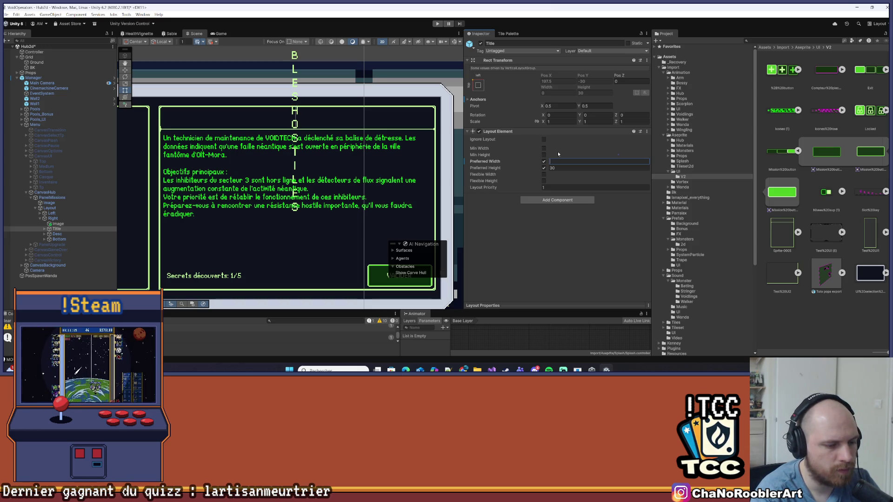
pyautogui.write('380')
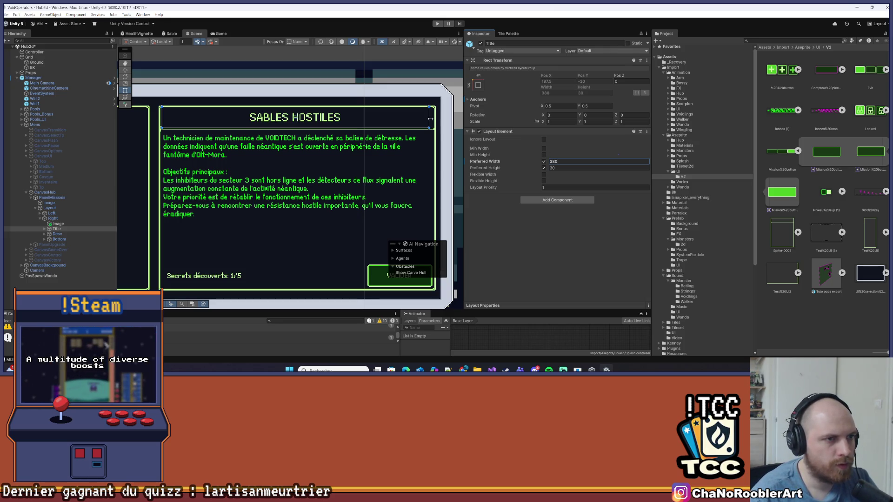
pyautogui.click(428, 117)
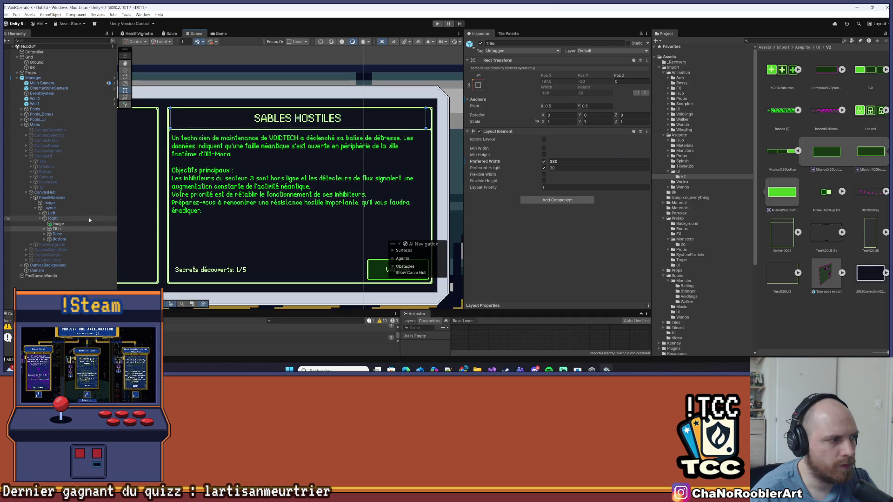
pyautogui.click(65, 218)
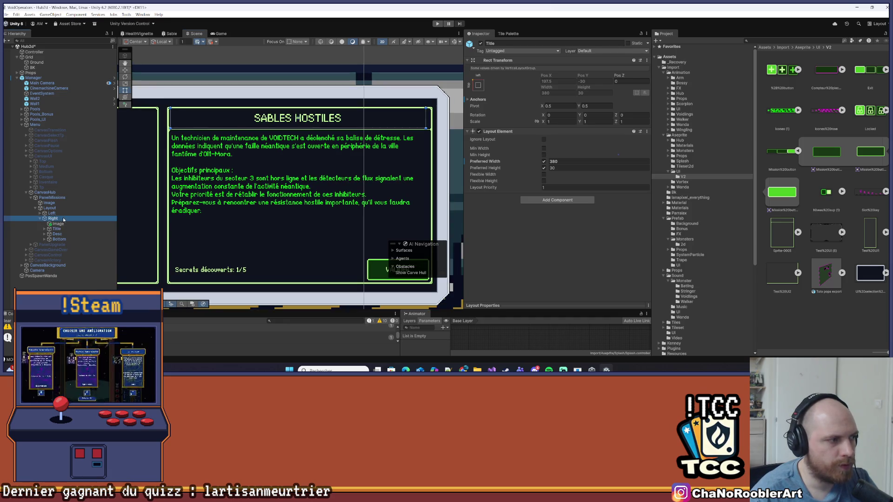
pyautogui.click(559, 217)
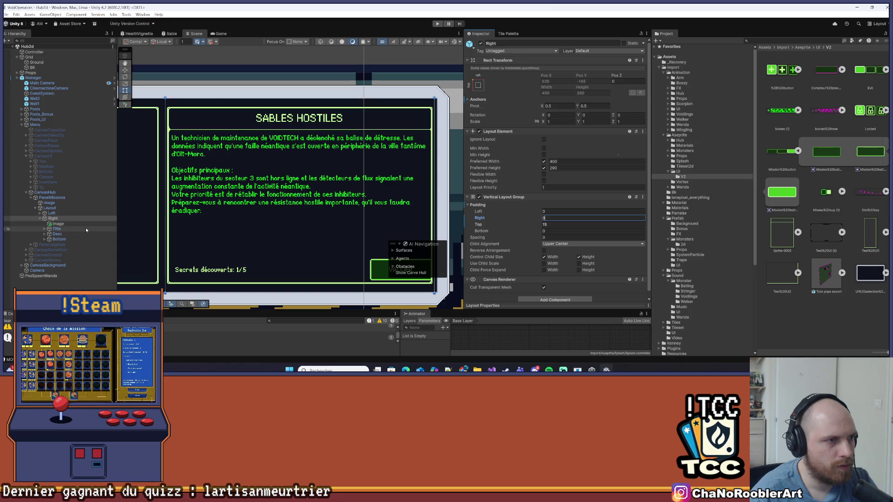
# Set the Title's Layout Element preferred width to 390.
pyautogui.click(56, 229)
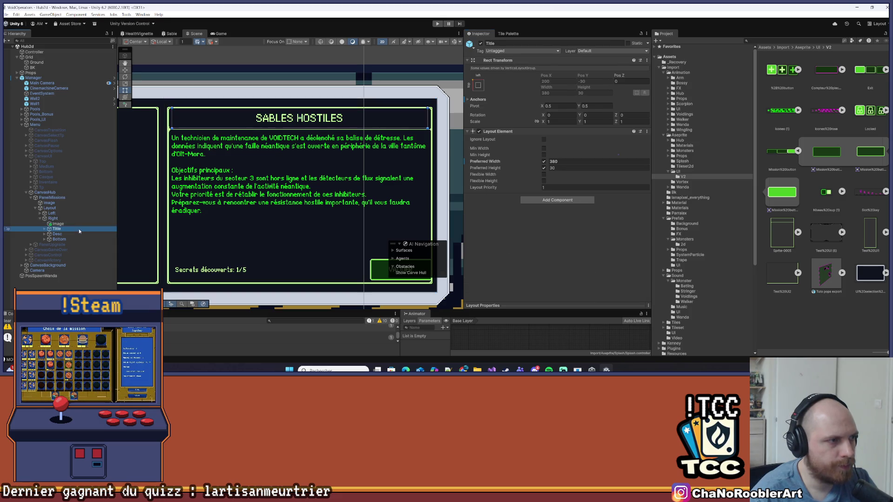
pyautogui.click(561, 162)
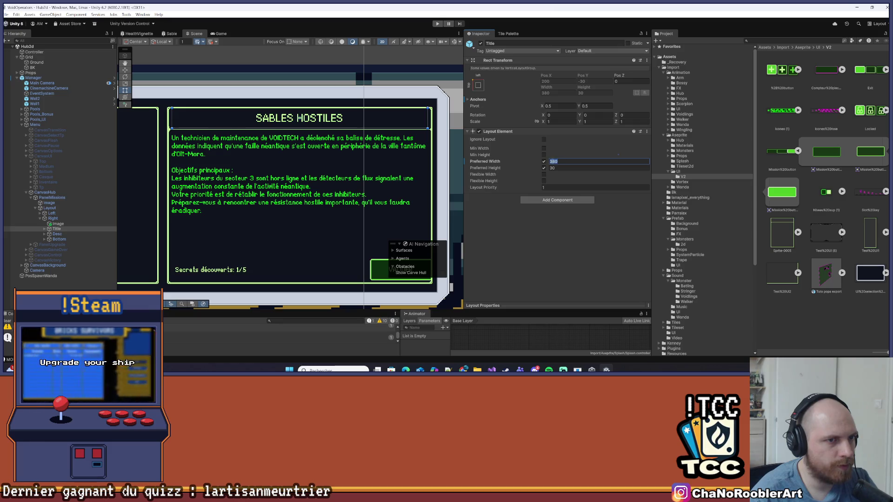
pyautogui.write('390')
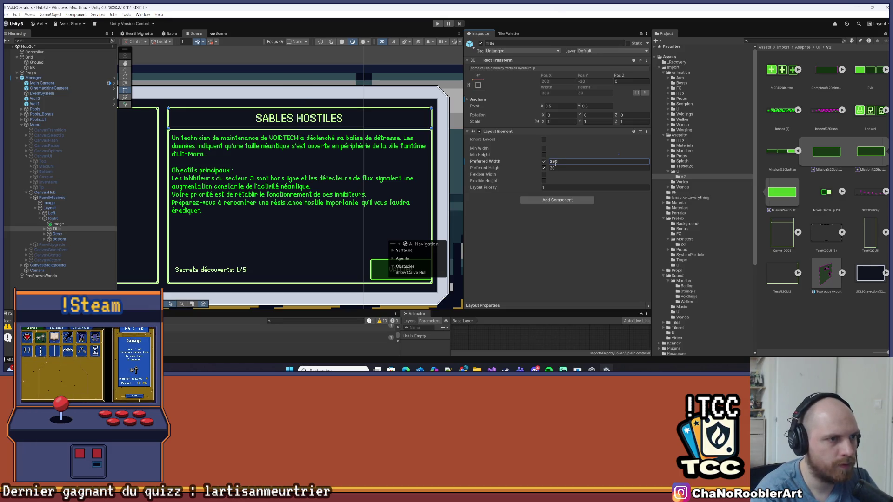
pyautogui.click(405, 171)
pyautogui.scroll(-3, 368, 174)
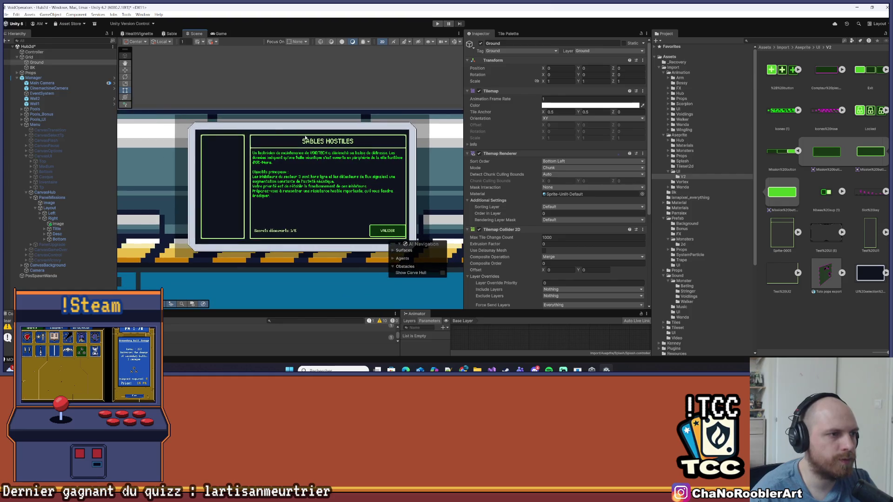
pyautogui.scroll(2, 329, 158)
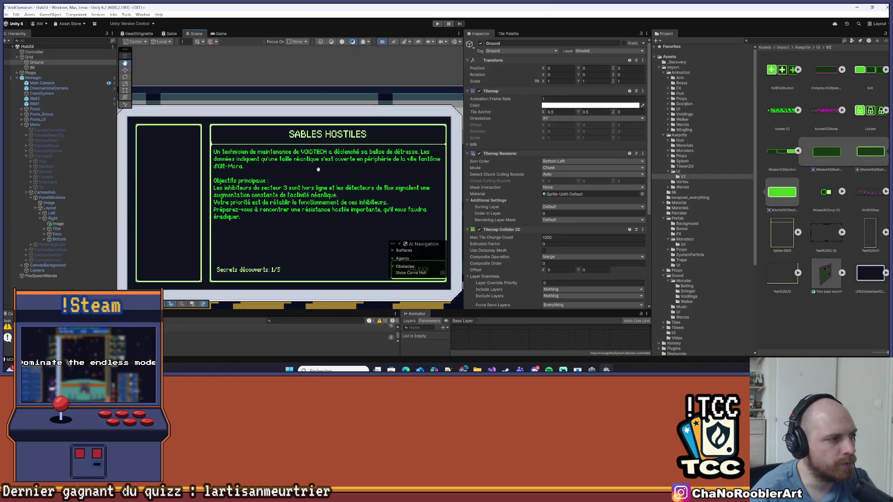
pyautogui.click(75, 229)
# Change the Desc element's preferred width from 400 to 390.
pyautogui.click(68, 234)
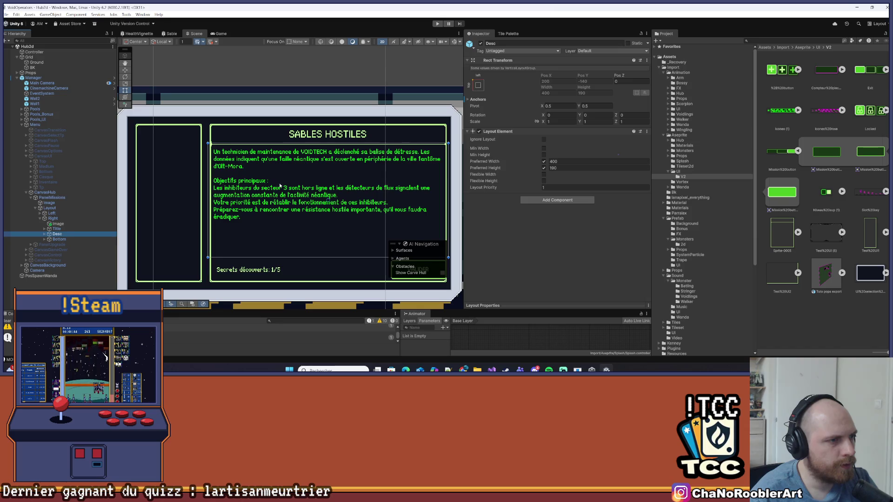
pyautogui.click(568, 161)
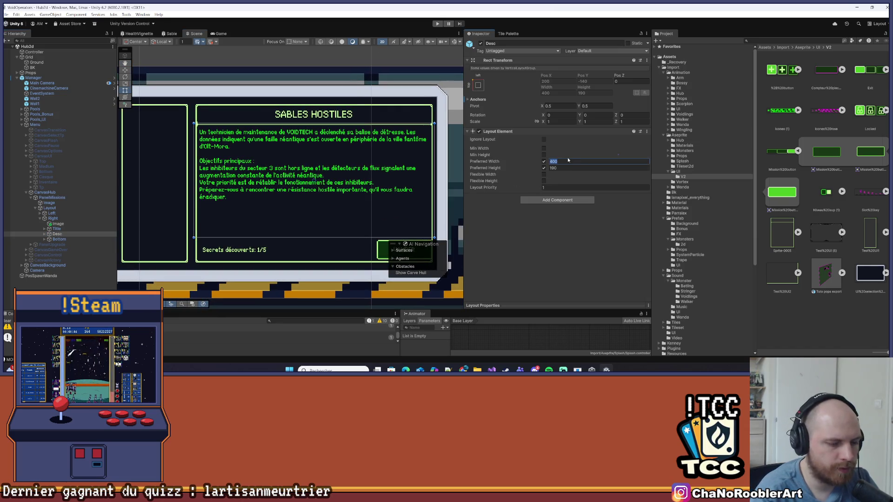
pyautogui.write('9')
pyautogui.press('BackSpace')
pyautogui.write('390')
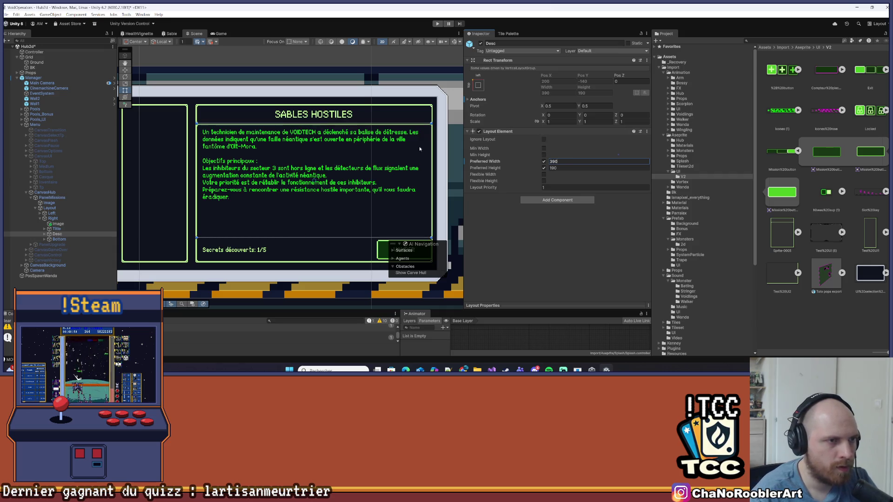
pyautogui.moveTo(321, 158); pyautogui.dragTo(289, 132)
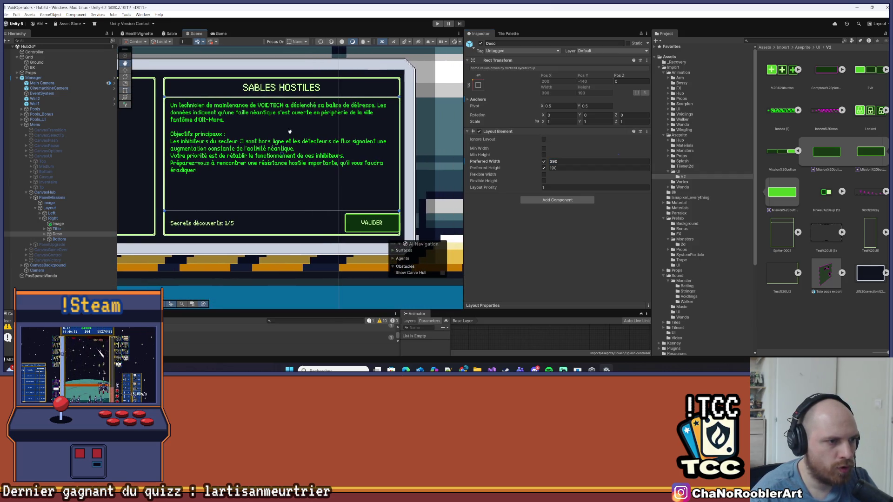
pyautogui.click(429, 113)
pyautogui.scroll(-2, 442, 111)
pyautogui.scroll(3, 354, 134)
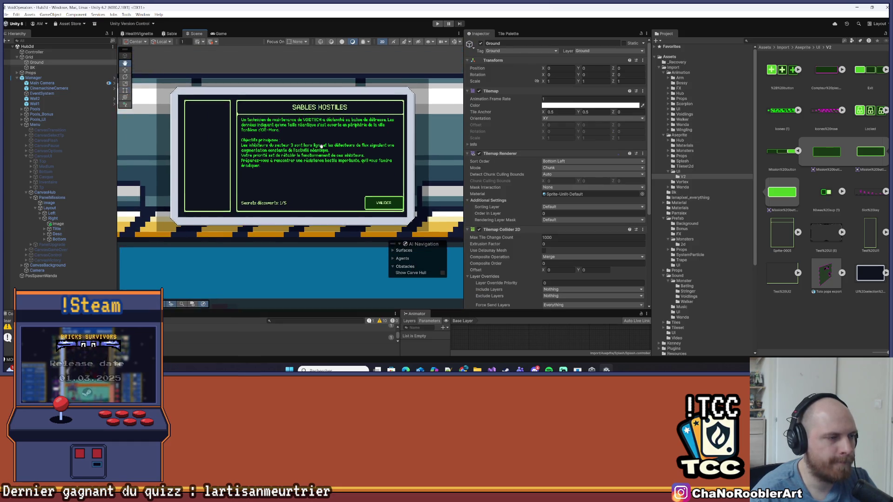
pyautogui.doubleClick(70, 239)
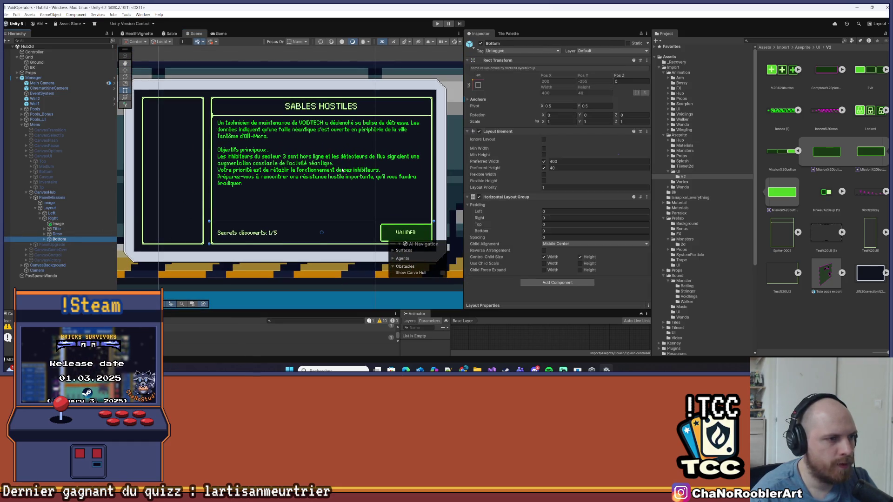
# Set the Bottom row's preferred width to 390 and its right padding to 10.
pyautogui.click(578, 162)
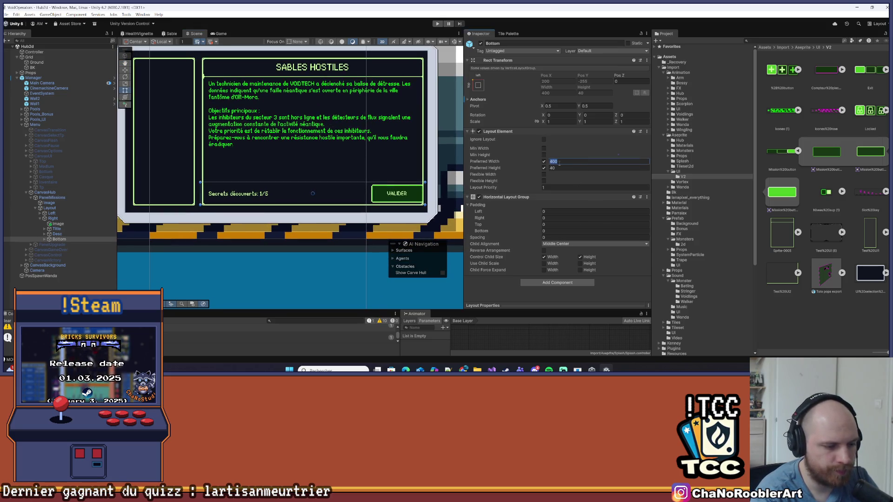
pyautogui.write('390')
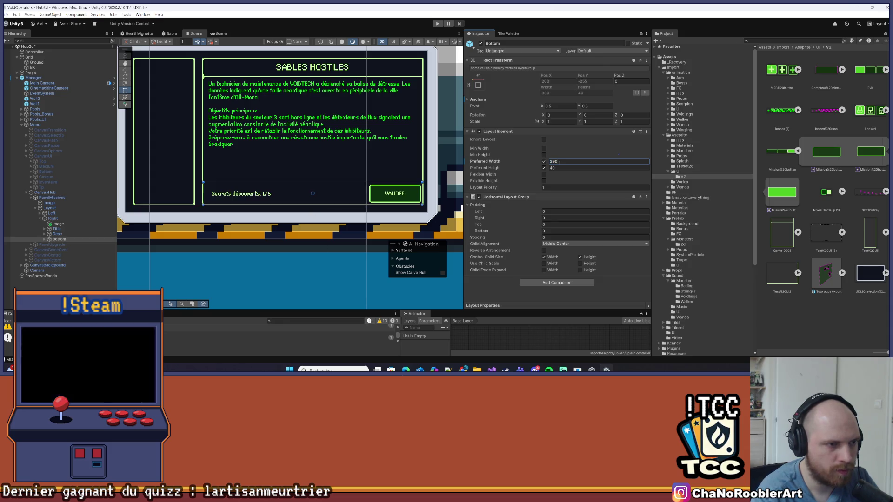
pyautogui.scroll(2, 442, 169)
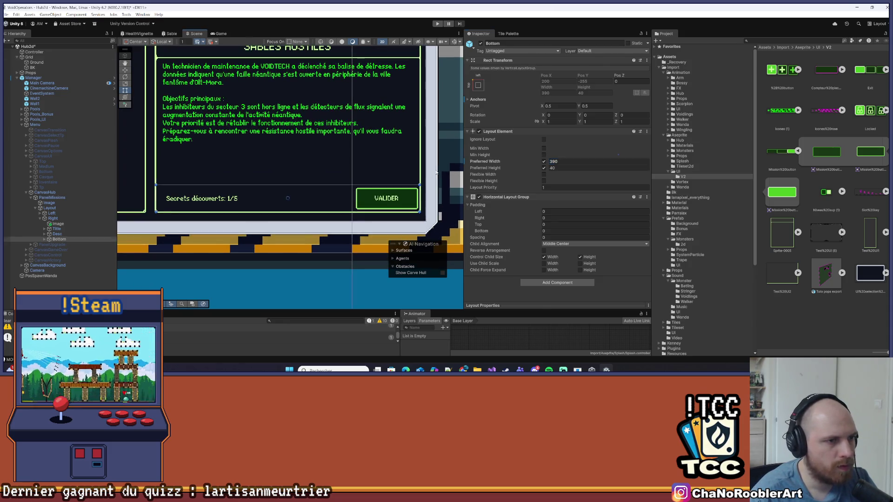
pyautogui.click(341, 171)
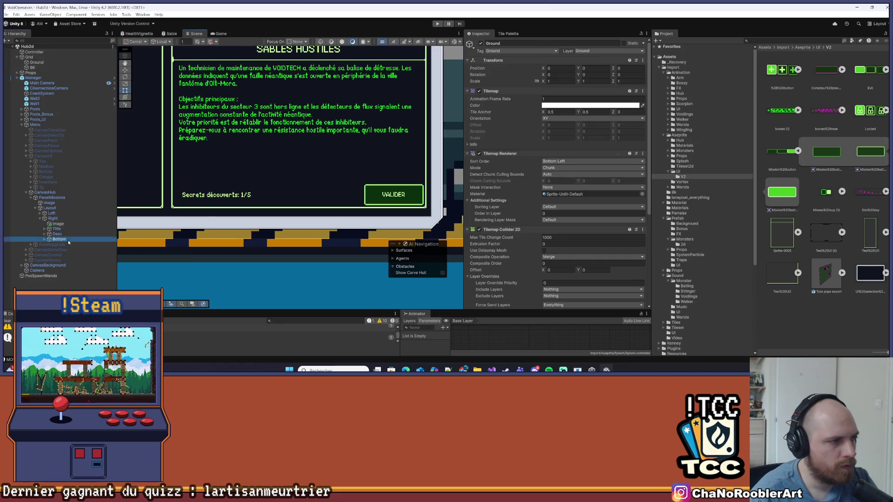
pyautogui.click(59, 239)
pyautogui.click(563, 217)
pyautogui.write('10')
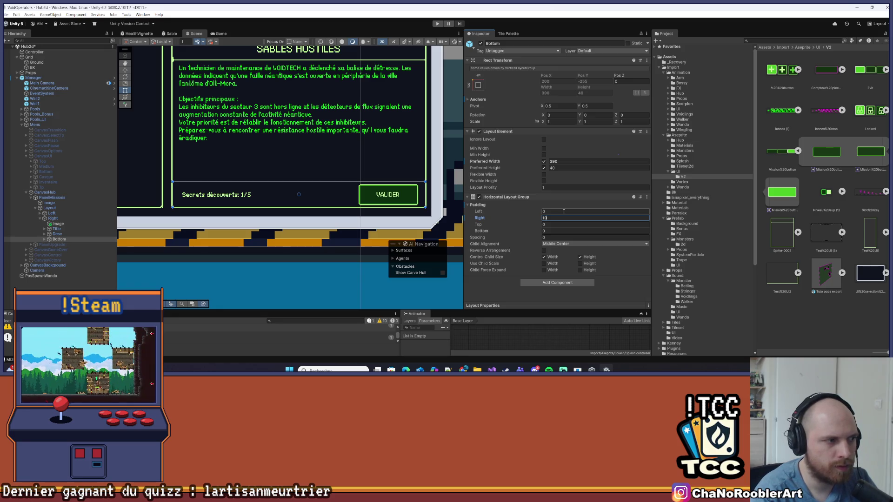
pyautogui.click(305, 278)
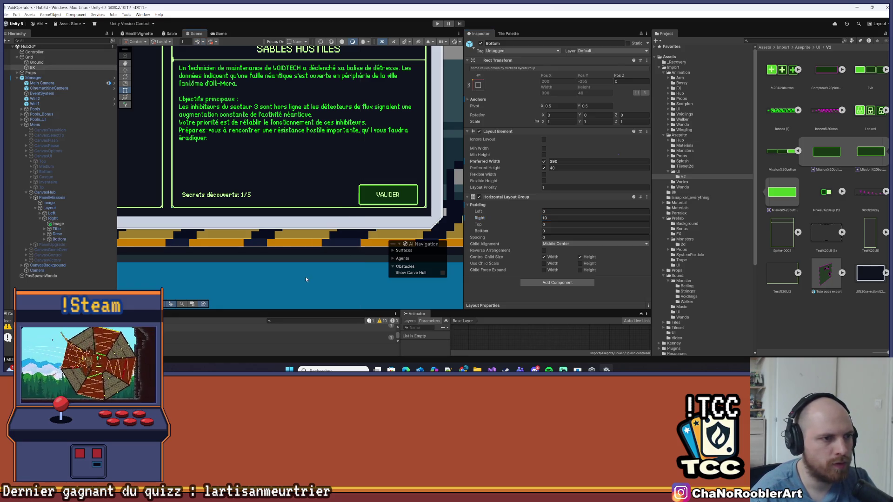
pyautogui.scroll(-3, 309, 265)
pyautogui.scroll(2, 317, 214)
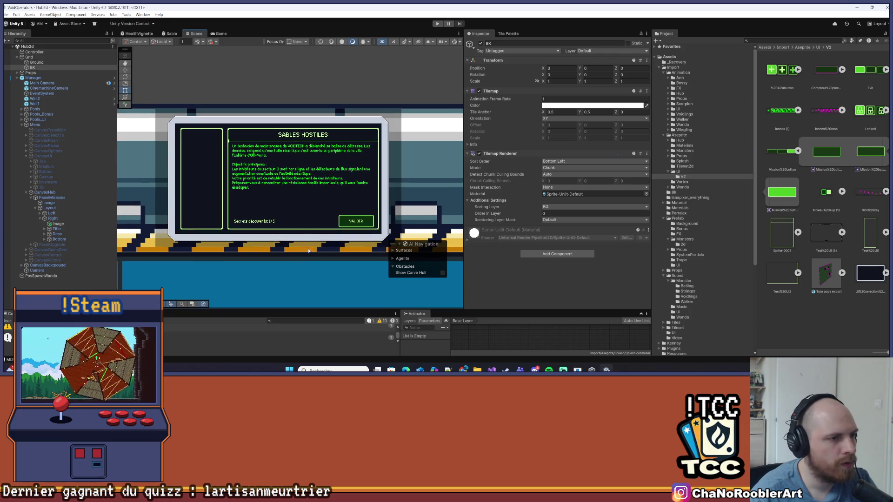
# Check the Game view, then set the Right column's bottom padding to 20.
pyautogui.click(221, 33)
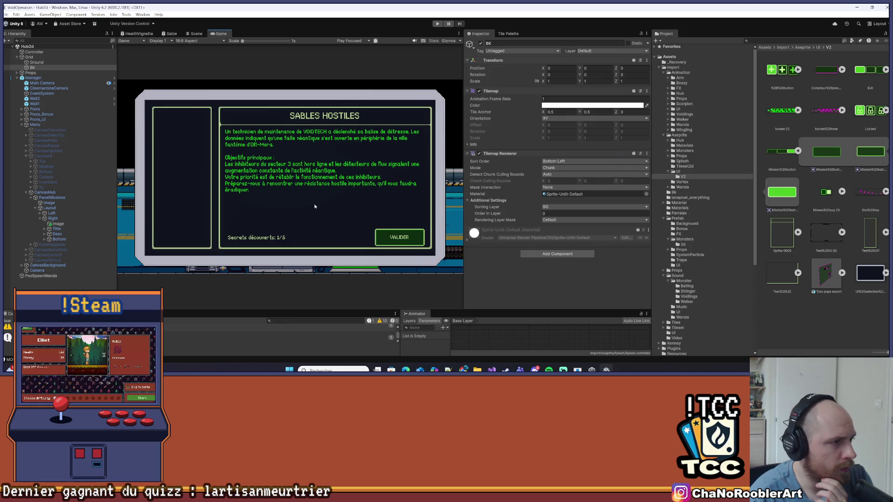
pyautogui.click(195, 33)
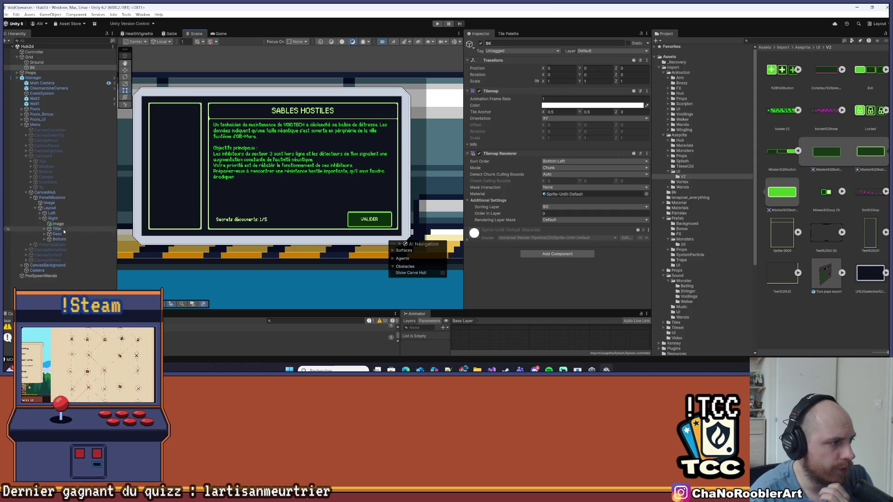
pyautogui.click(53, 219)
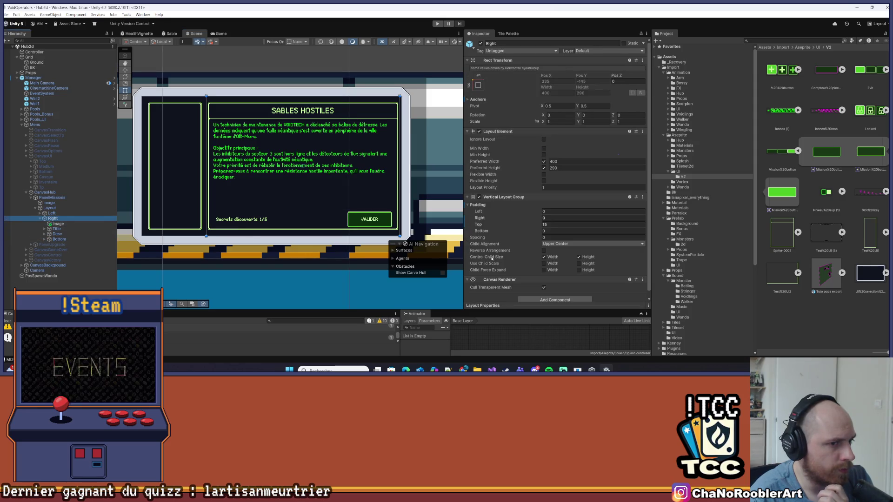
pyautogui.click(553, 232)
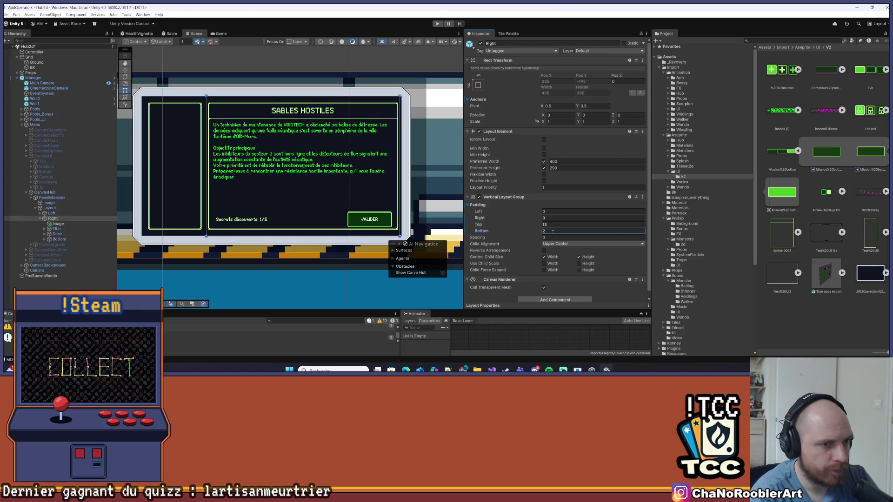
pyautogui.write('0')
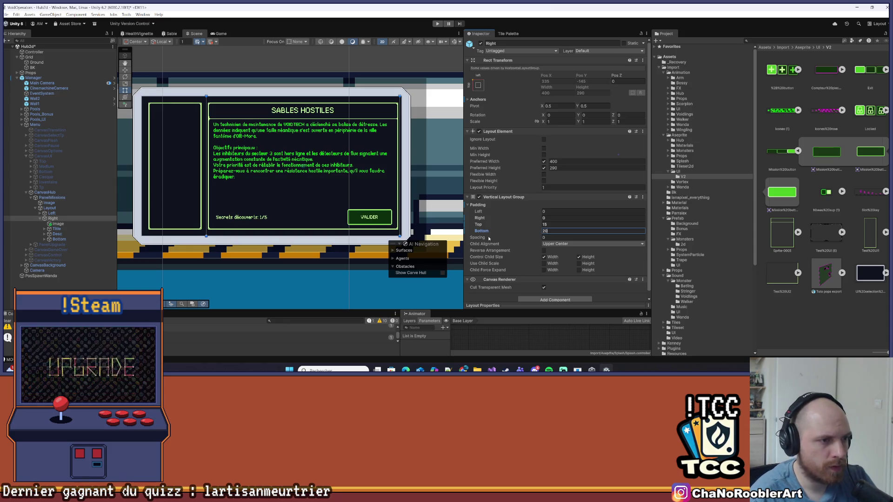
pyautogui.click(438, 149)
pyautogui.click(220, 33)
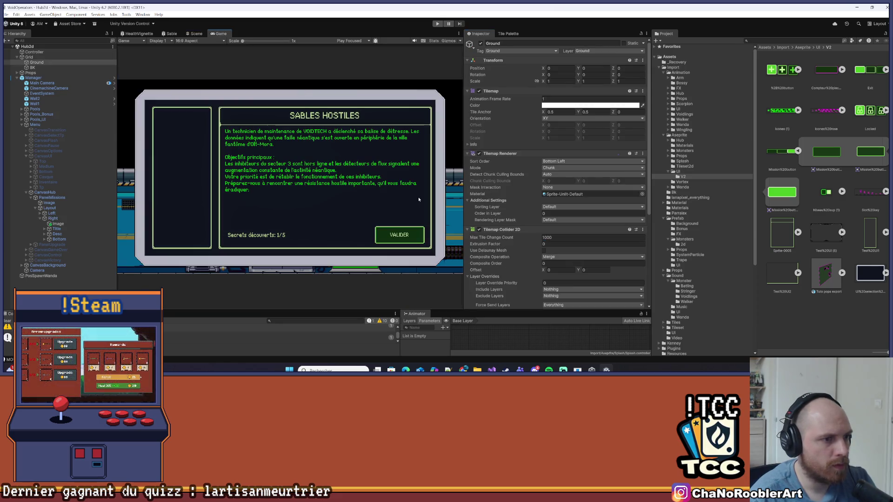
pyautogui.click(56, 229)
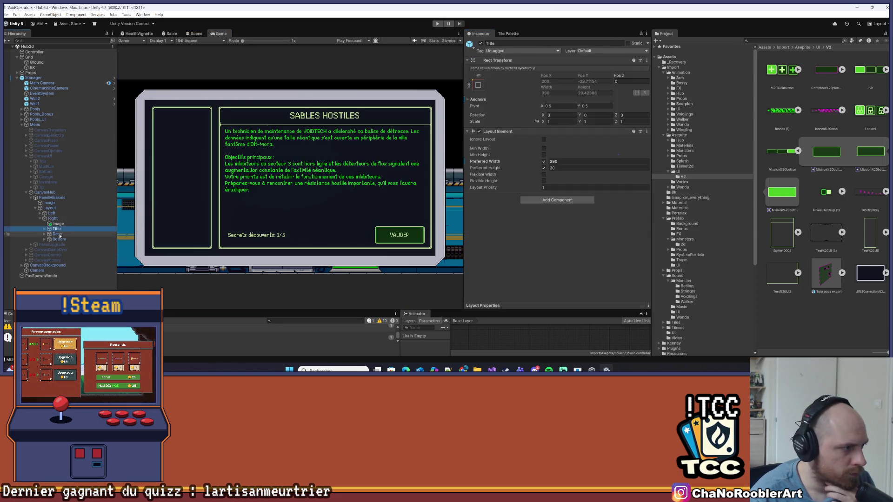
pyautogui.click(58, 234)
pyautogui.click(192, 35)
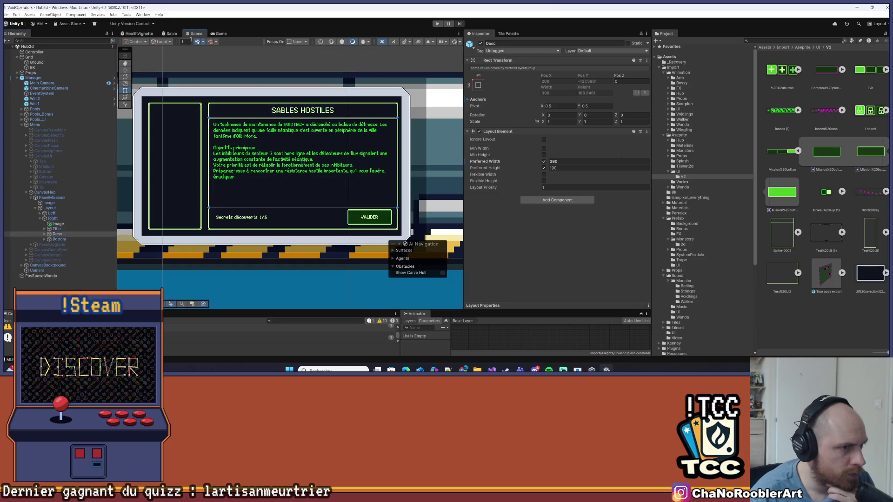
pyautogui.click(282, 268)
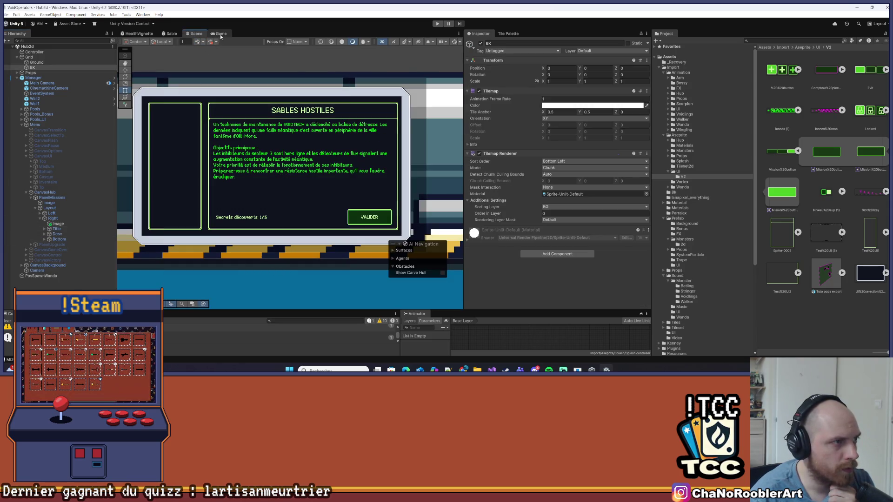
pyautogui.click(221, 35)
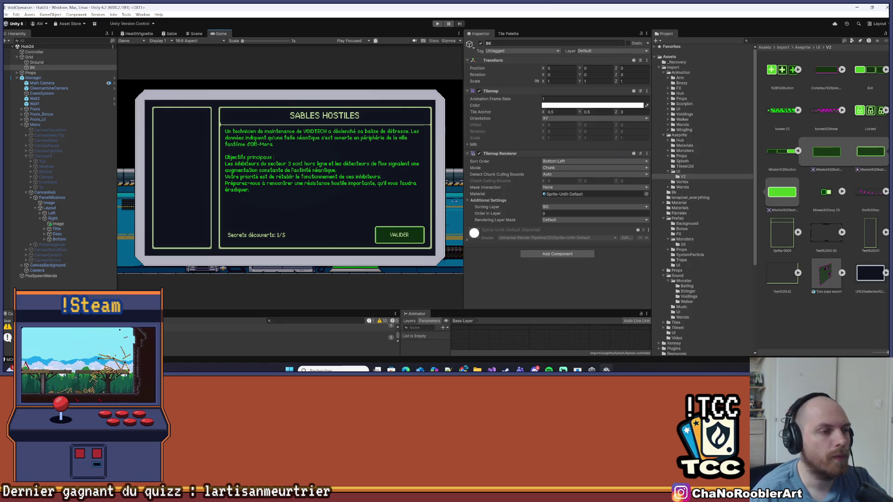
pyautogui.click(58, 224)
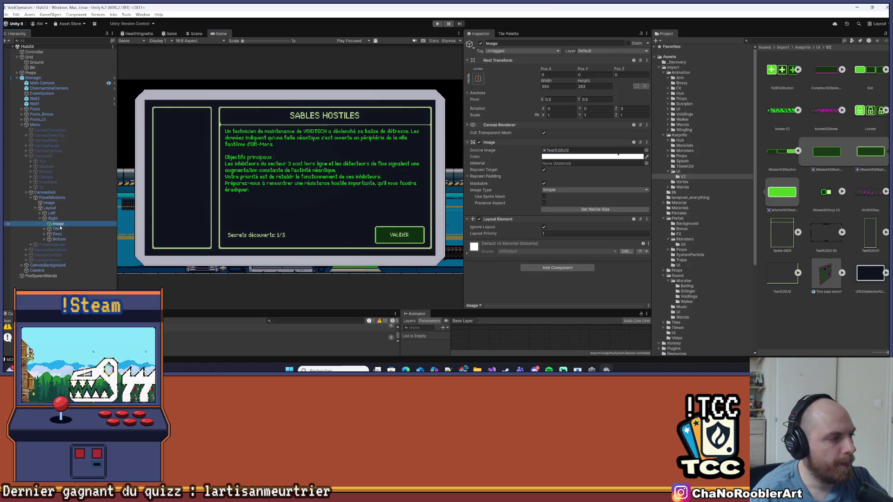
pyautogui.rightClick(58, 223)
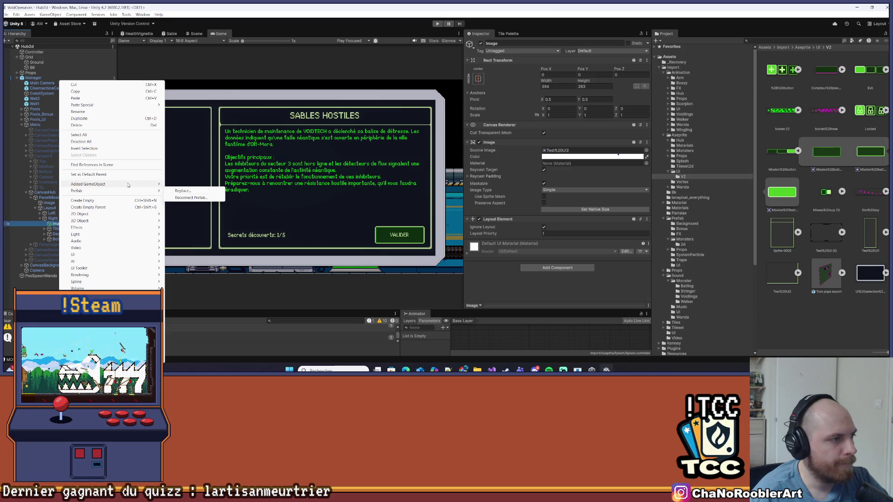
pyautogui.click(163, 189)
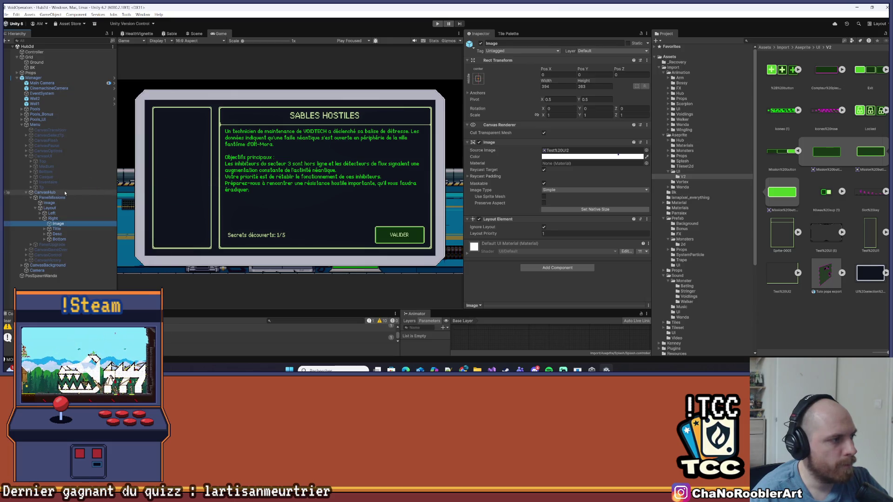
pyautogui.click(93, 192)
pyautogui.click(34, 78)
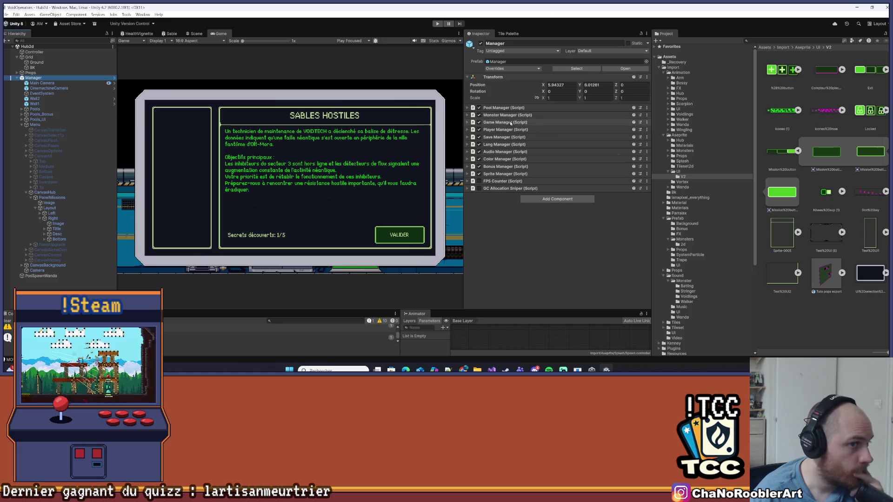
# Review the Manager prefab's overrides list and apply all of them.
pyautogui.click(514, 69)
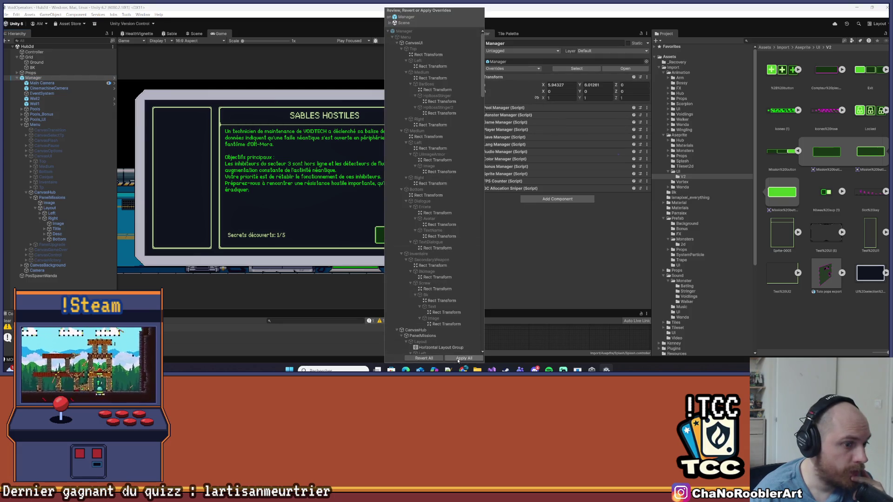
pyautogui.scroll(-10, 456, 318)
pyautogui.scroll(-10, 455, 318)
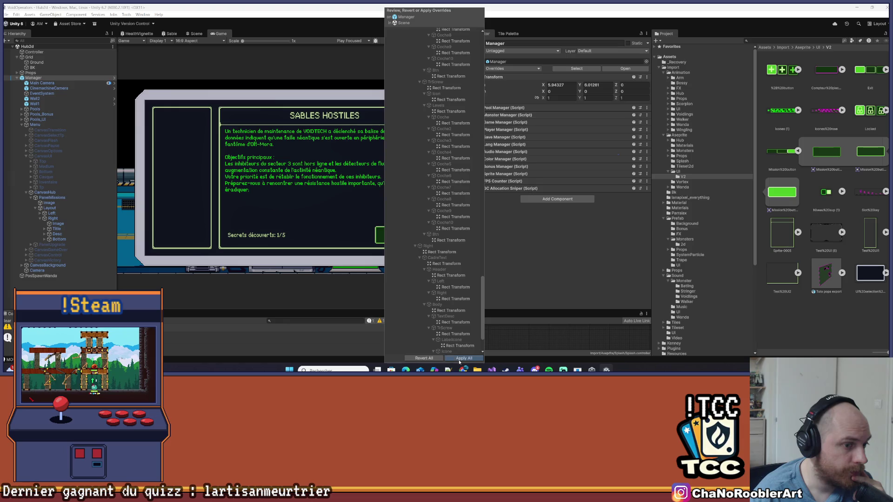
pyautogui.click(464, 358)
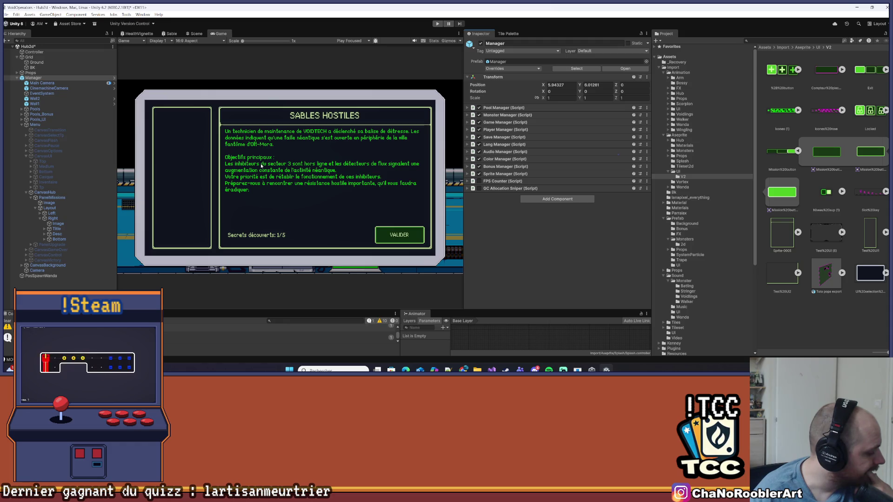
# Save the Hub2d scene, then toggle the mission panel's active checkbox off and back on.
pyautogui.click(60, 193)
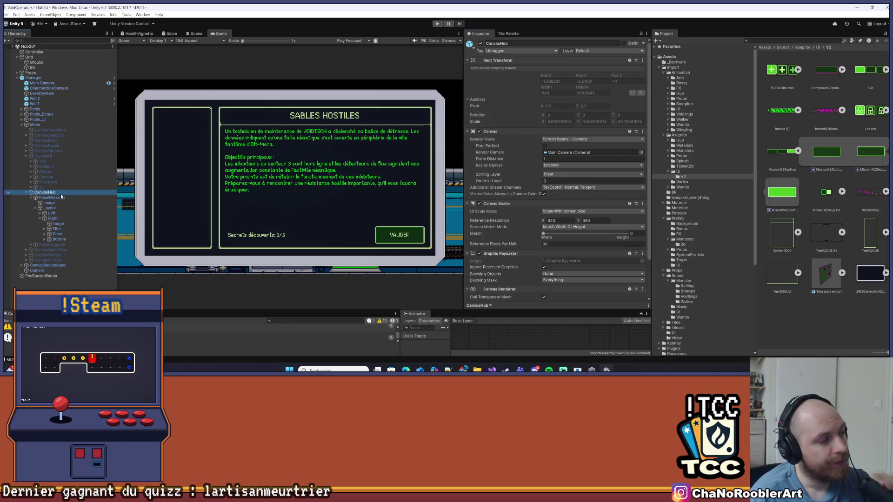
pyautogui.click(26, 193)
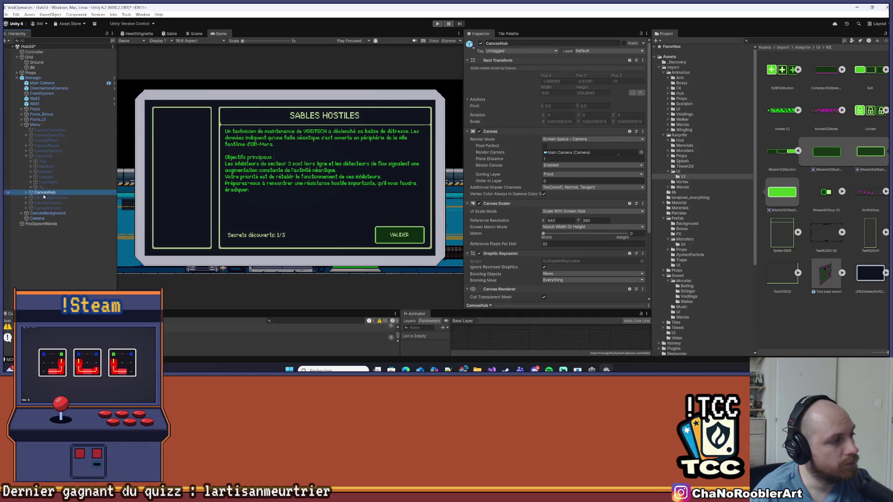
pyautogui.hotkey('ctrl', 's')
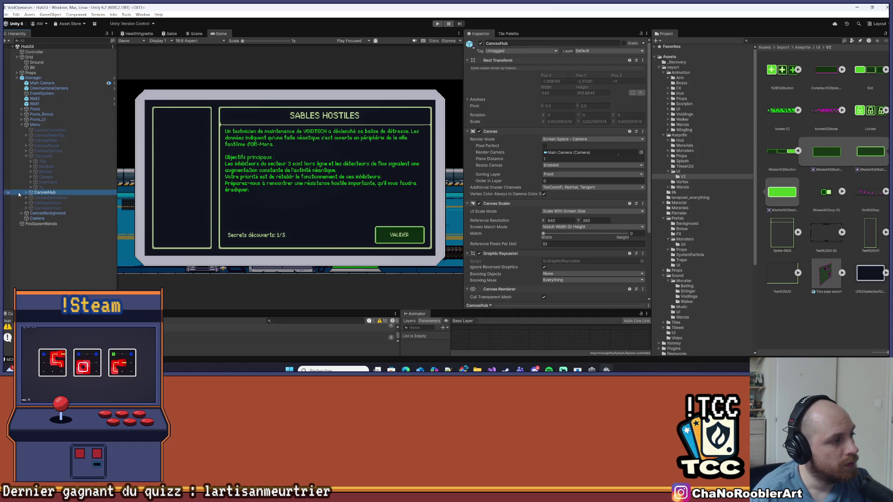
pyautogui.click(27, 193)
pyautogui.click(52, 198)
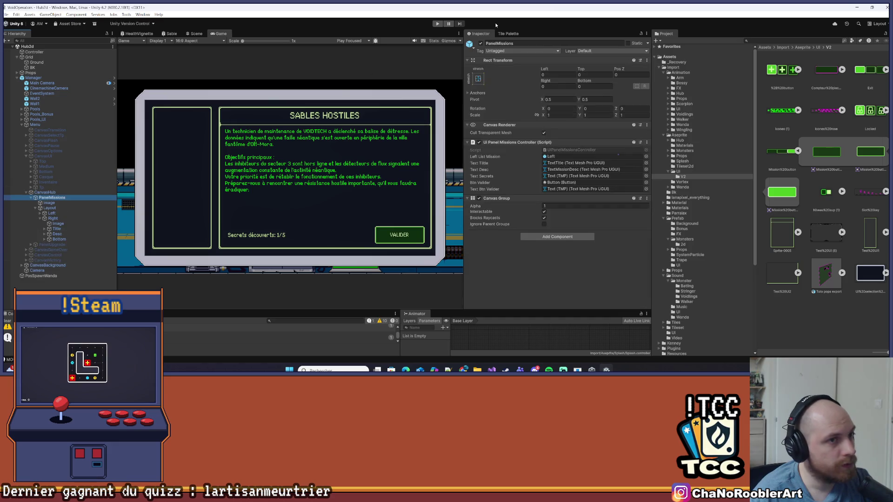
pyautogui.click(481, 43)
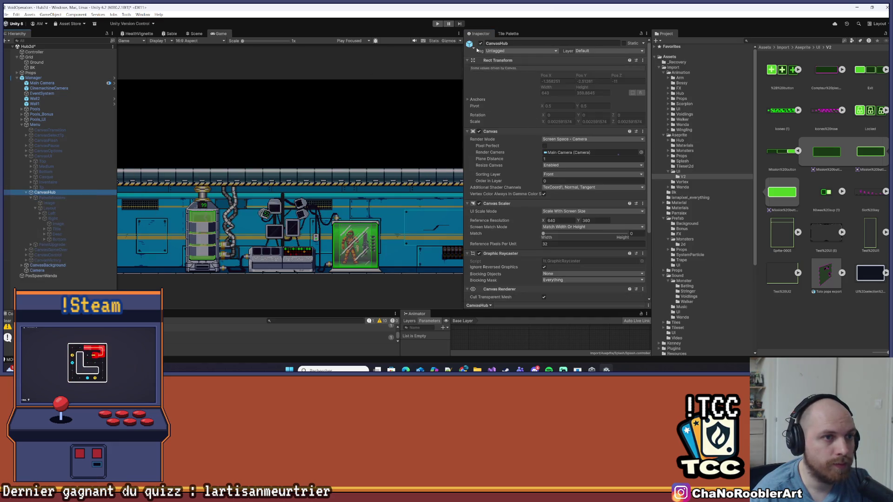
pyautogui.hotkey('ctrl', 'z')
pyautogui.hotkey('ctrl', 'z')
pyautogui.hotkey('ctrl', 'z')
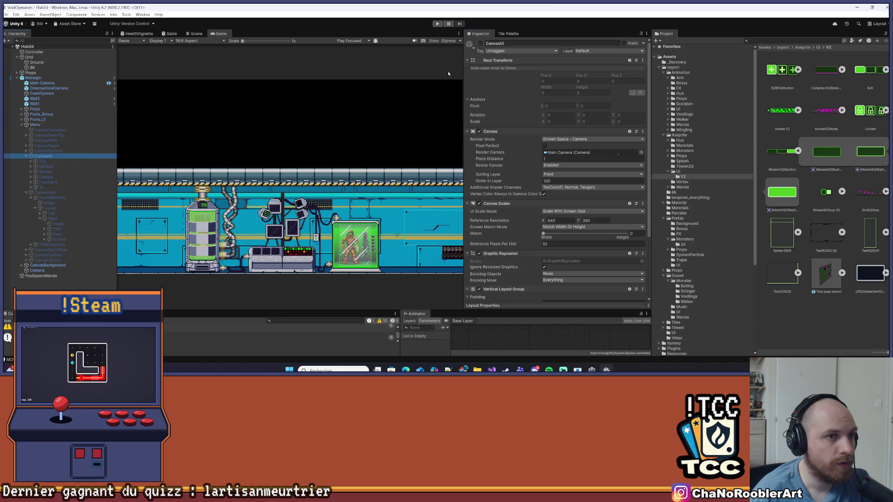
pyautogui.click(480, 43)
# Start play mode and walk the character right across the hub to the terminal.
pyautogui.click(437, 25)
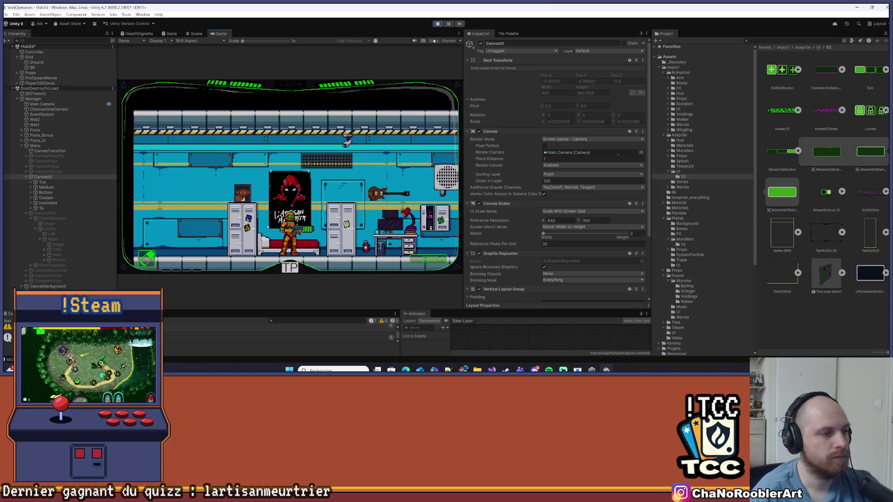
pyautogui.press('d')
pyautogui.press('d')
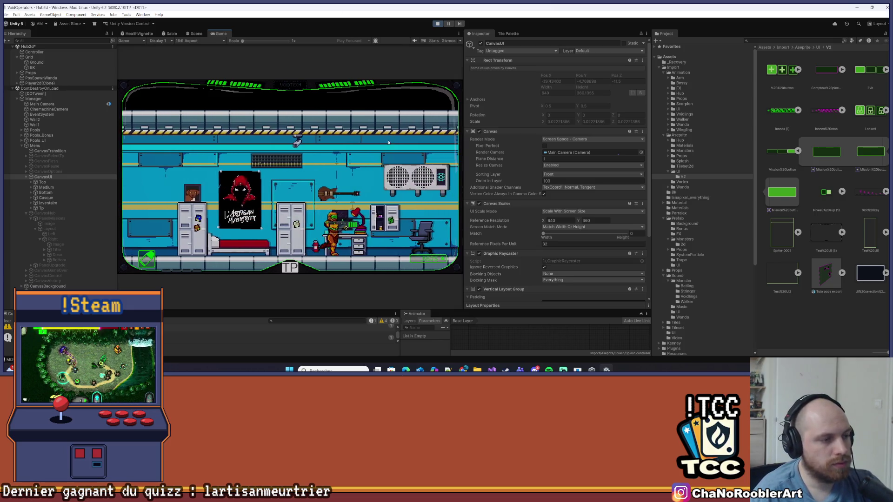
pyautogui.press('d')
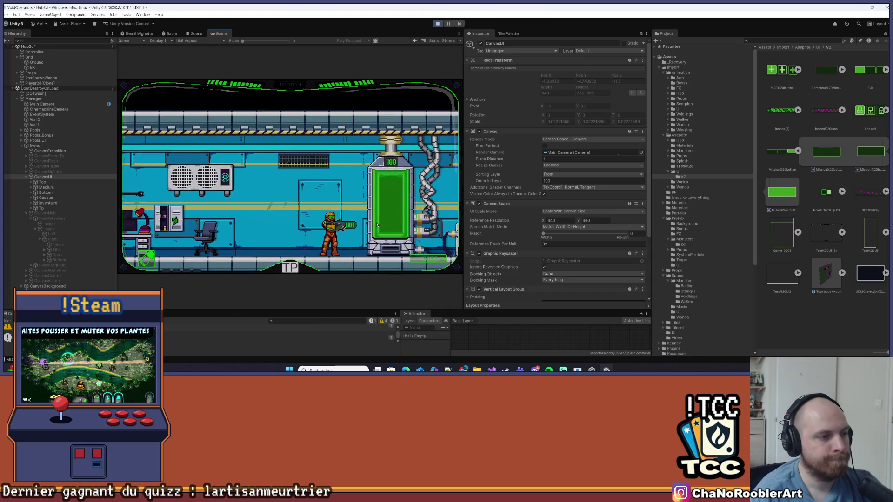
pyautogui.press('d')
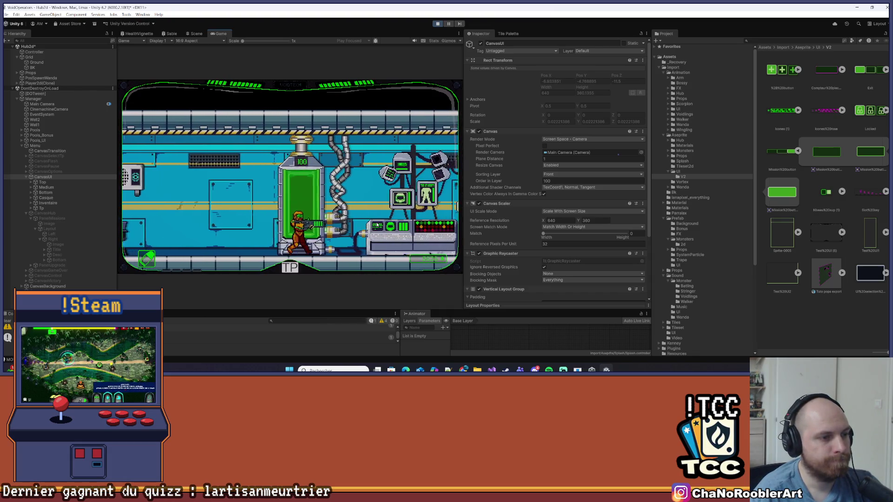
pyautogui.press('d')
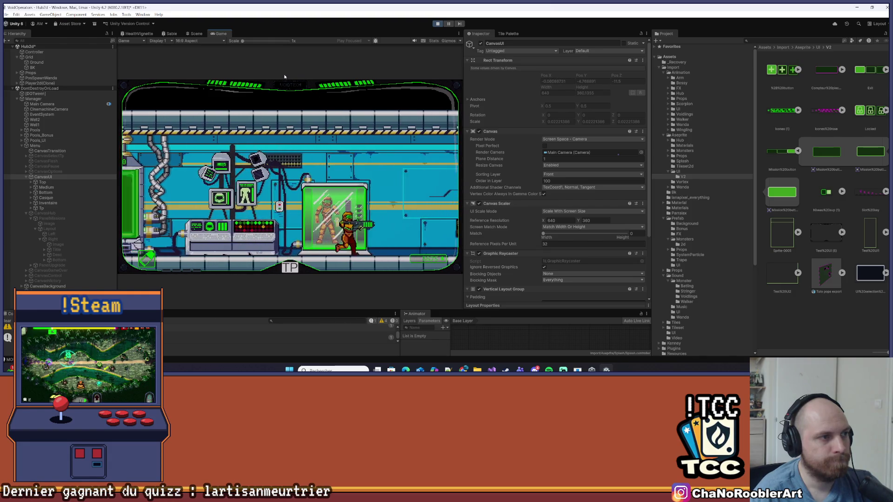
pyautogui.press('d')
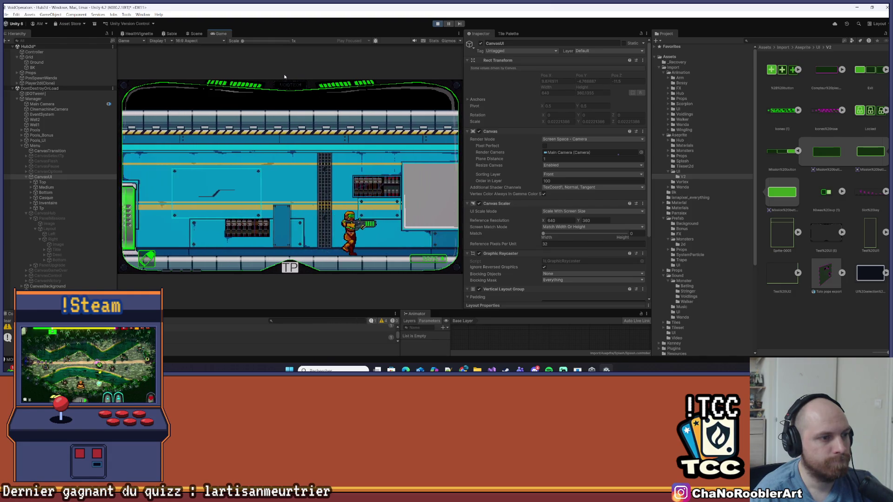
pyautogui.press('d')
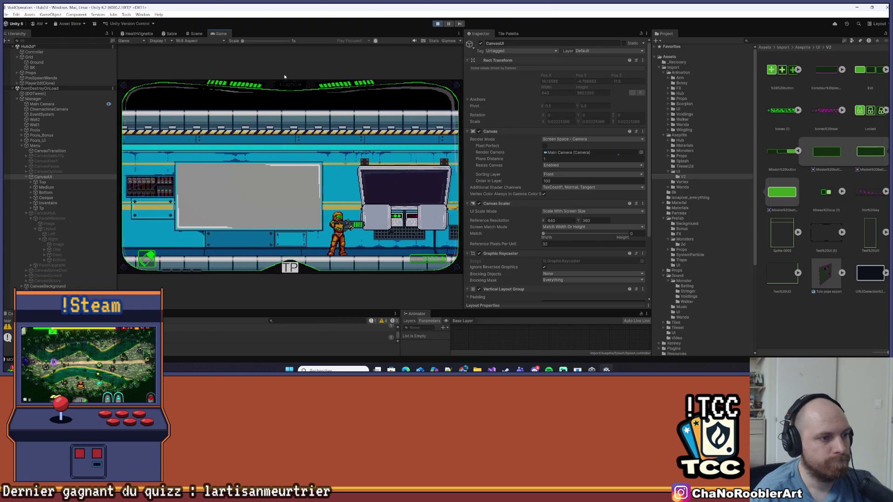
pyautogui.press('d')
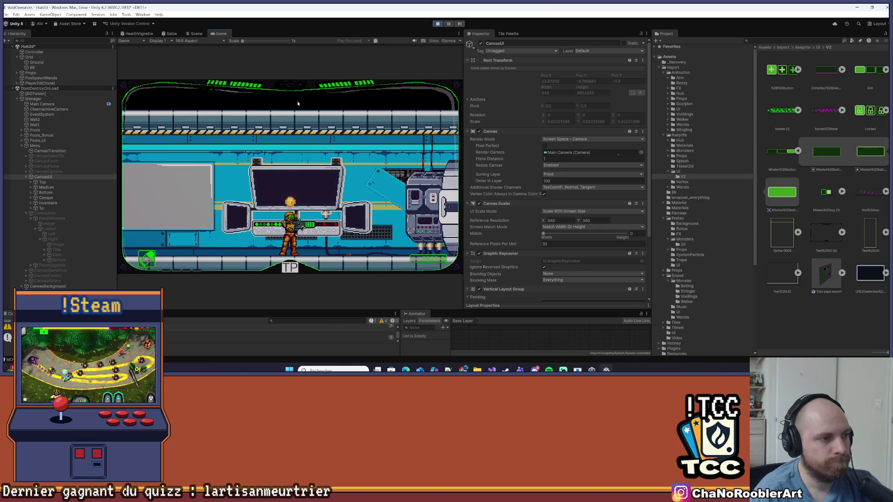
# Open the missions panel at the terminal and compare Mission 0 (Tuto) with Mission 1 (SABLES HOSTILES).
pyautogui.press('e')
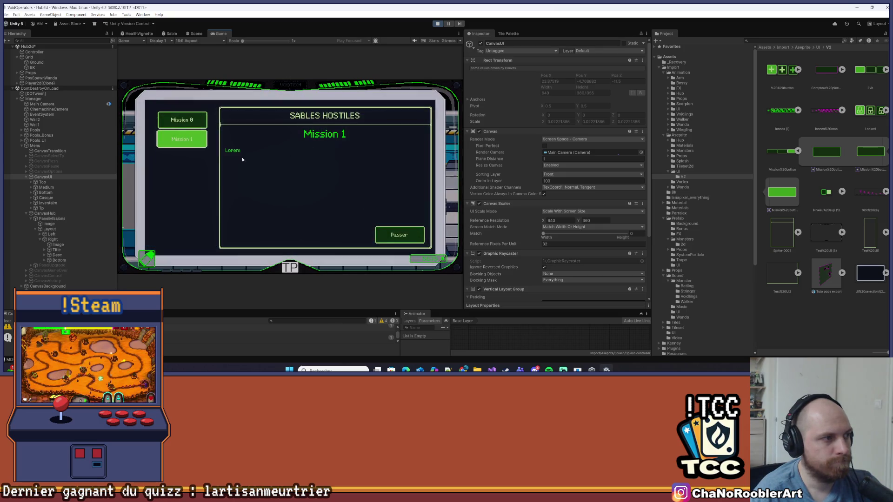
pyautogui.click(180, 123)
pyautogui.click(180, 139)
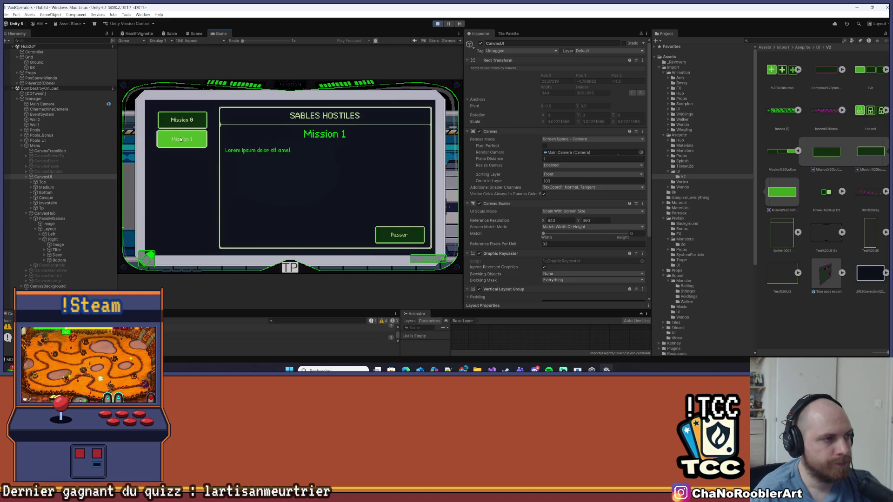
pyautogui.click(184, 122)
pyautogui.click(182, 139)
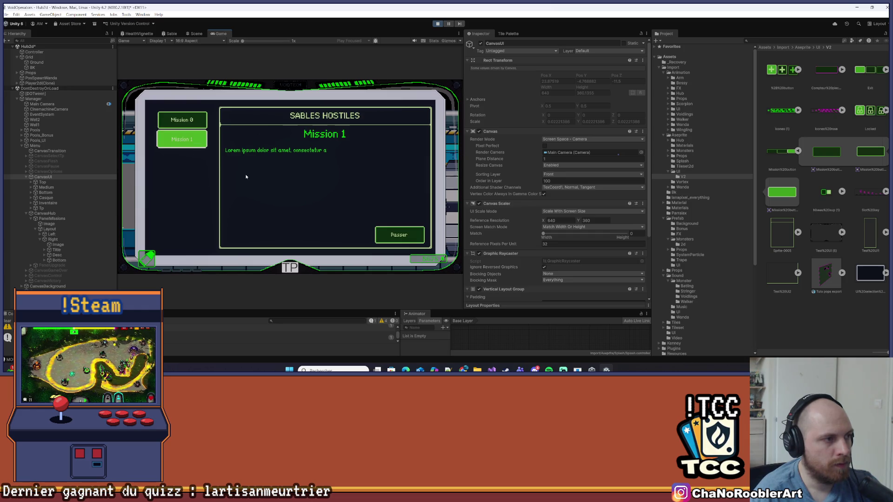
pyautogui.click(182, 119)
pyautogui.click(182, 139)
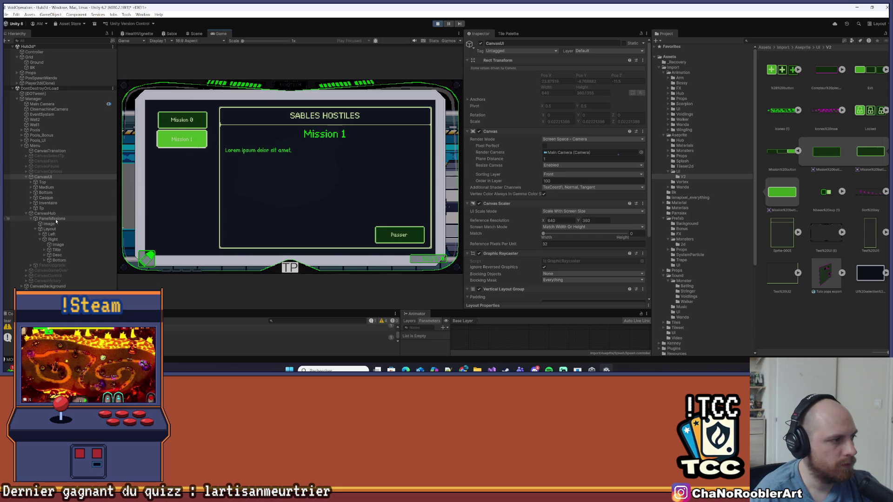
# Inspect the Left mission list container, then cycle between Mission 0 and Mission 1 with clicks and arrow keys.
pyautogui.click(40, 235)
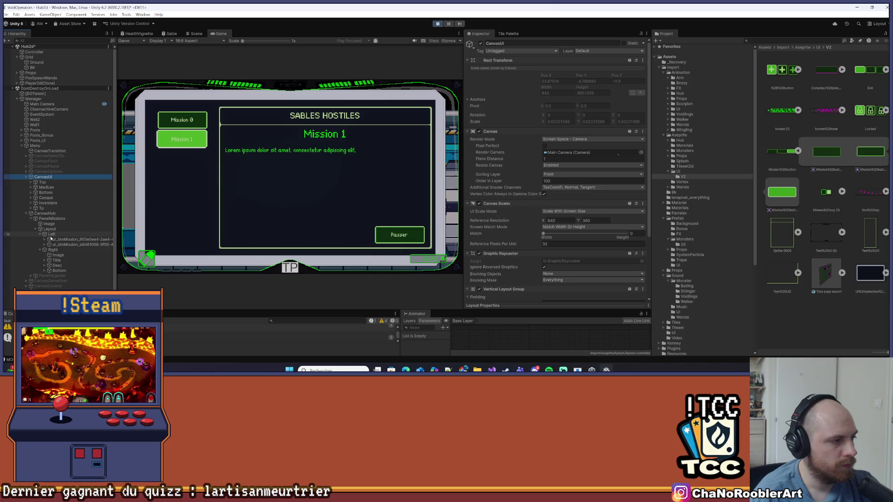
pyautogui.click(50, 236)
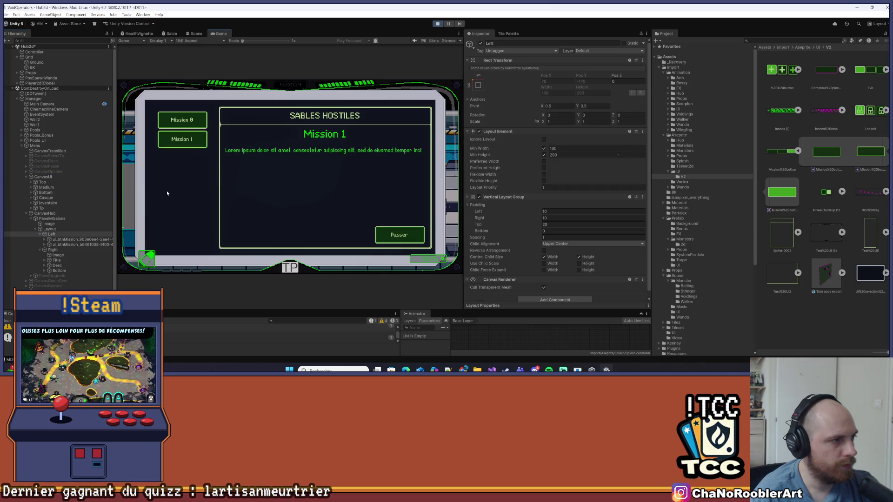
pyautogui.click(182, 124)
pyautogui.press('Down')
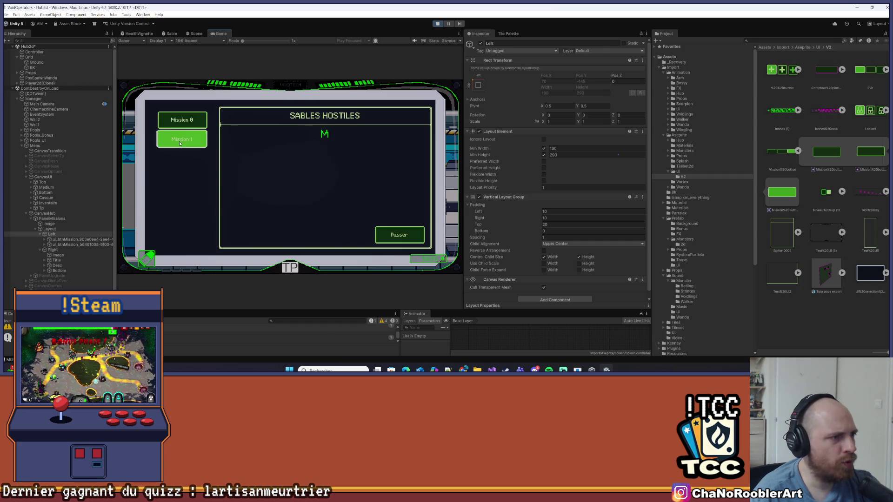
pyautogui.press('Up')
pyautogui.click(179, 141)
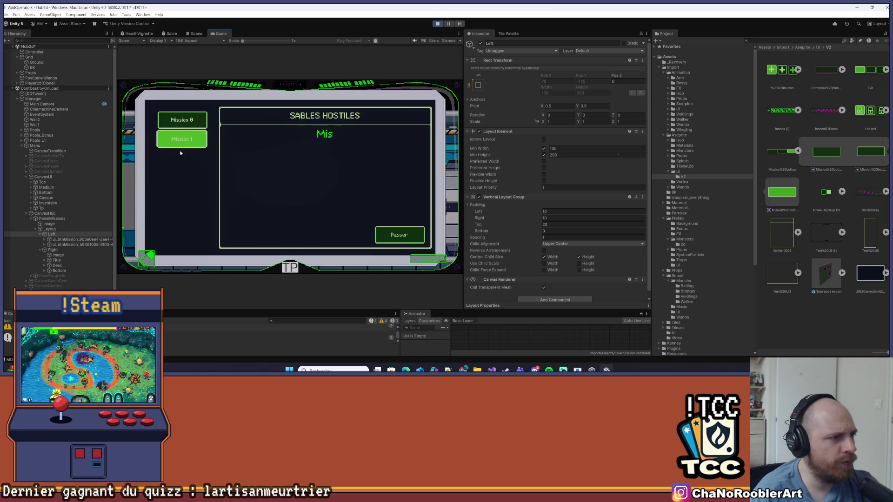
pyautogui.click(187, 126)
pyautogui.click(189, 138)
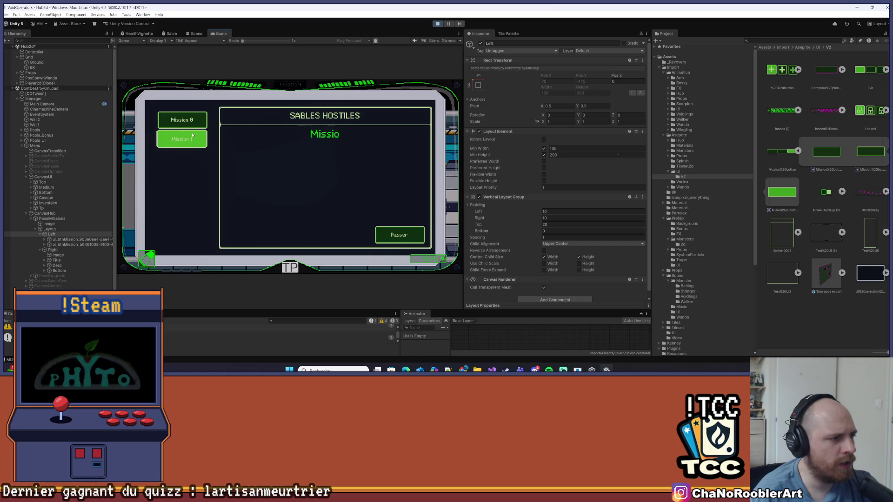
pyautogui.click(186, 120)
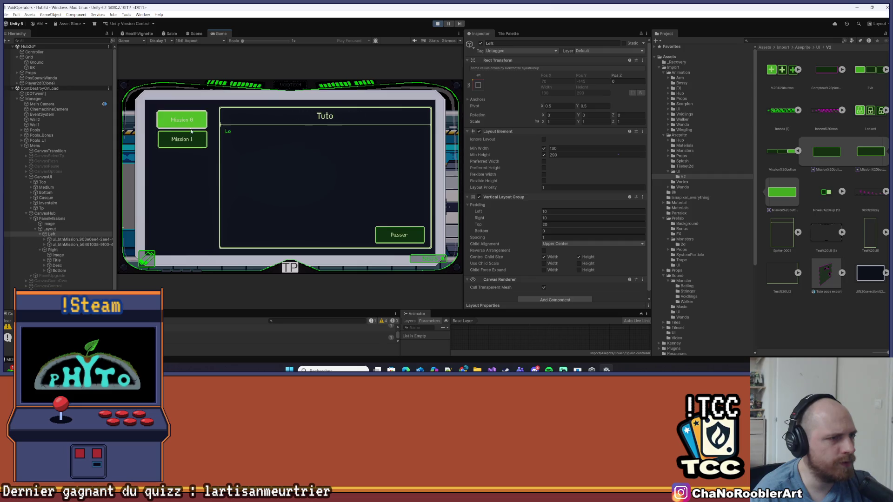
pyautogui.click(186, 139)
# Select Mission 1, complete its description, and press Valider to close the panel.
pyautogui.click(416, 239)
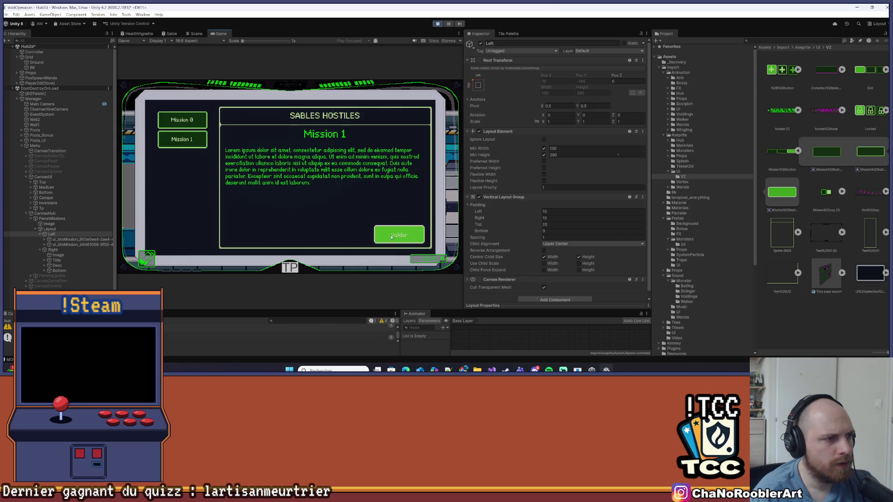
pyautogui.click(186, 139)
pyautogui.click(186, 120)
pyautogui.click(188, 139)
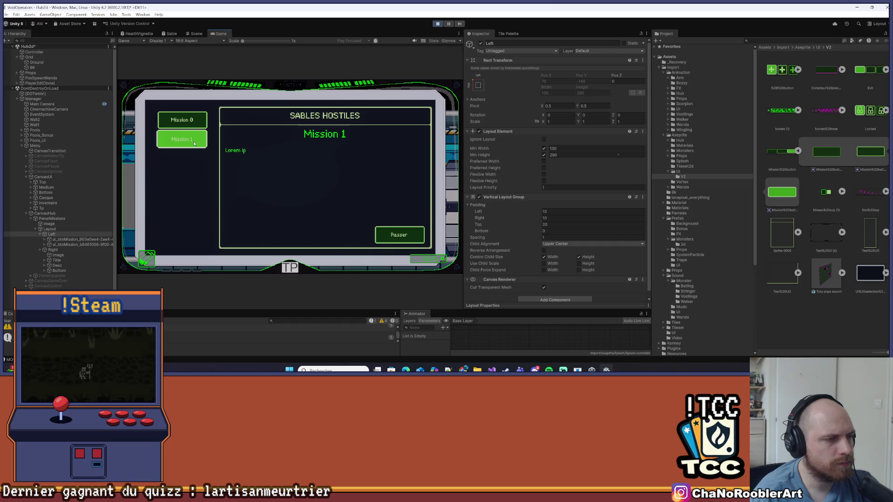
pyautogui.click(399, 234)
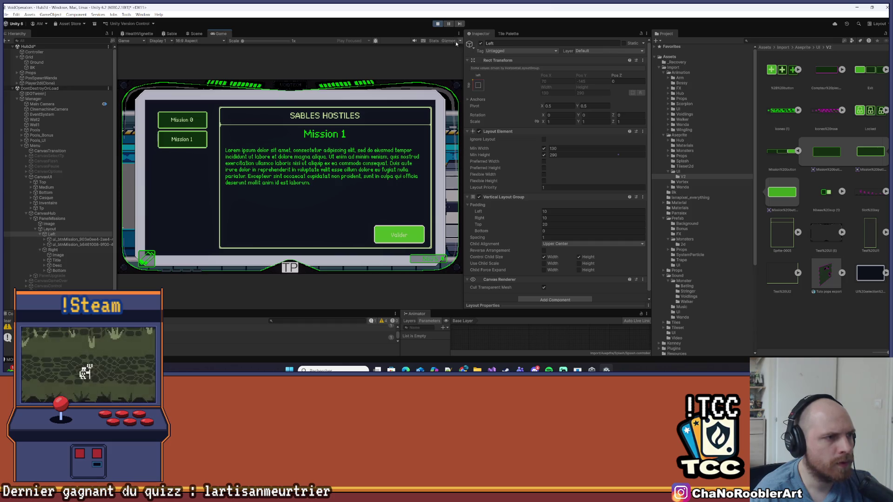
pyautogui.click(400, 234)
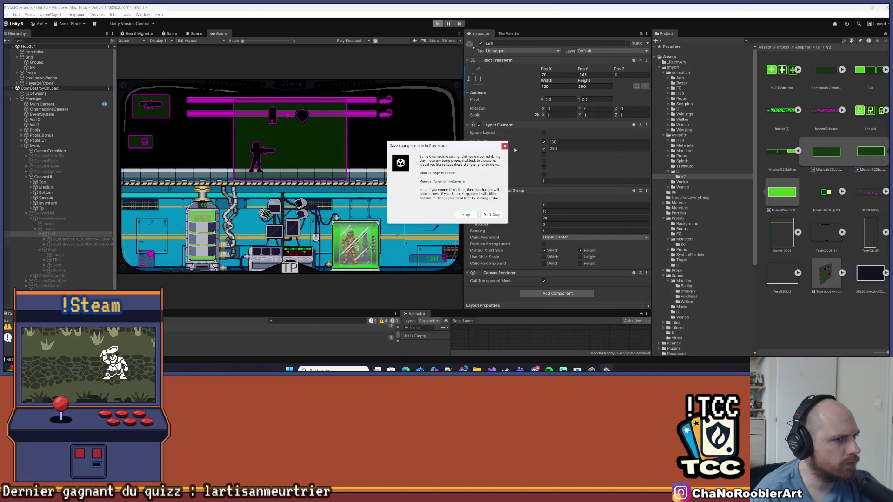
# Keep the play-mode changes and apply all overrides to the Manager prefab.
pyautogui.click(505, 149)
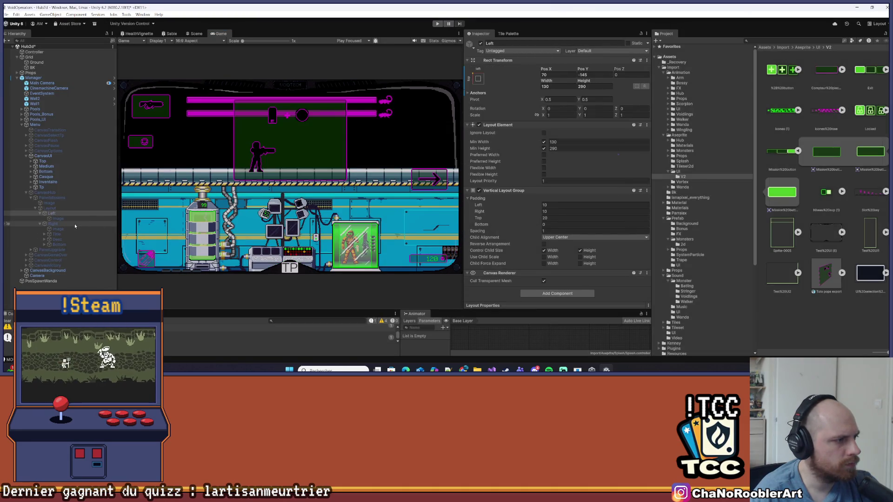
pyautogui.click(69, 219)
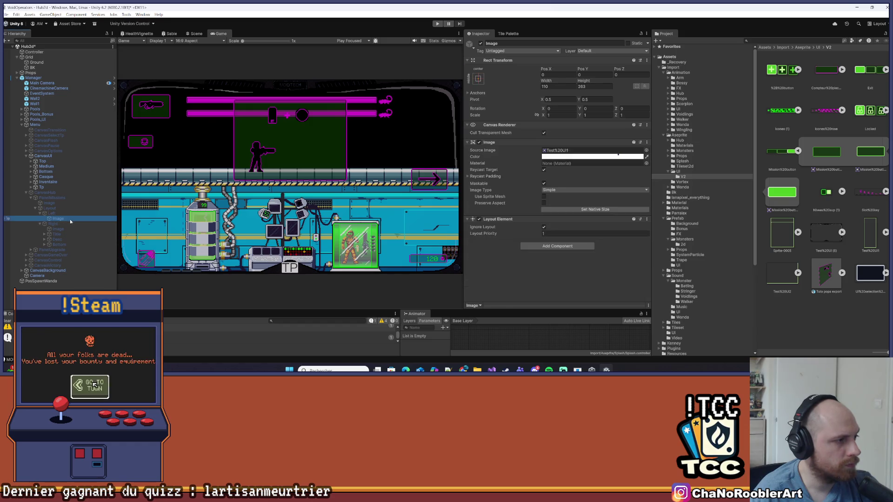
pyautogui.click(42, 77)
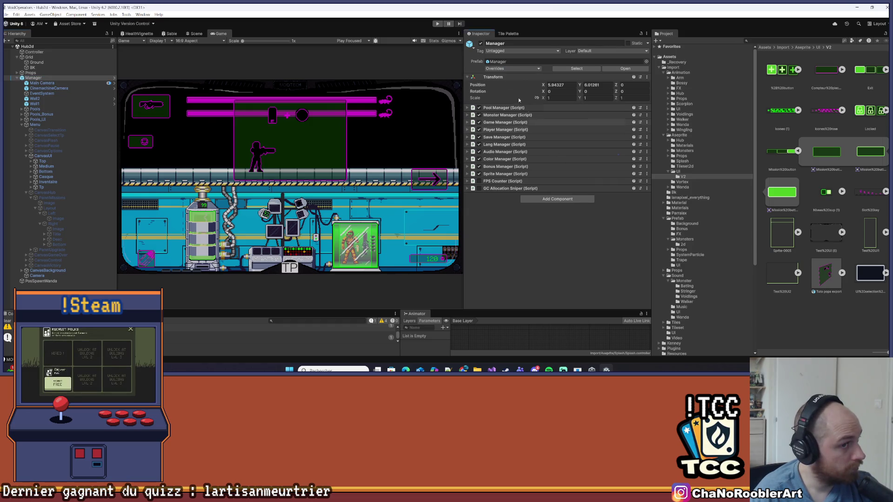
pyautogui.click(506, 69)
pyautogui.click(561, 214)
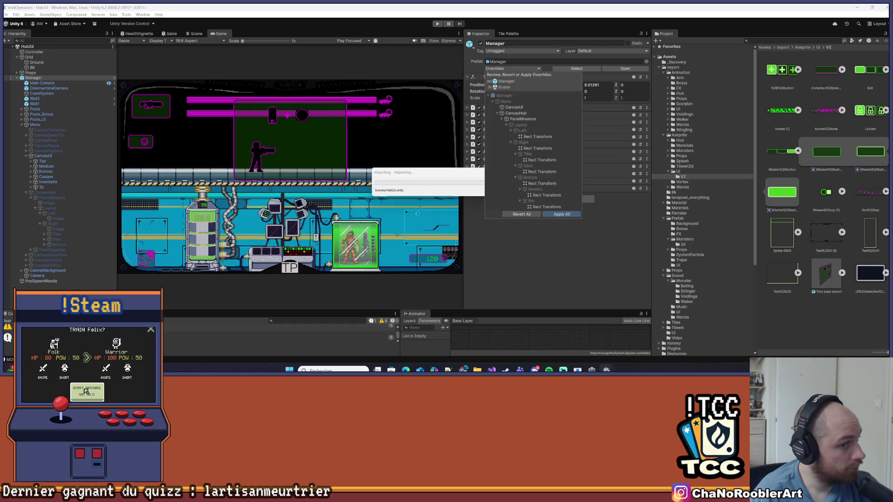
# Re-enable the CanvasHub canvas and show the PanelMissions briefing panel.
pyautogui.click(69, 219)
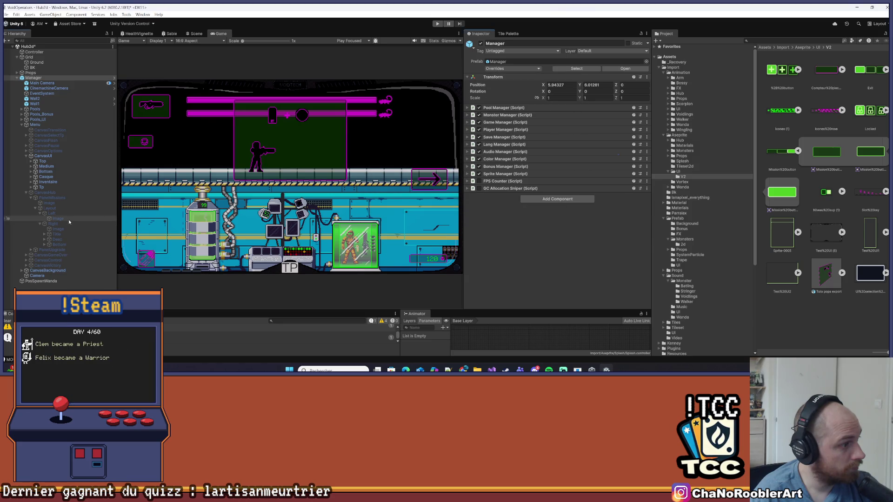
pyautogui.click(73, 193)
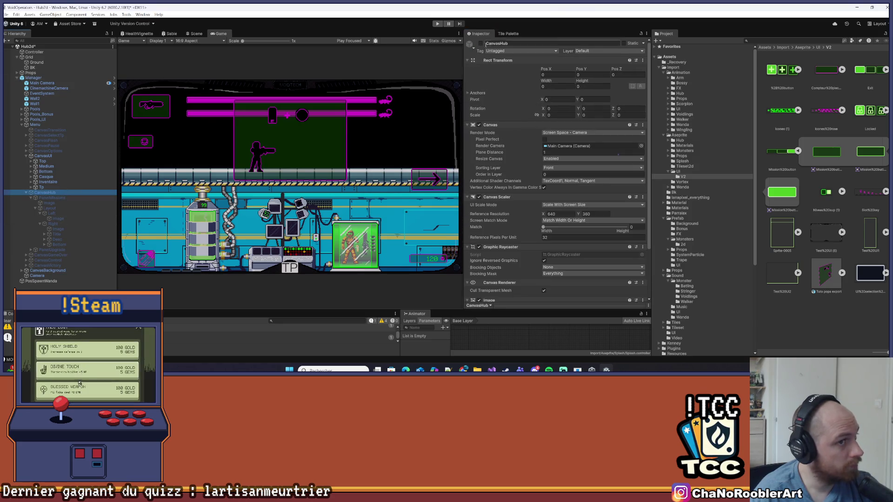
pyautogui.click(481, 43)
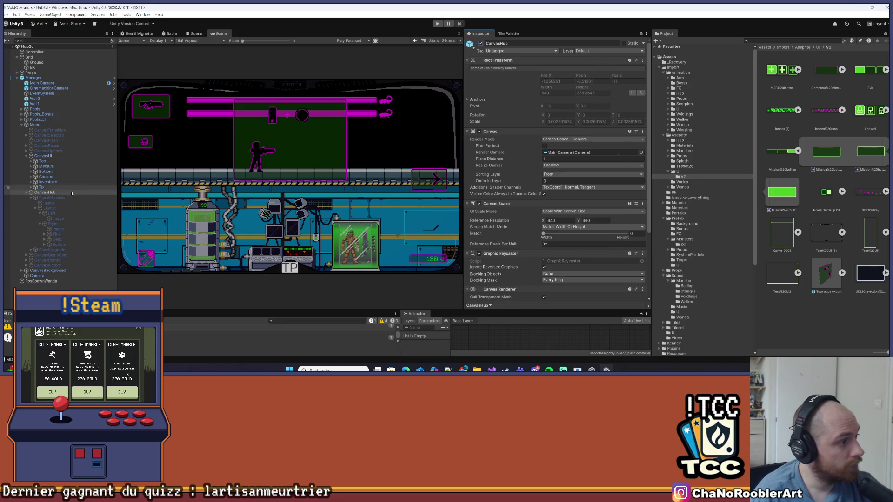
pyautogui.click(480, 43)
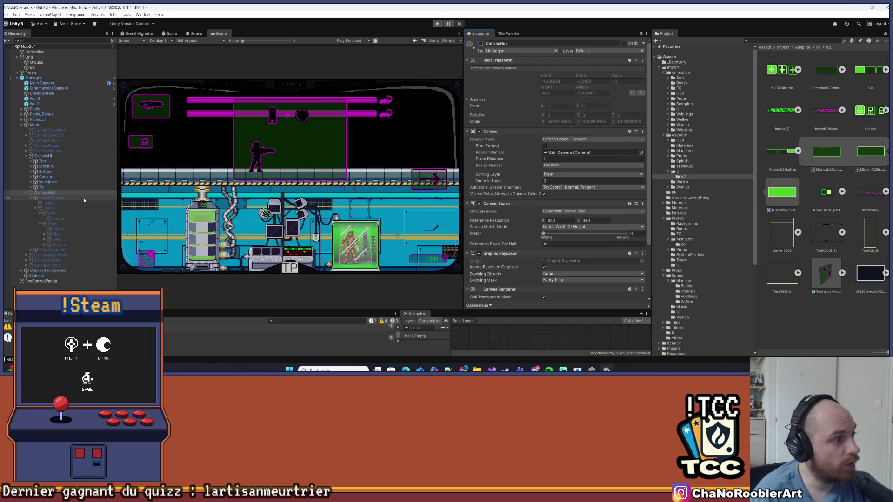
pyautogui.click(480, 44)
pyautogui.click(52, 198)
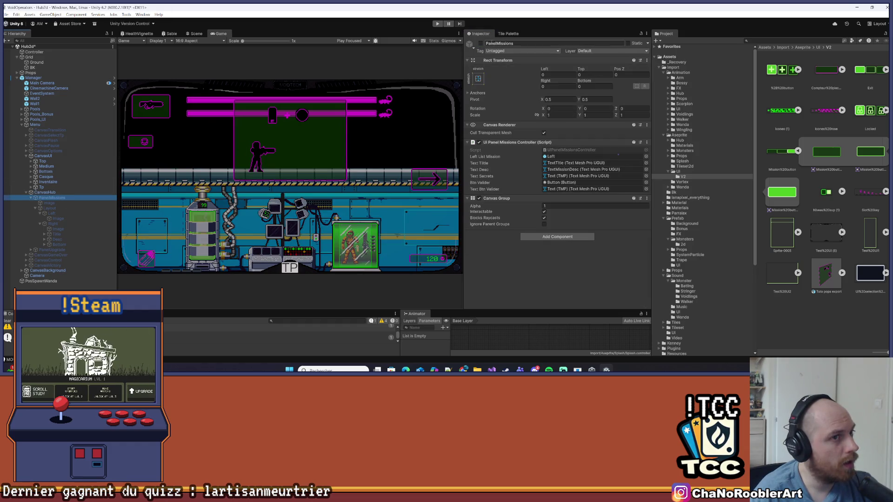
pyautogui.click(481, 43)
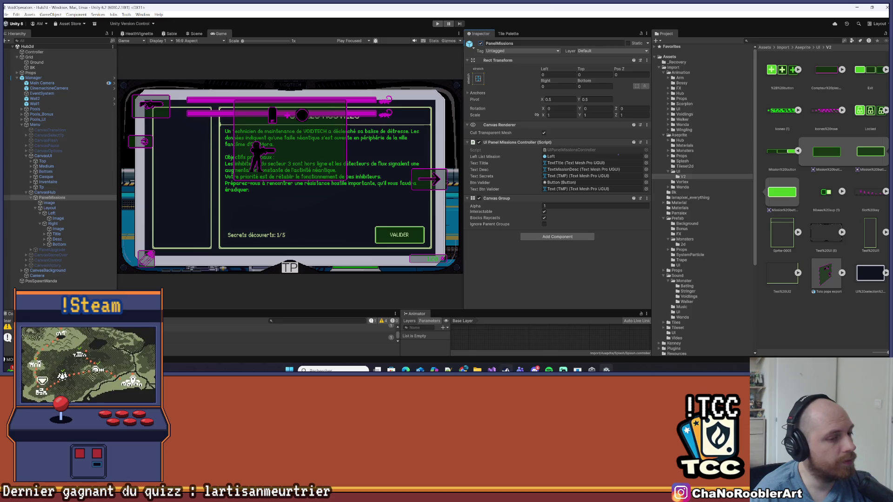
# Review the UIPanelMissionsController code in the editor, then return to Unity.
pyautogui.click(491, 369)
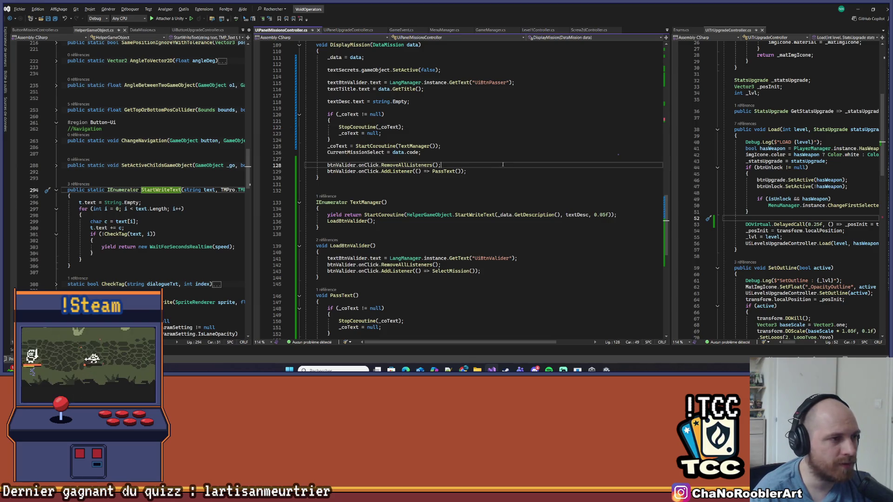
pyautogui.scroll(4, 500, 157)
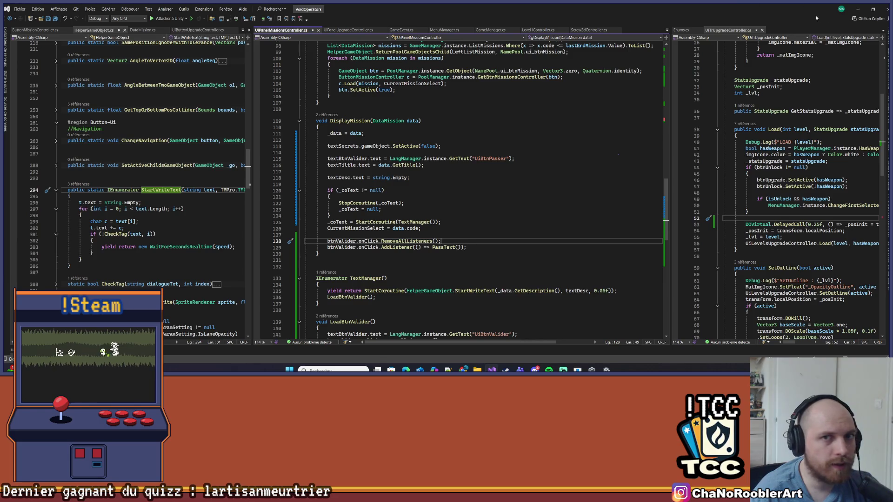
pyautogui.scroll(1, 337, 206)
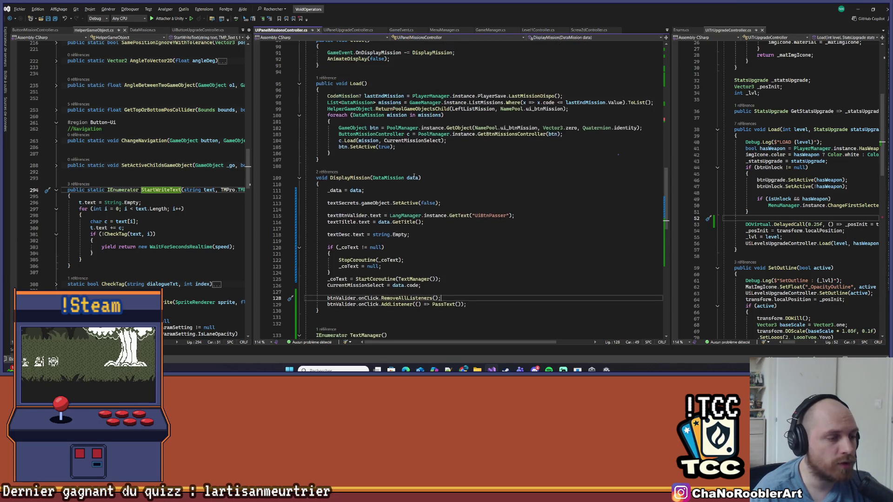
pyautogui.hotkey('alt', 'Tab')
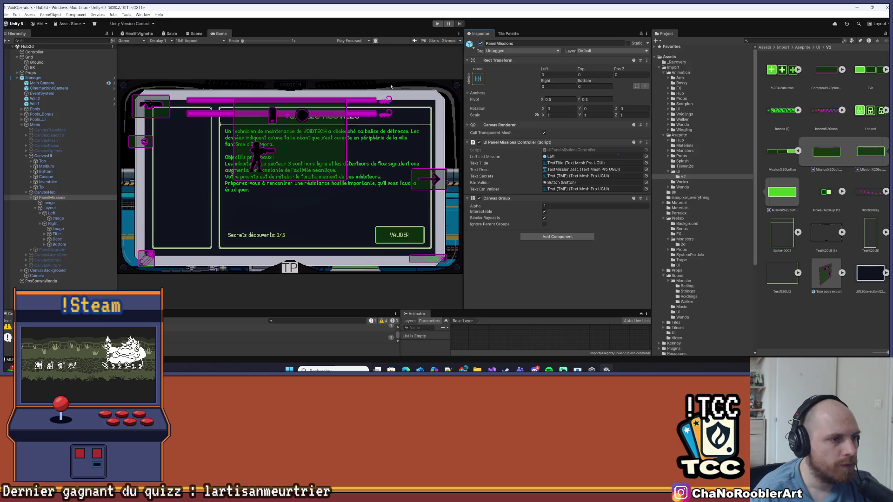
# Widen the Game view, deactivate PanelMissions and CanvasHub, and start play mode.
pyautogui.moveTo(465, 137); pyautogui.dragTo(566, 136)
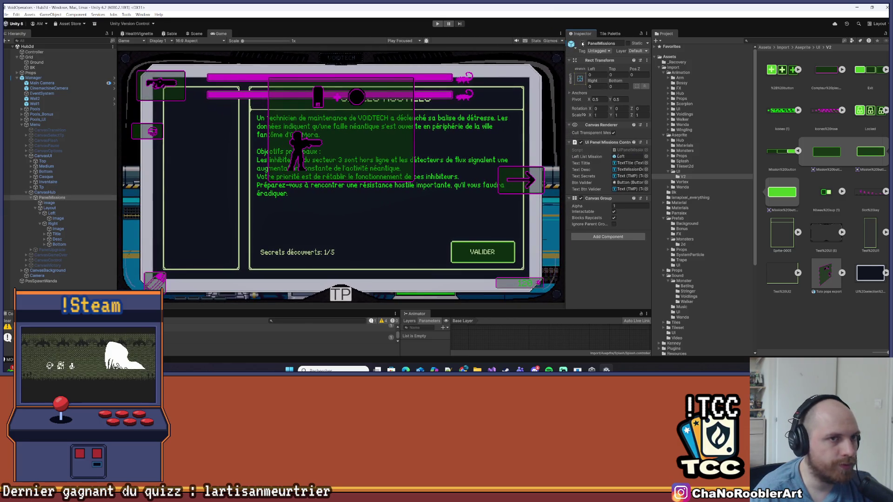
pyautogui.click(582, 43)
pyautogui.click(56, 192)
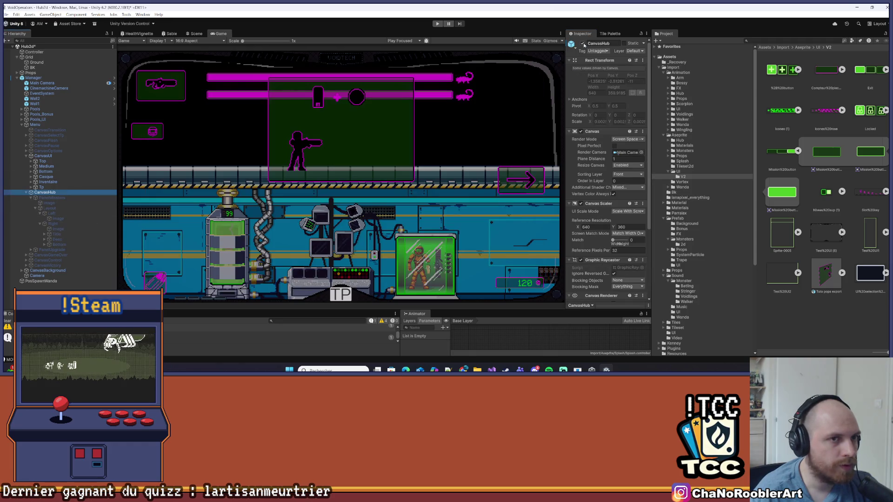
pyautogui.click(583, 43)
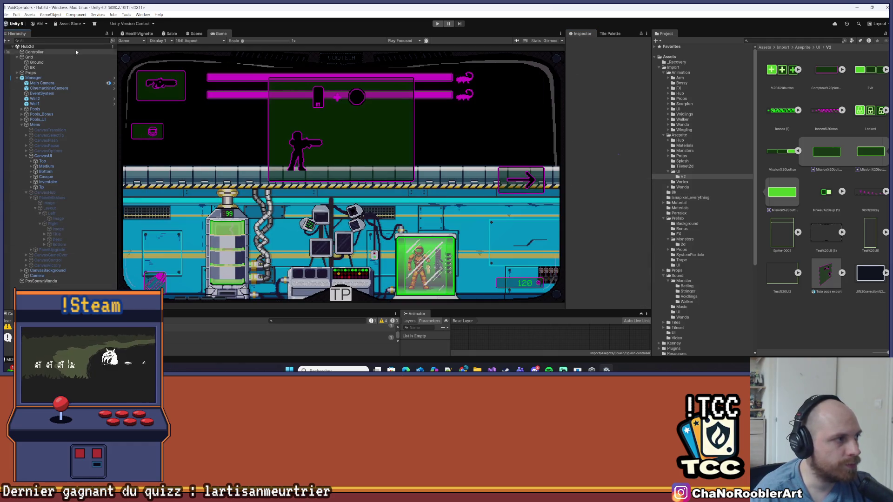
pyautogui.click(17, 15)
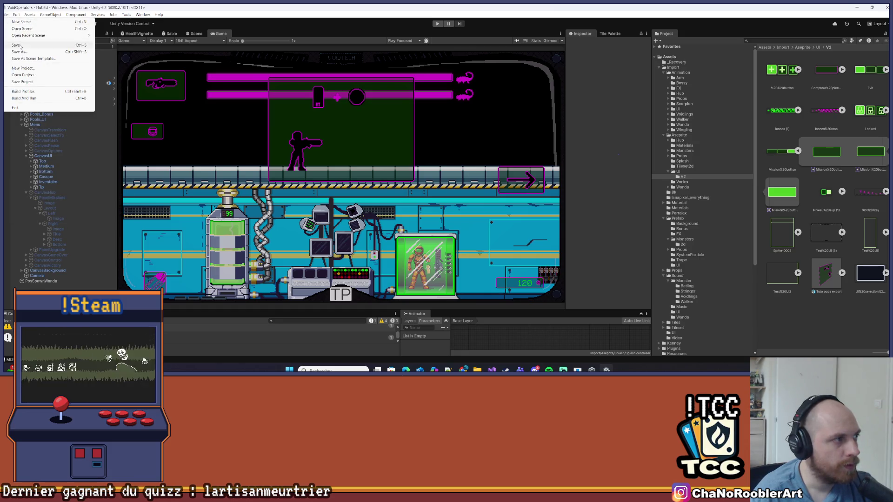
pyautogui.click(50, 55)
pyautogui.click(437, 24)
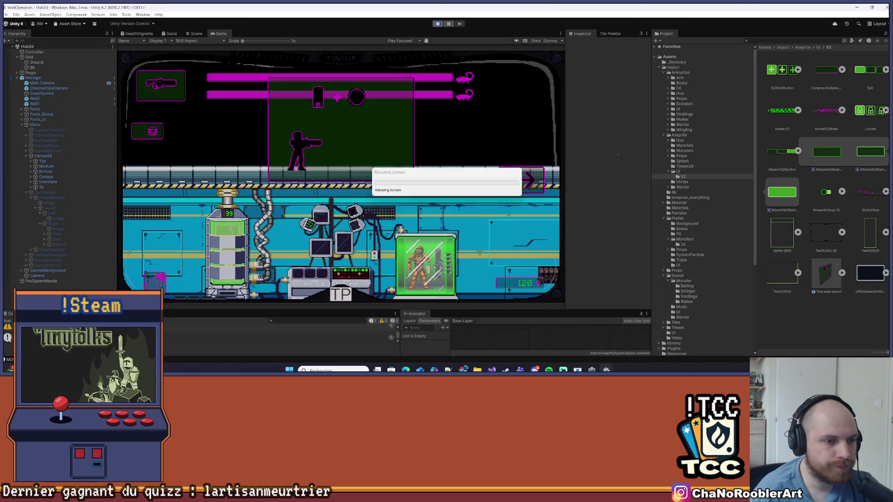
# Select the pooling code of the Load method (lines 99–130) in UIPanelMissionsController.
pyautogui.hotkey('alt', 'Tab')
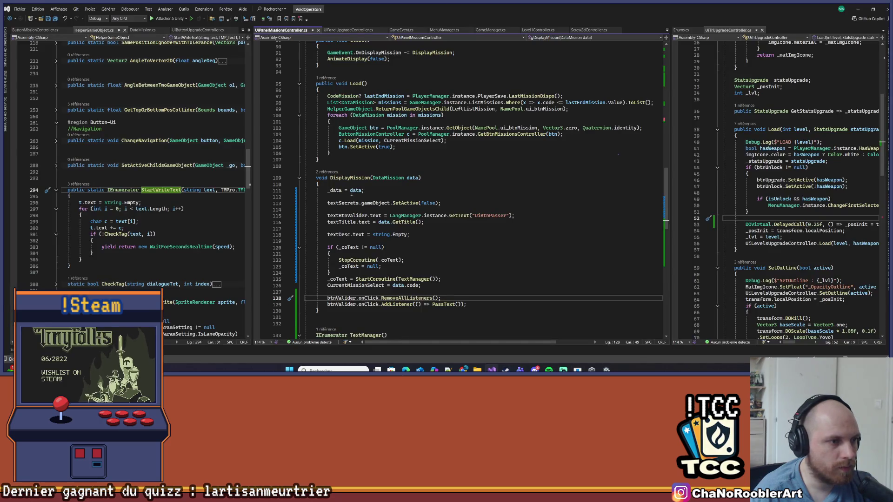
pyautogui.scroll(2, 339, 206)
pyautogui.moveTo(339, 134); pyautogui.dragTo(451, 146)
pyautogui.click(451, 147)
pyautogui.click(573, 147)
pyautogui.hotkey('shift', 'Down')
pyautogui.hotkey('shift', 'Down')
pyautogui.hotkey('shift', 'Down')
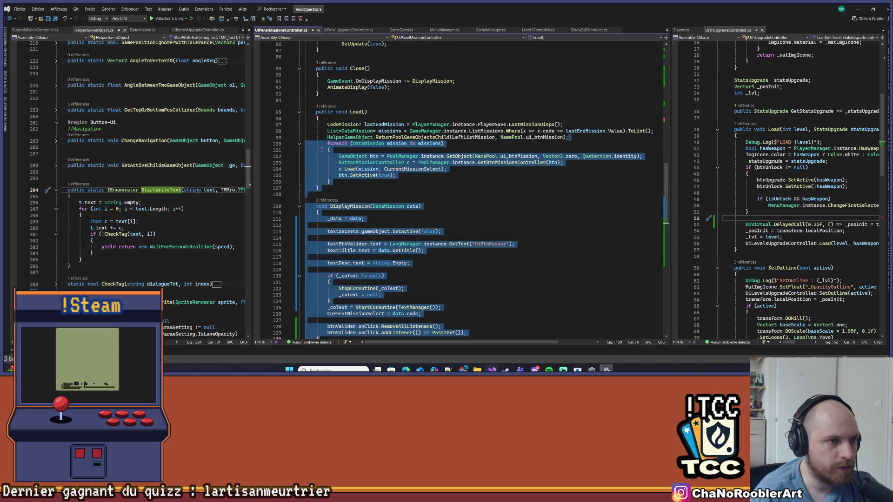
pyautogui.click(327, 137)
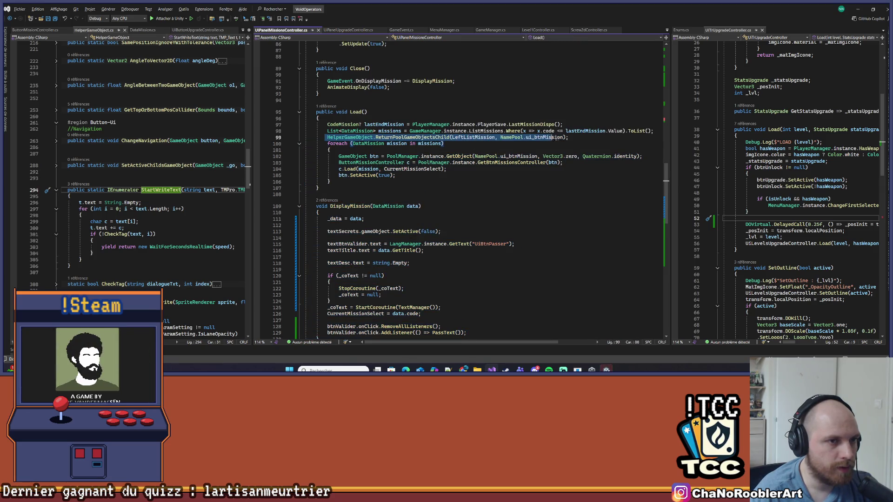
# Run the character around the hub and right to the mission console, then interact to open Missions.
pyautogui.hotkey('alt', 'Tab')
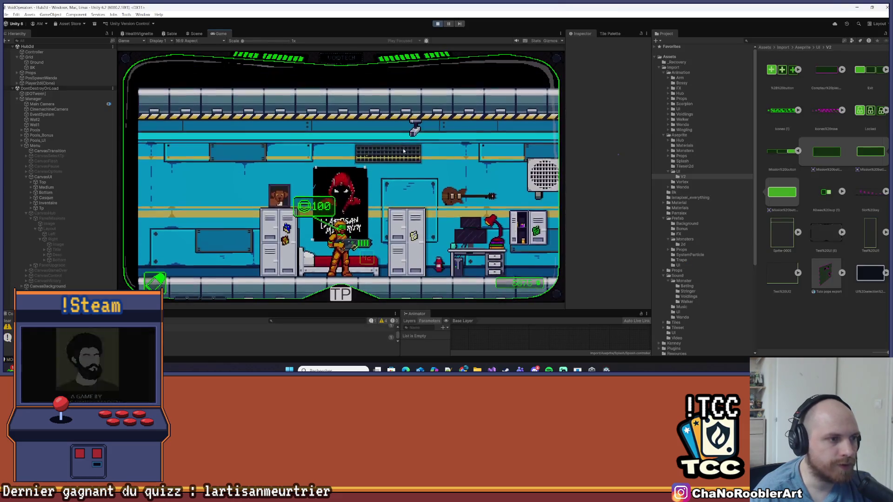
pyautogui.press('d')
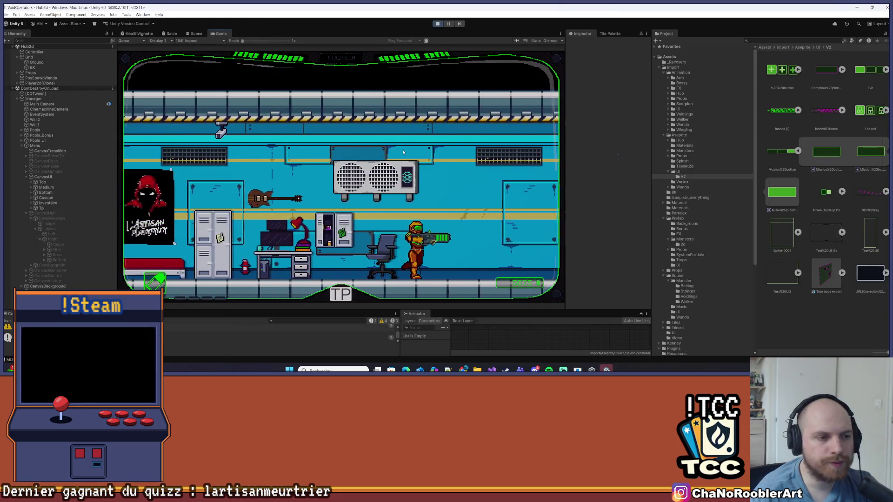
pyautogui.press('a')
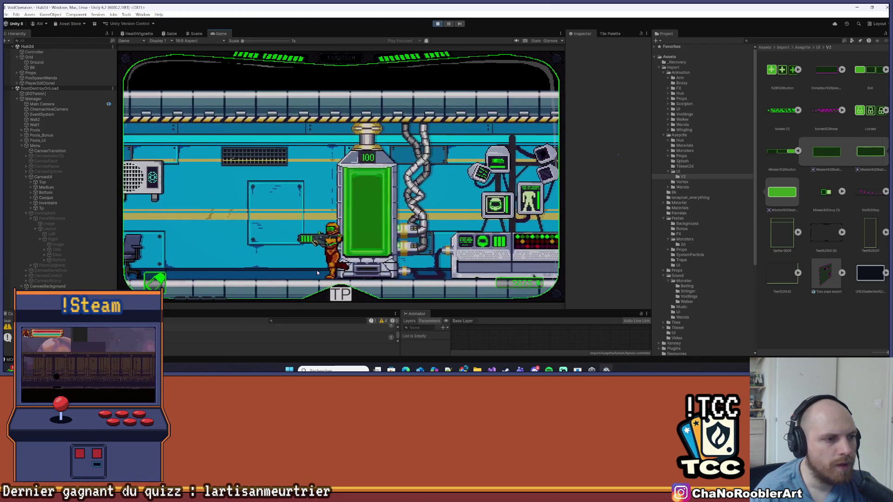
pyautogui.press('a')
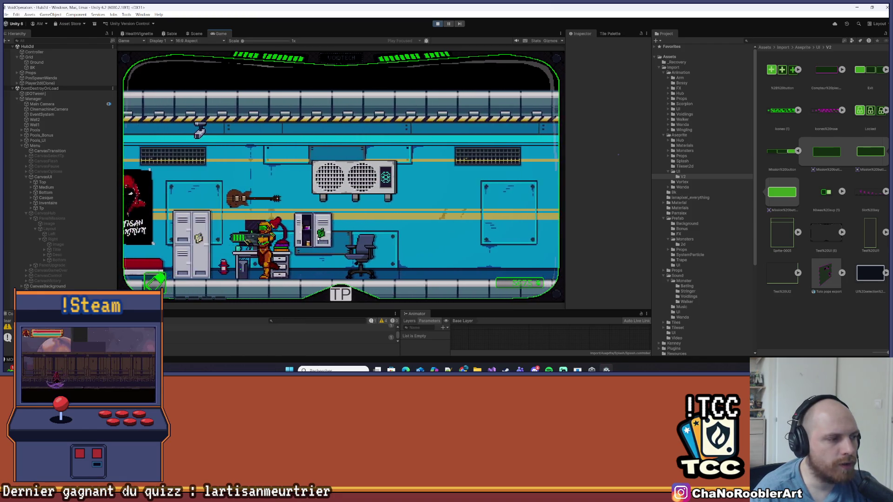
pyautogui.press('d')
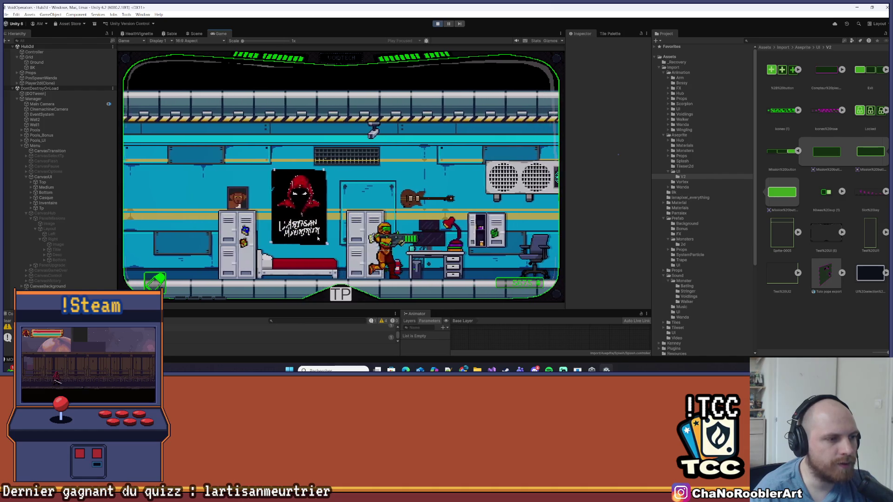
pyautogui.press('d')
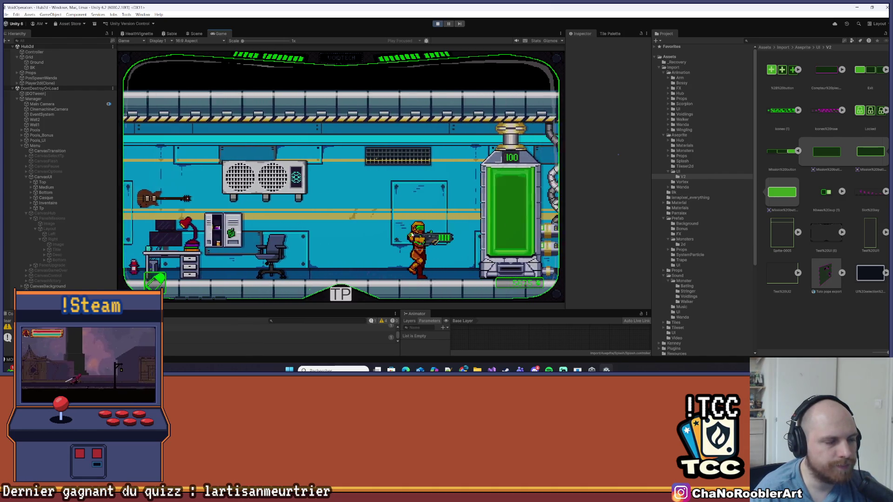
pyautogui.press('d')
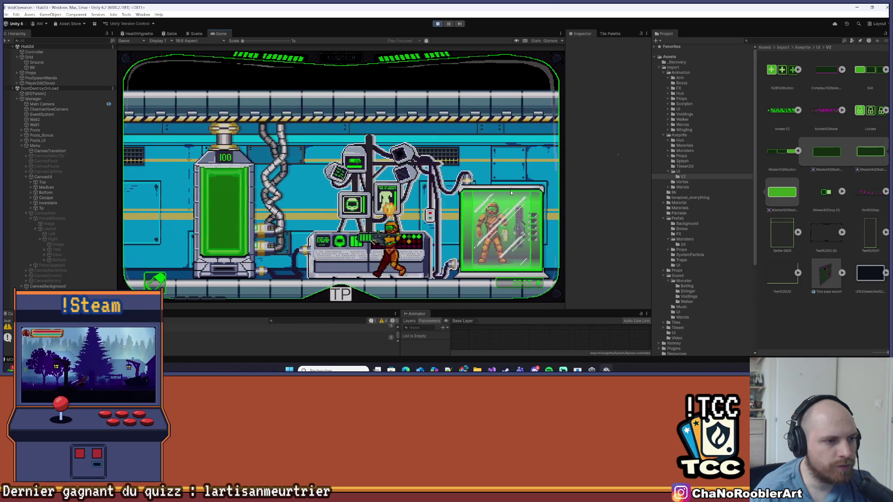
pyautogui.press('d')
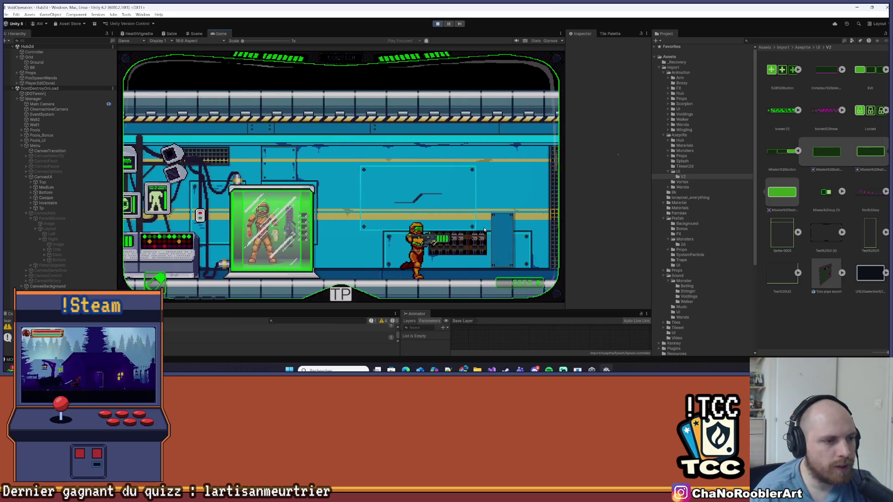
pyautogui.press('d')
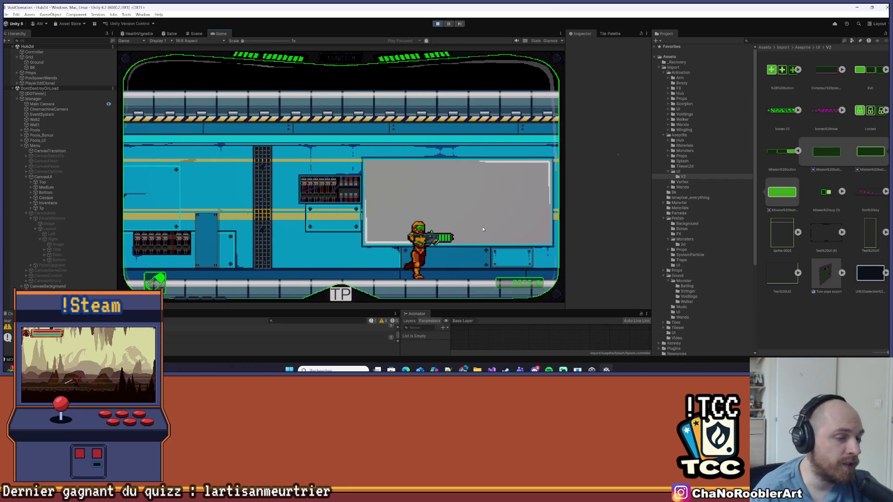
pyautogui.press('d')
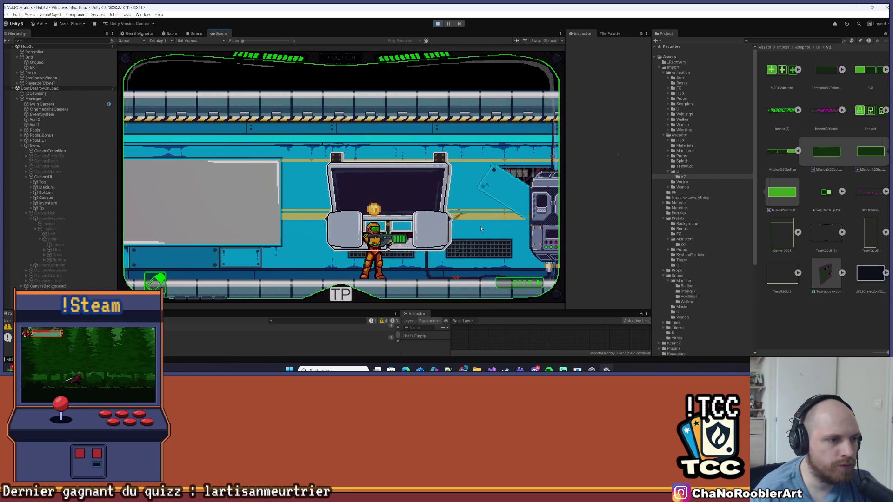
pyautogui.press('e')
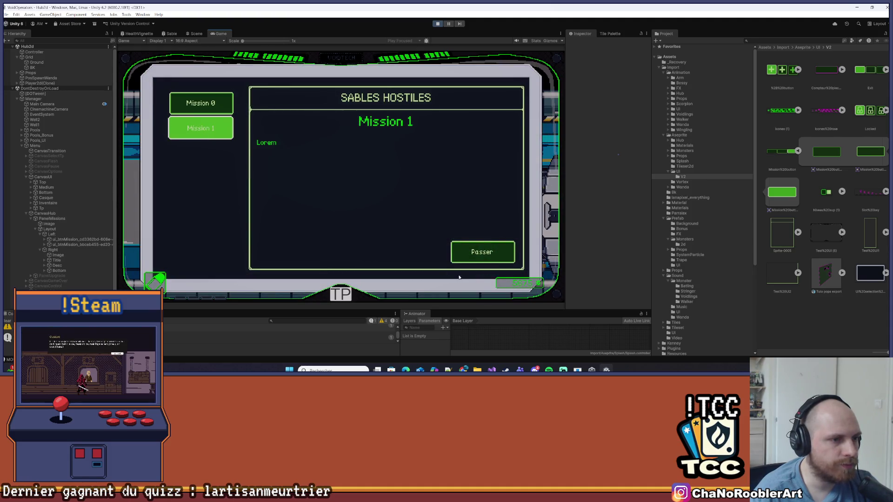
# Select Mission 1 and press Valider to launch Level1.
pyautogui.click(466, 258)
pyautogui.click(465, 257)
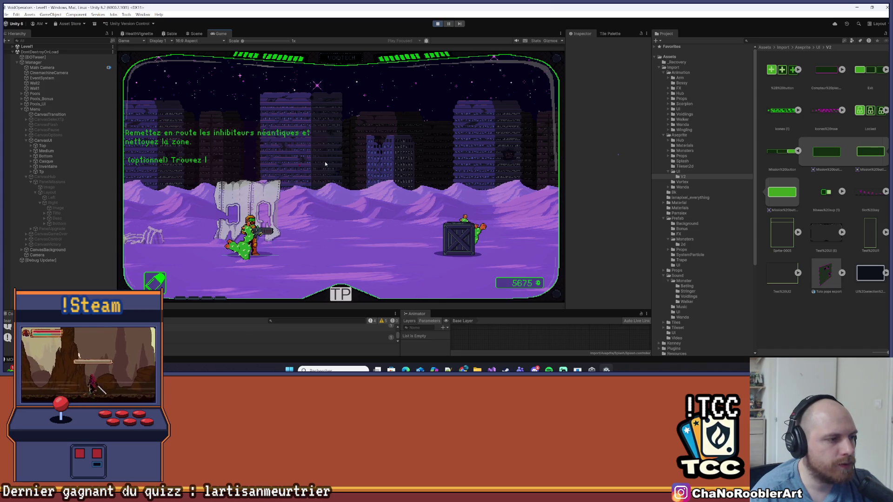
# Advance right through Level1, breaking crates and fighting the first red enemy.
pyautogui.press('d')
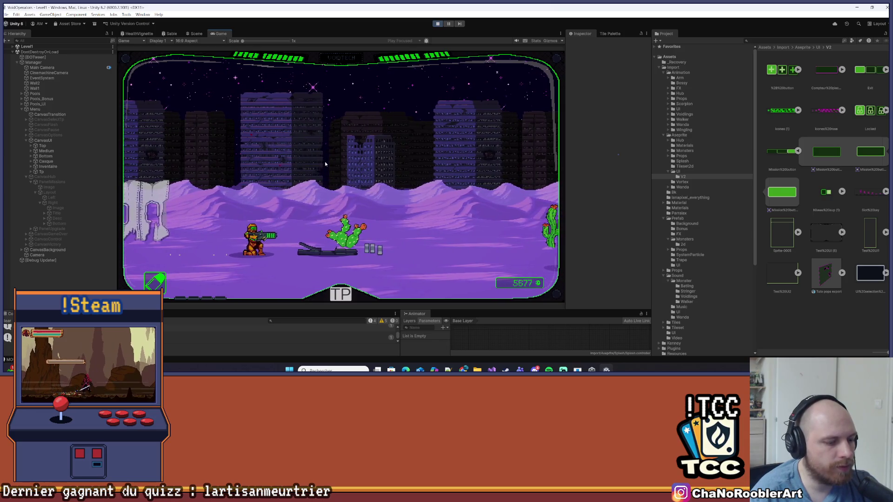
pyautogui.press('d')
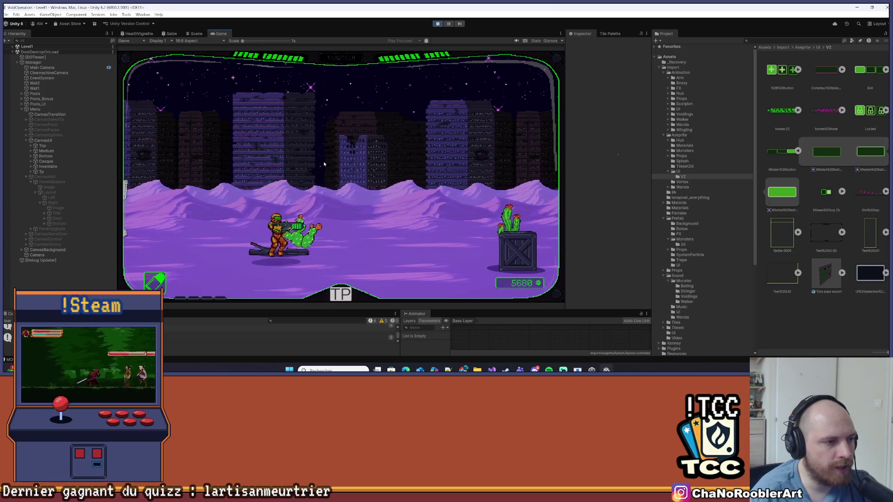
pyautogui.press('d')
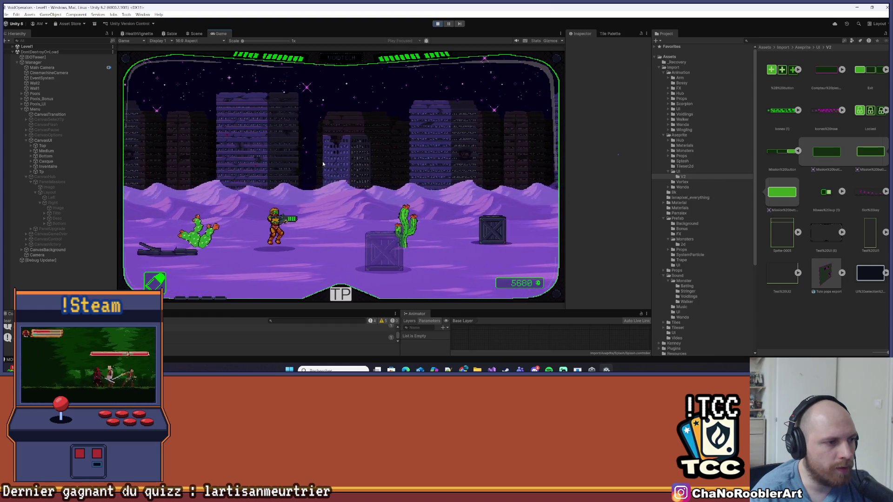
pyautogui.press('d')
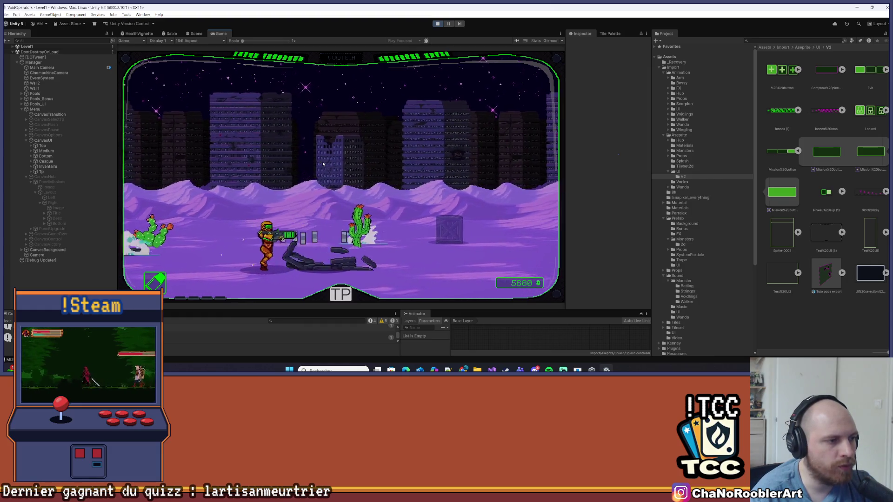
pyautogui.press('d')
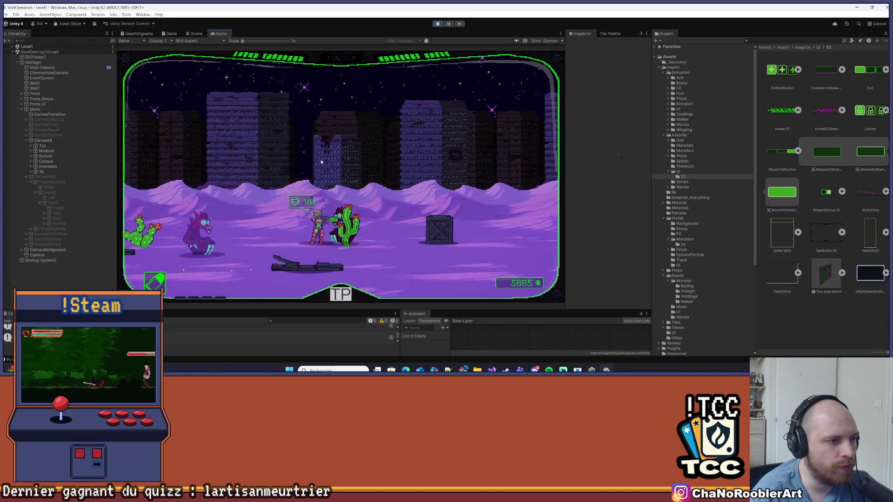
pyautogui.press('a')
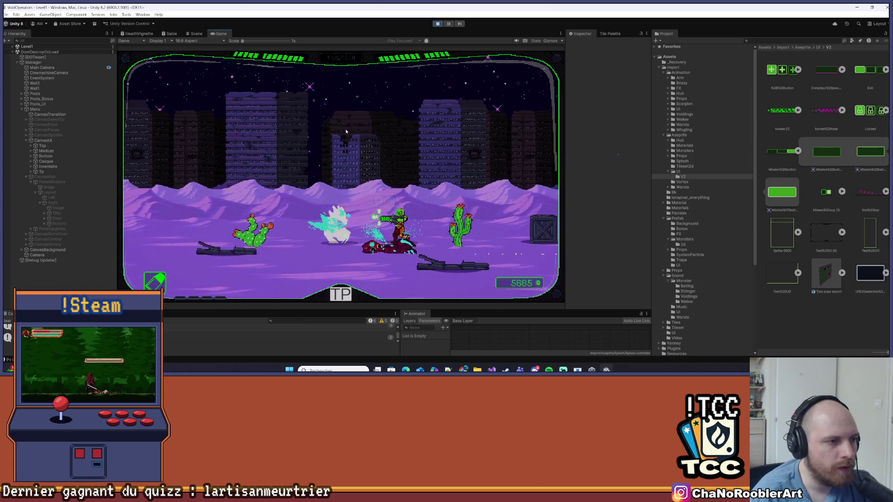
pyautogui.press('a')
pyautogui.press('d')
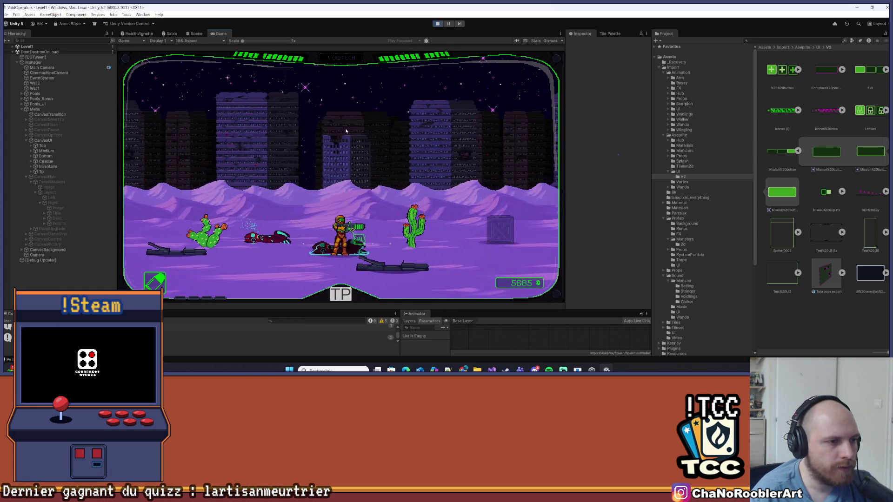
# Fight the red enemies near the cactus, then push right past the stone slab toward the red beast.
pyautogui.press('a')
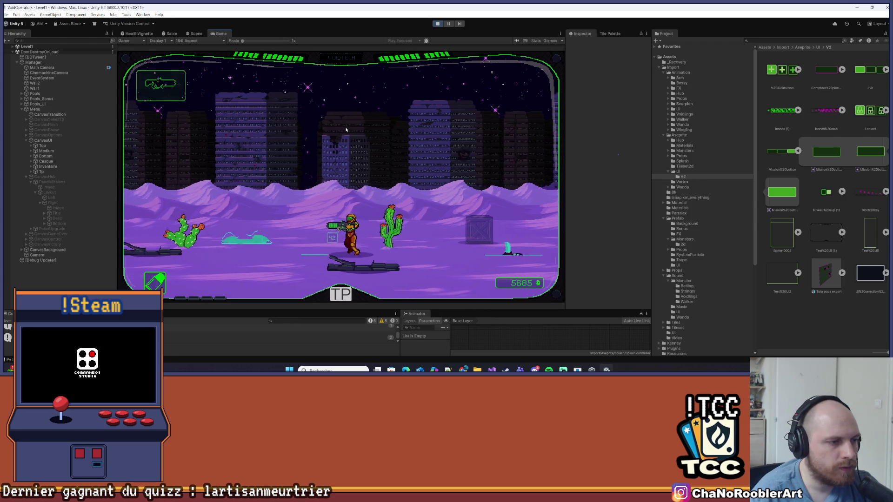
pyautogui.press('d')
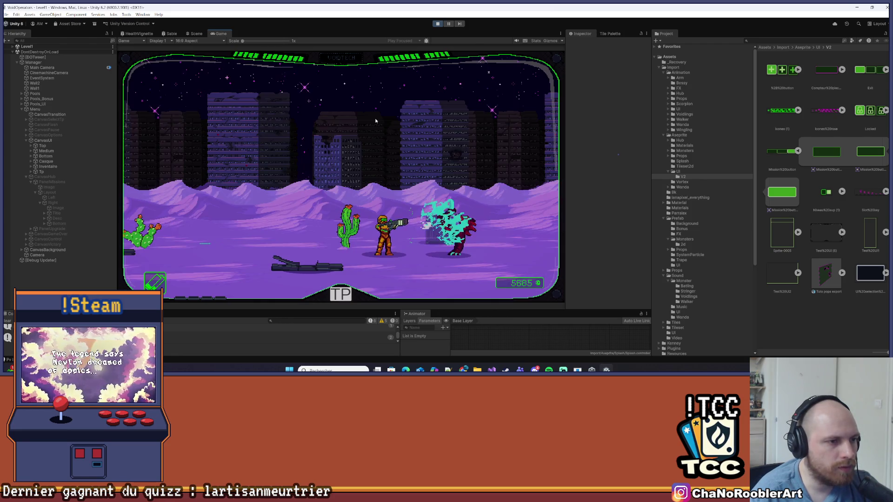
pyautogui.press('a')
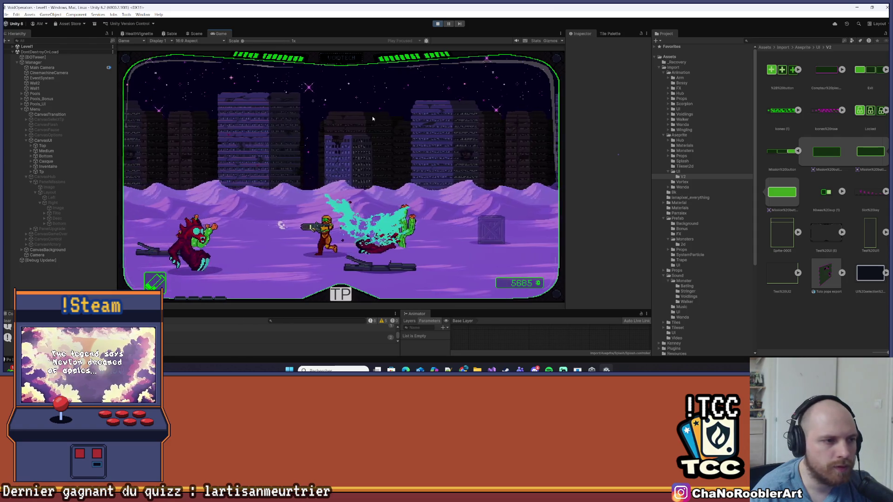
pyautogui.press('d')
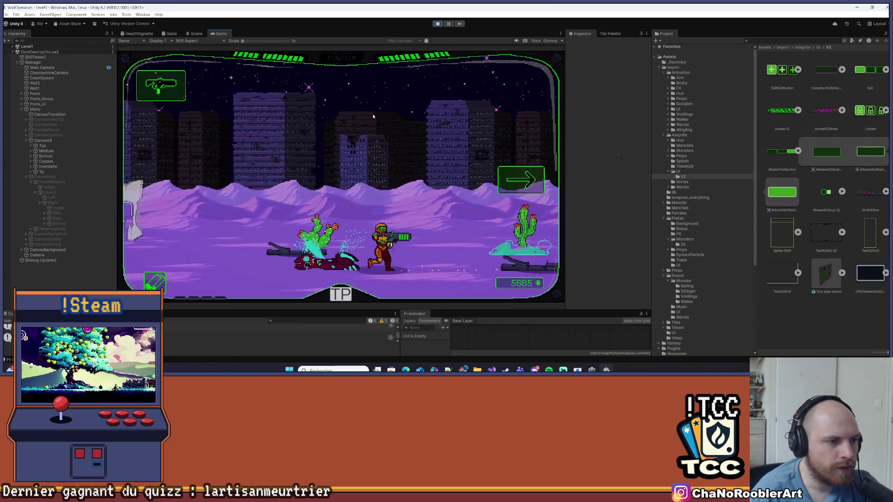
pyautogui.press('d')
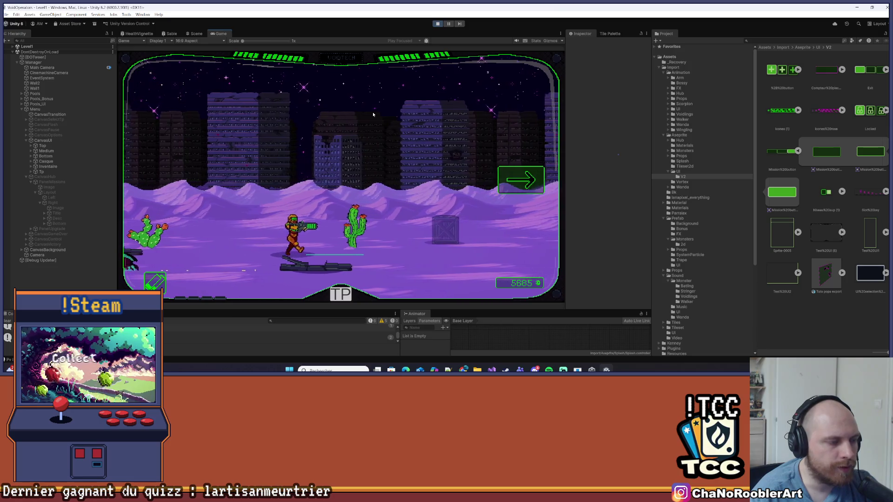
pyautogui.press('d')
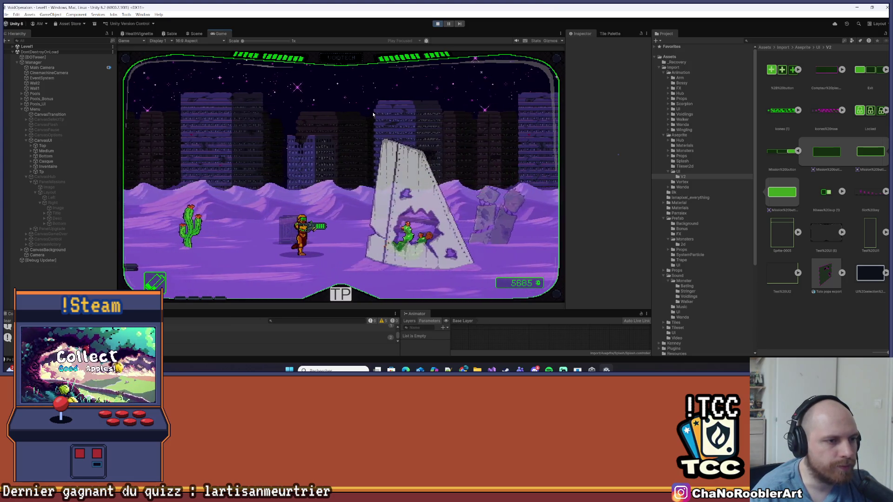
pyautogui.press('d')
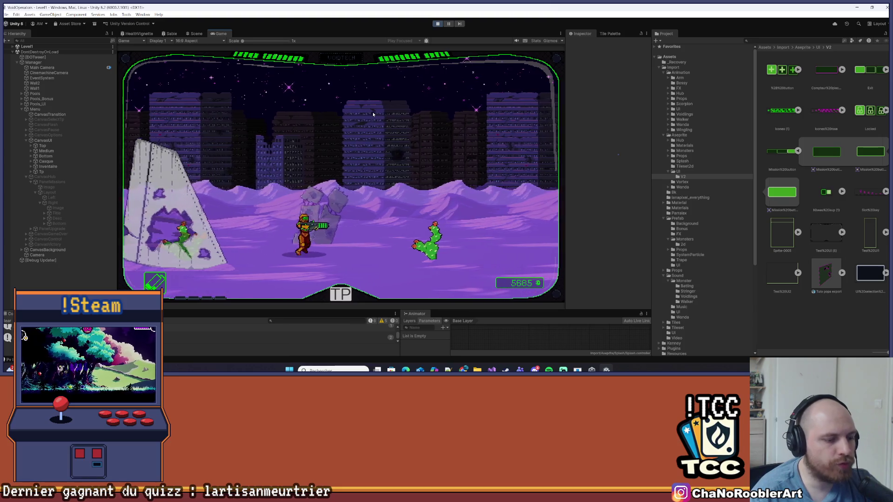
pyautogui.press('d')
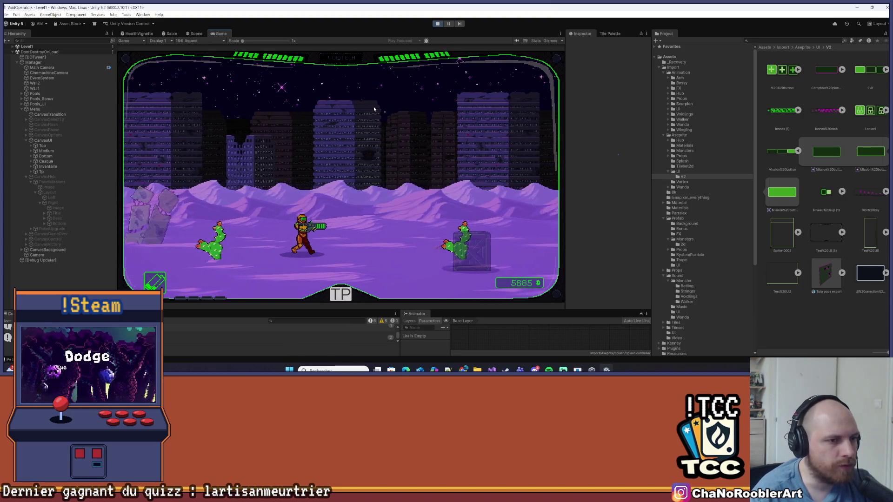
pyautogui.press('d')
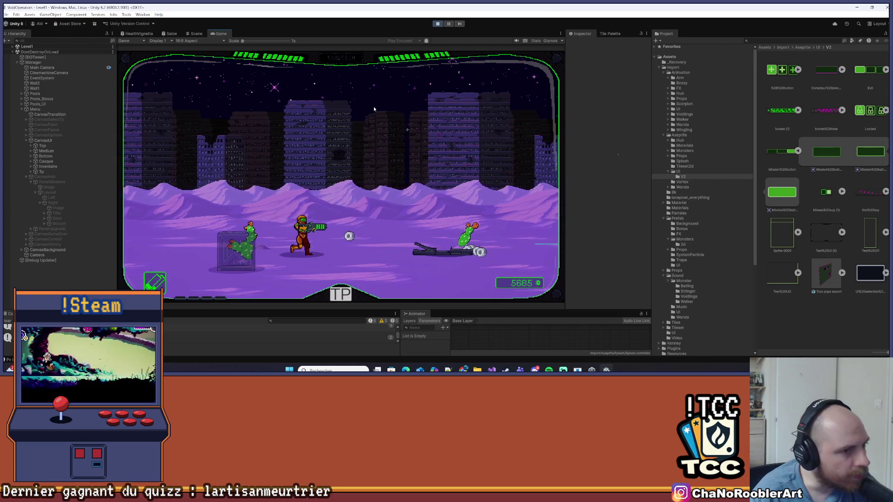
pyautogui.press('d')
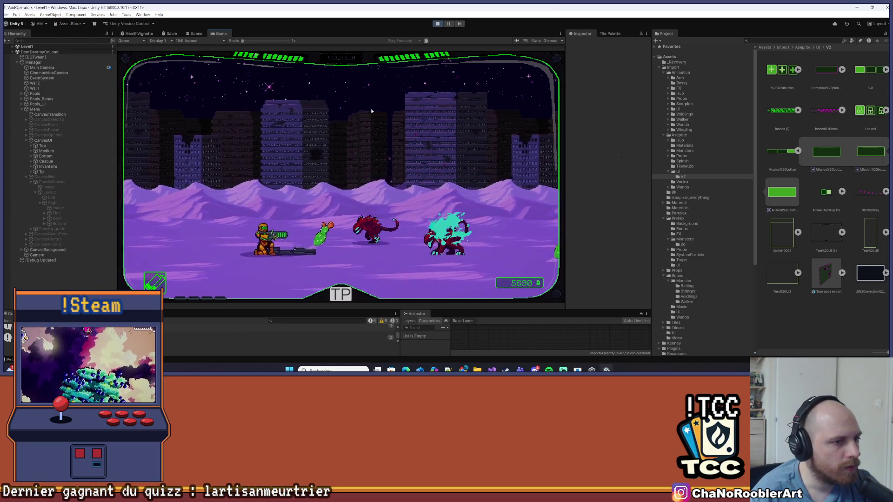
pyautogui.press('d')
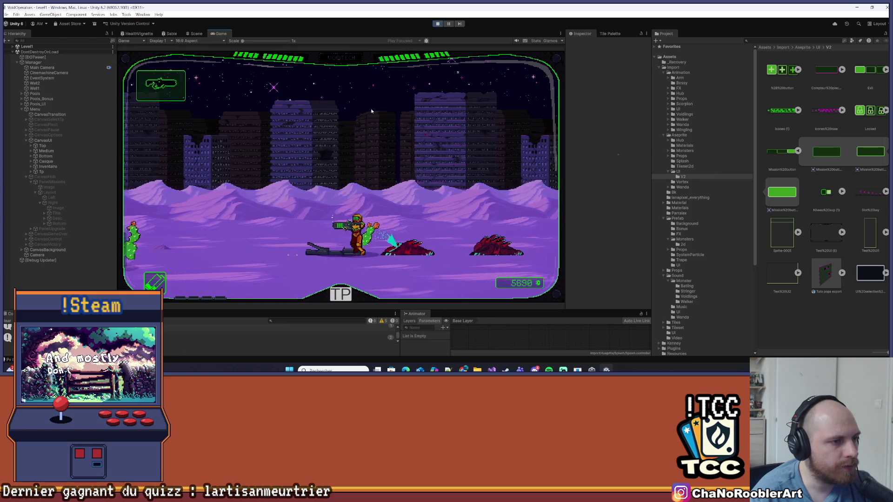
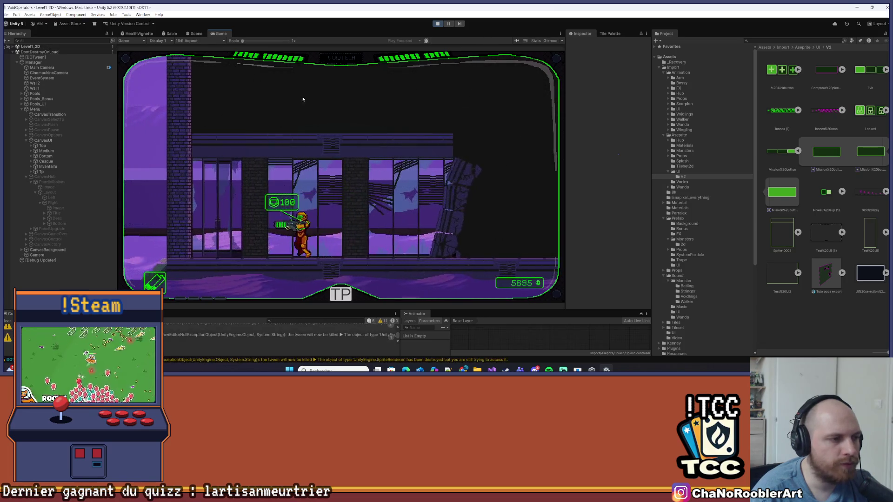
# Run the hero right onto the crate stack, defeat an enemy, and jump onto the stepladder.
pyautogui.press('d')
pyautogui.press('d')
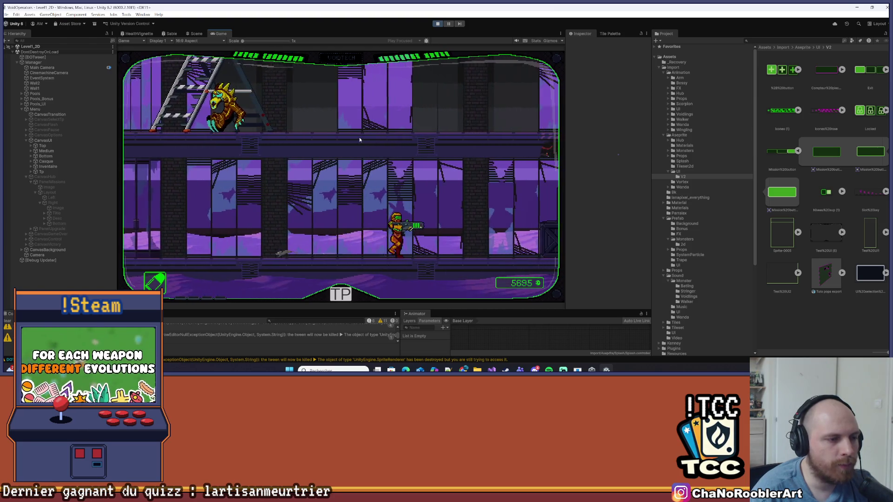
pyautogui.press('d')
pyautogui.press('space')
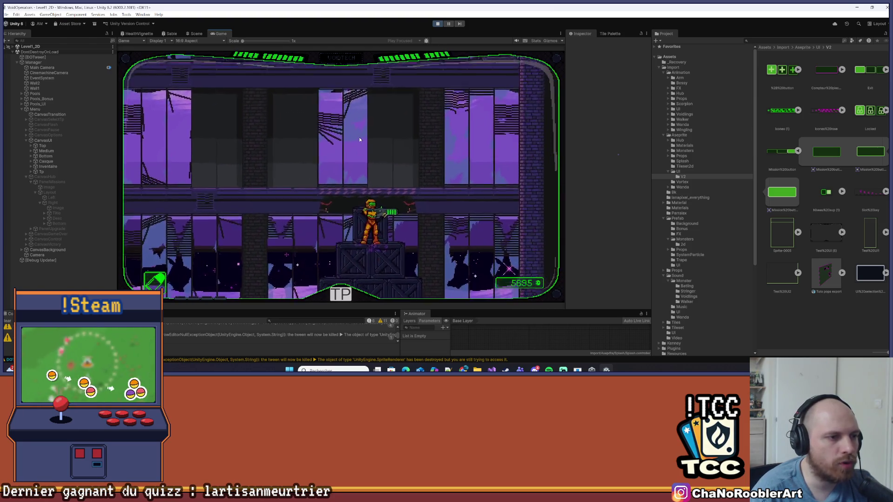
pyautogui.press('a')
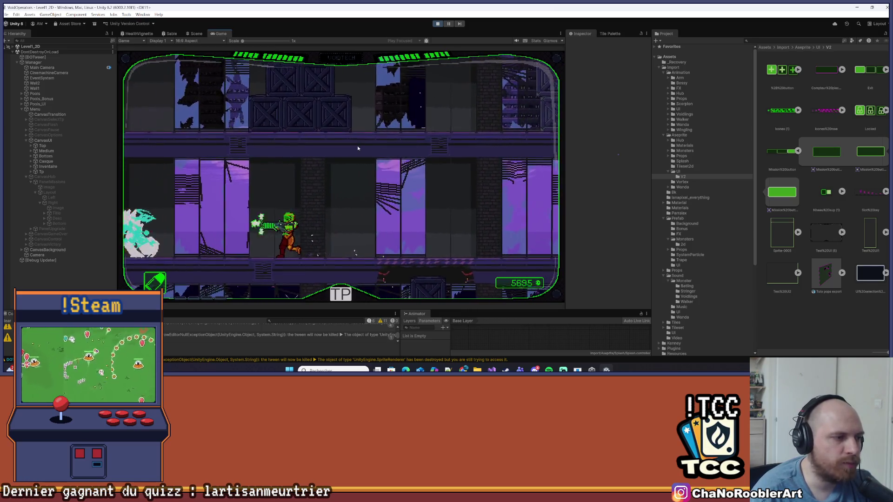
pyautogui.press('a')
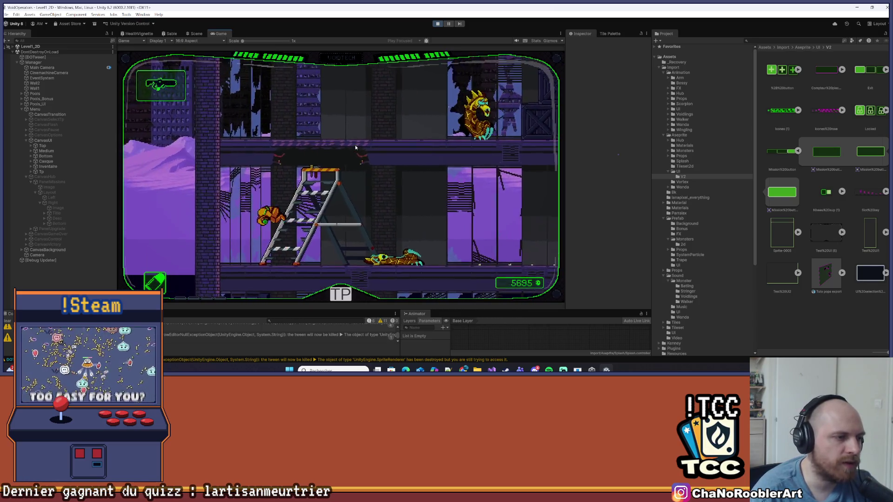
pyautogui.press('d')
pyautogui.press('space')
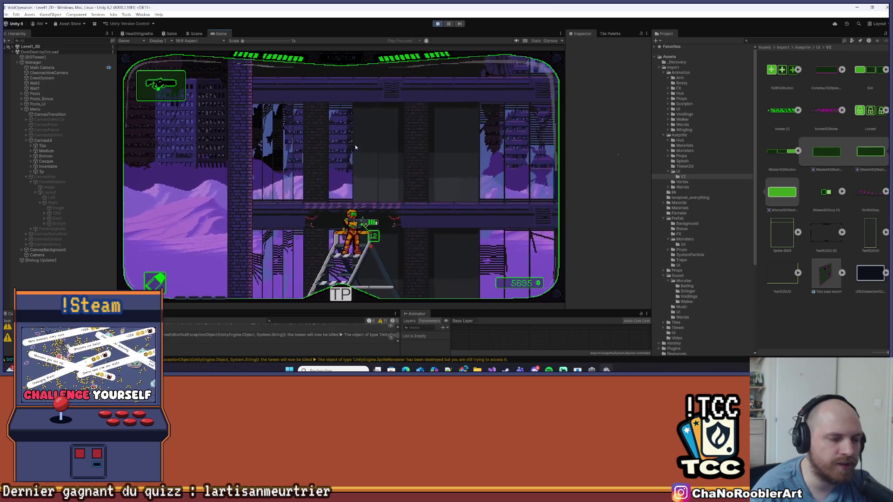
# Drop to the lower floor, roll-jump right past the crates shooting an enemy, then run back left firing.
pyautogui.press('d')
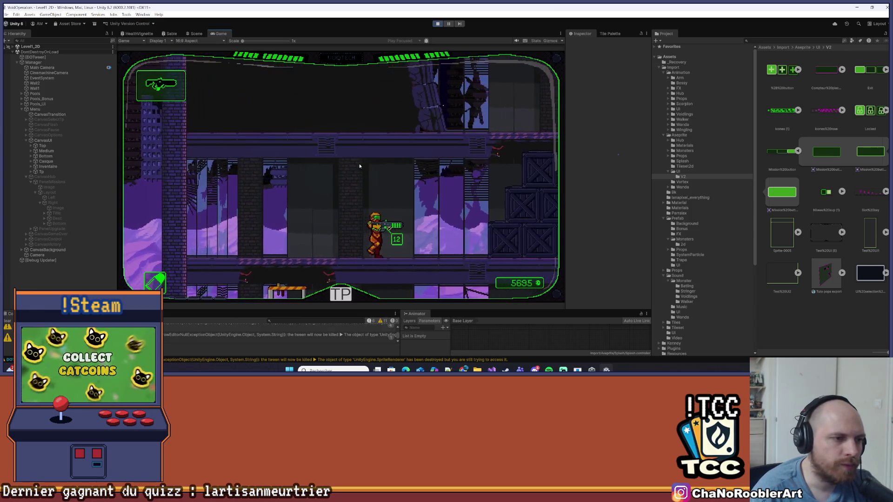
pyautogui.press('d')
pyautogui.press('space')
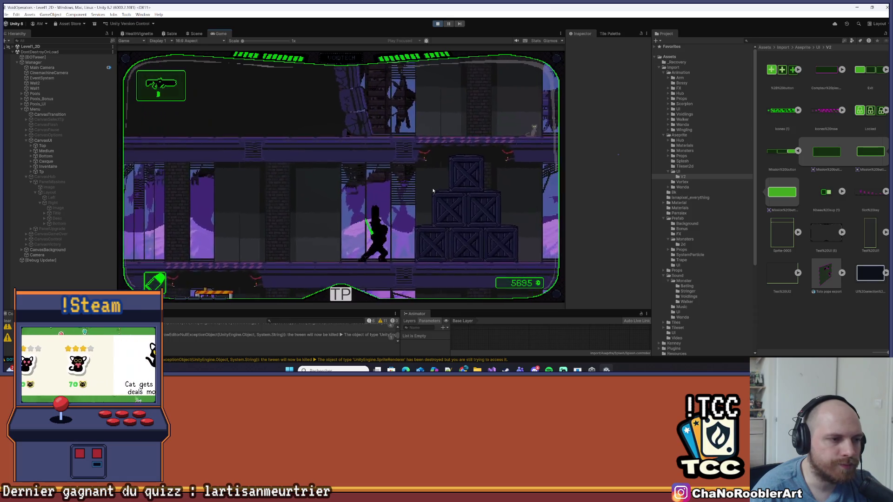
pyautogui.press('d')
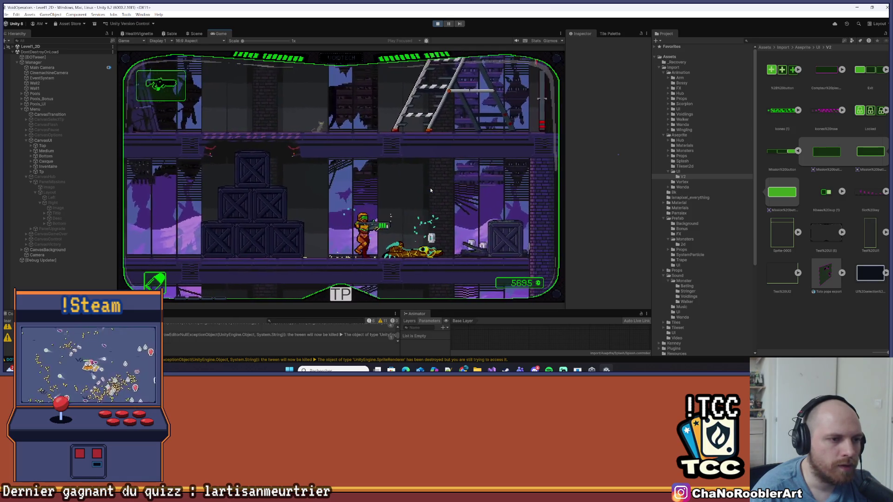
pyautogui.press('d')
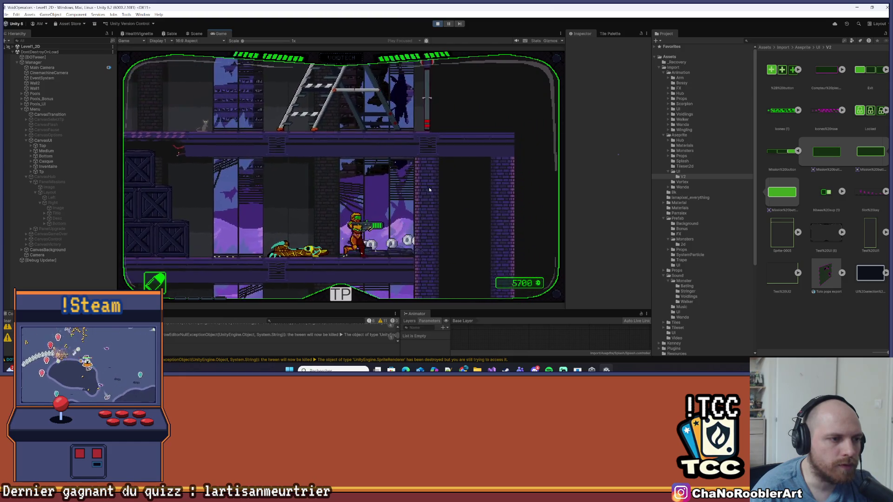
pyautogui.press('a')
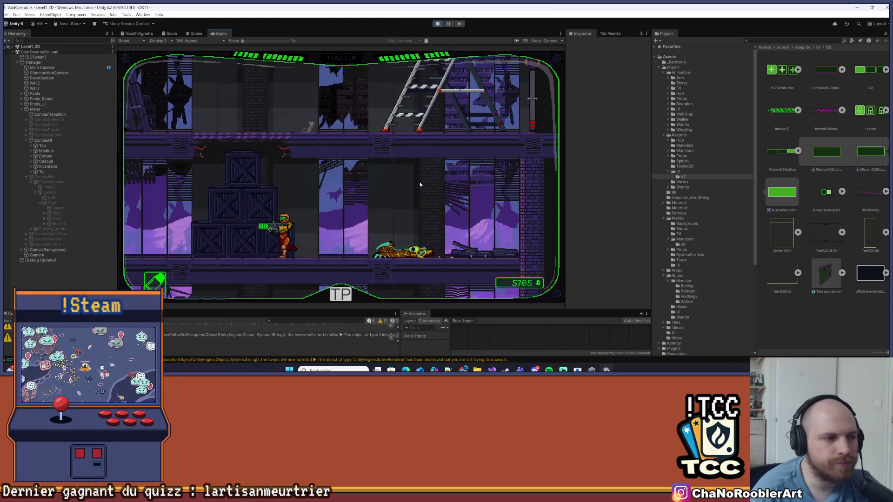
pyautogui.press('a')
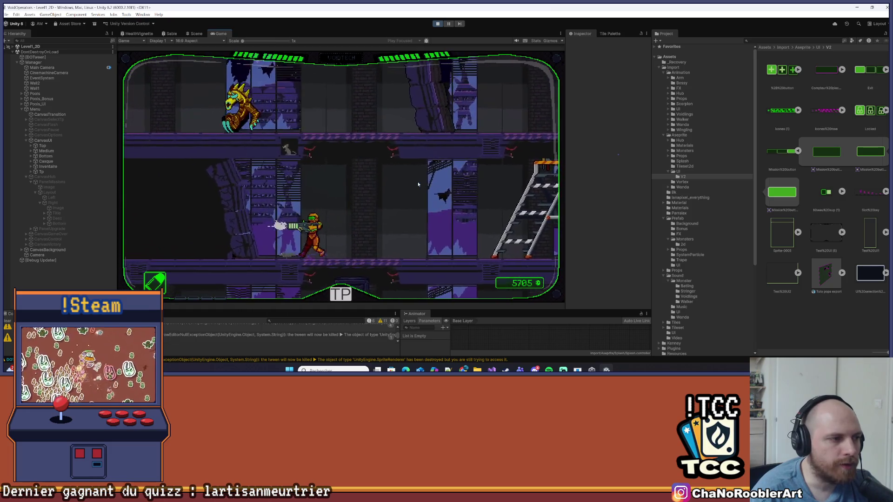
# Run right to the ladder and climb two floors up onto the rooftop walkway.
pyautogui.press('d')
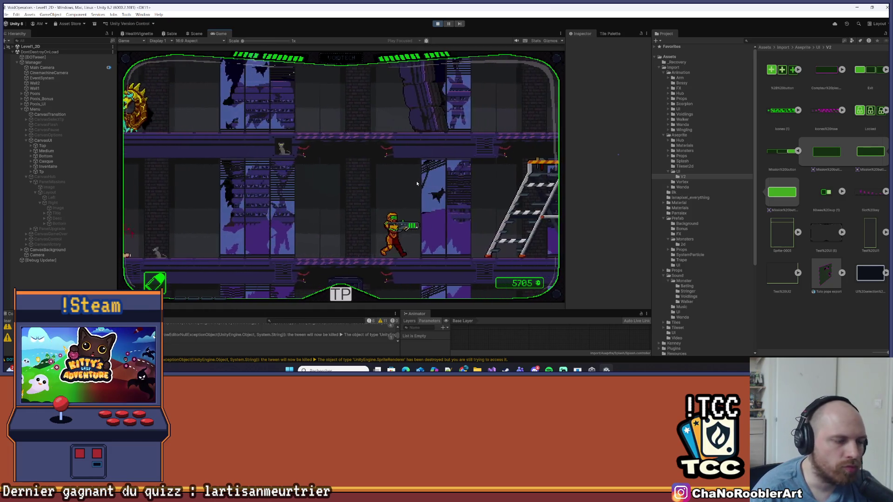
pyautogui.press('w')
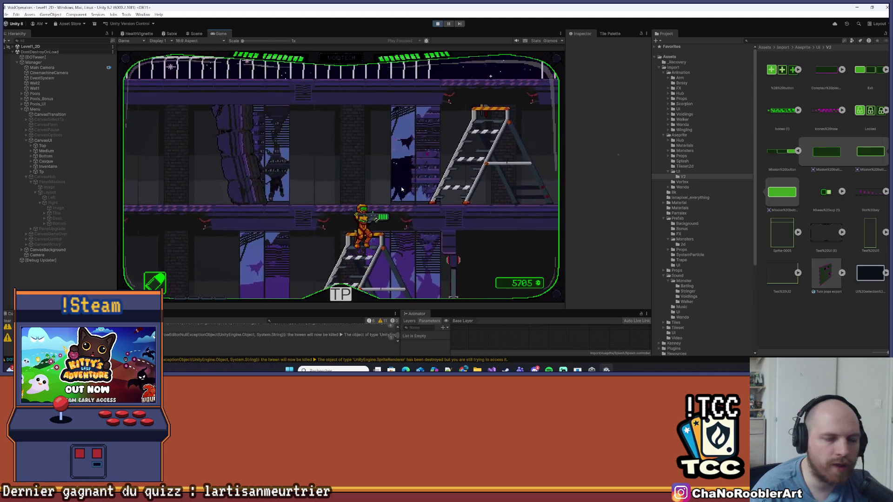
pyautogui.press('w')
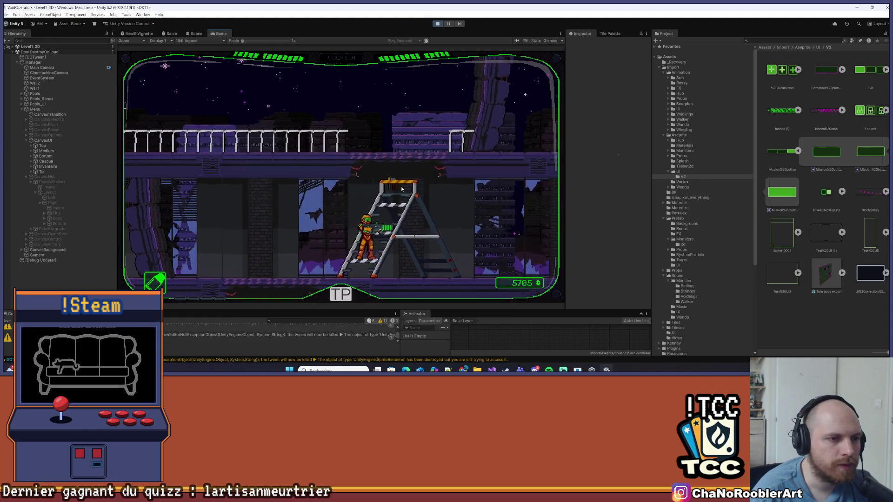
pyautogui.press('space')
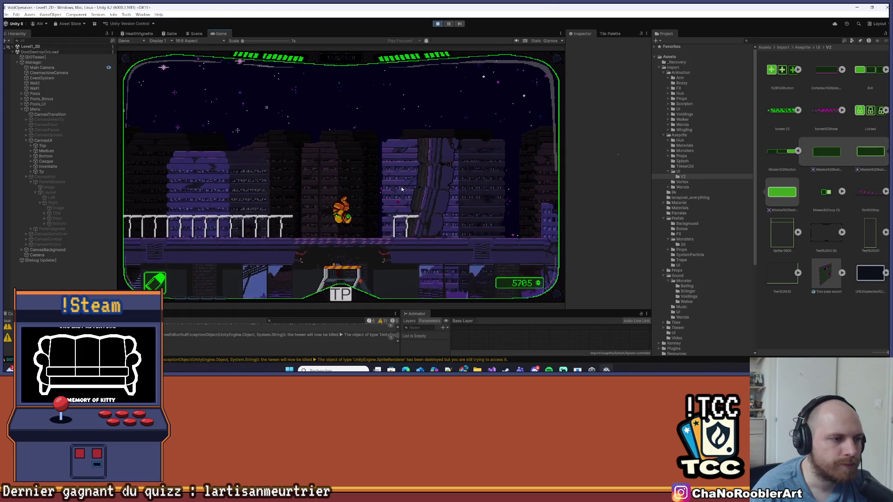
# Run left along the rooftop, defeat the monster, and grab the 100 health item.
pyautogui.press('a')
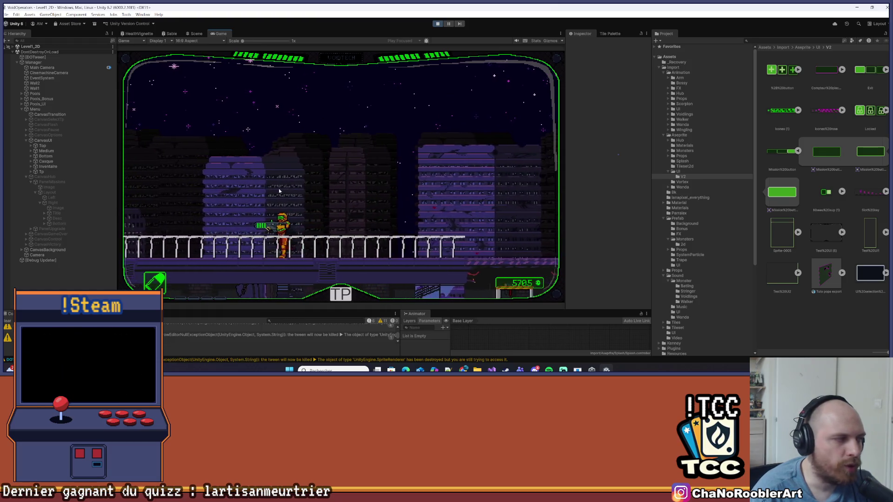
pyautogui.press('a')
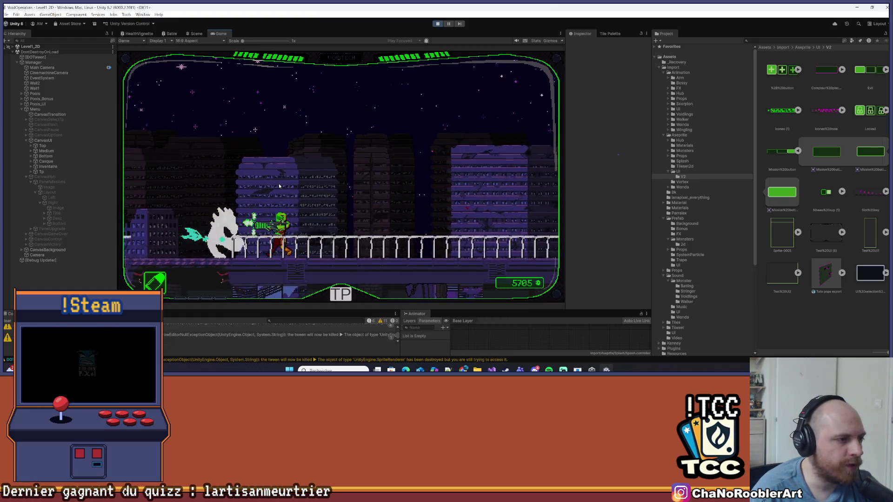
pyautogui.press('a')
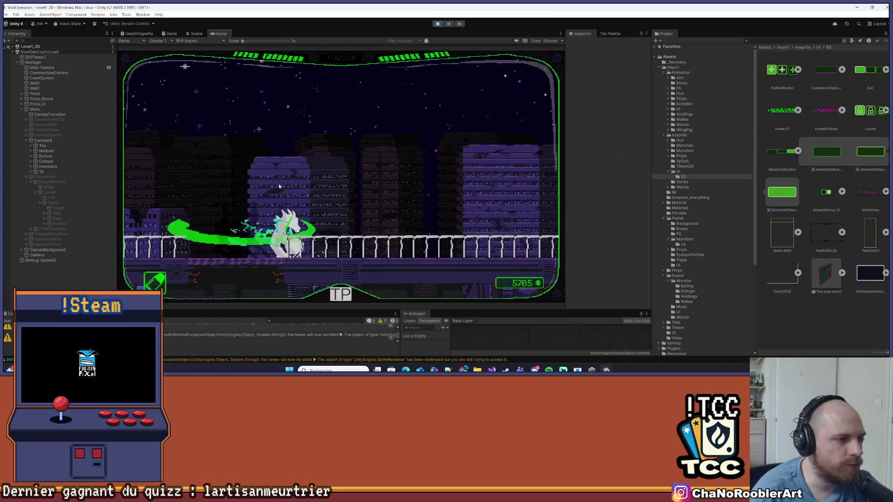
pyautogui.press('s')
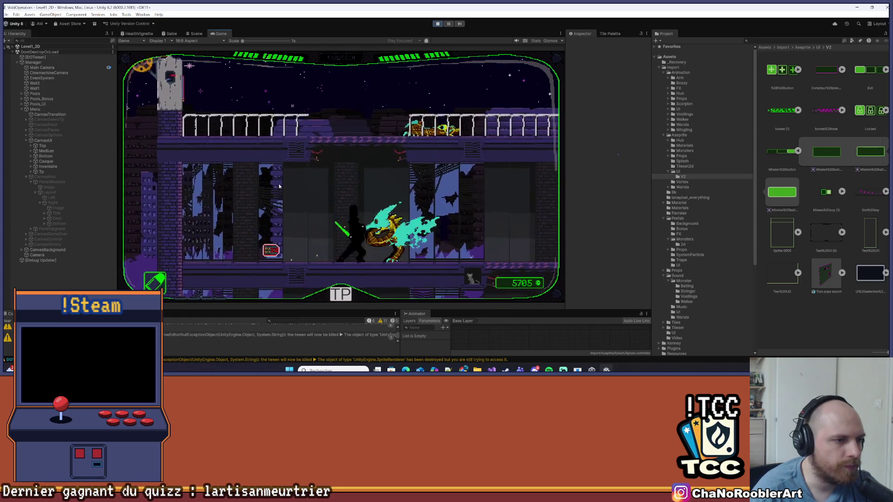
pyautogui.press('d')
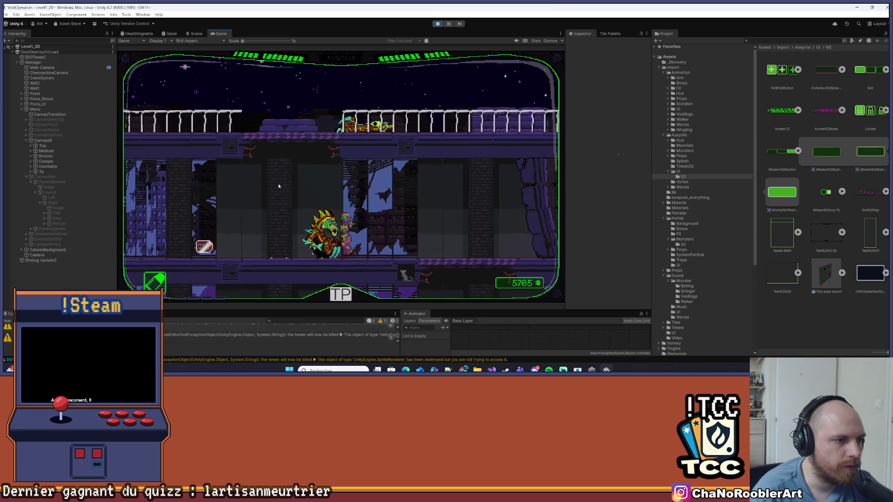
pyautogui.press('a')
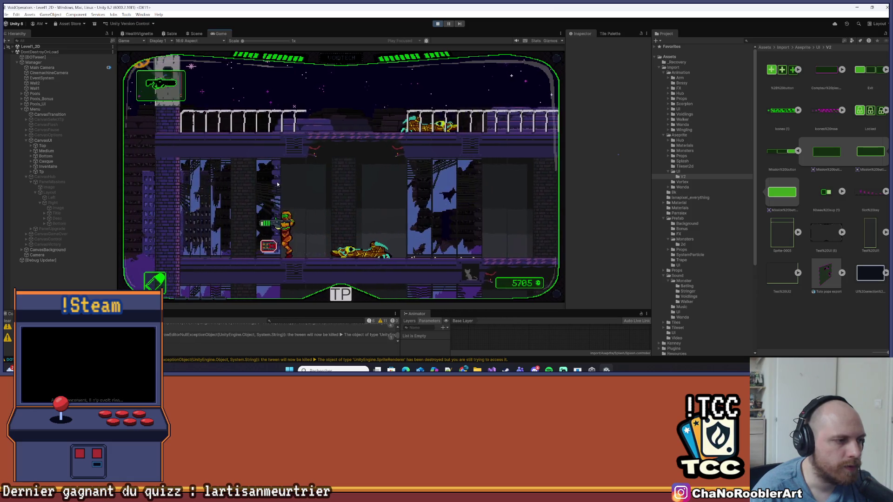
pyautogui.press('d')
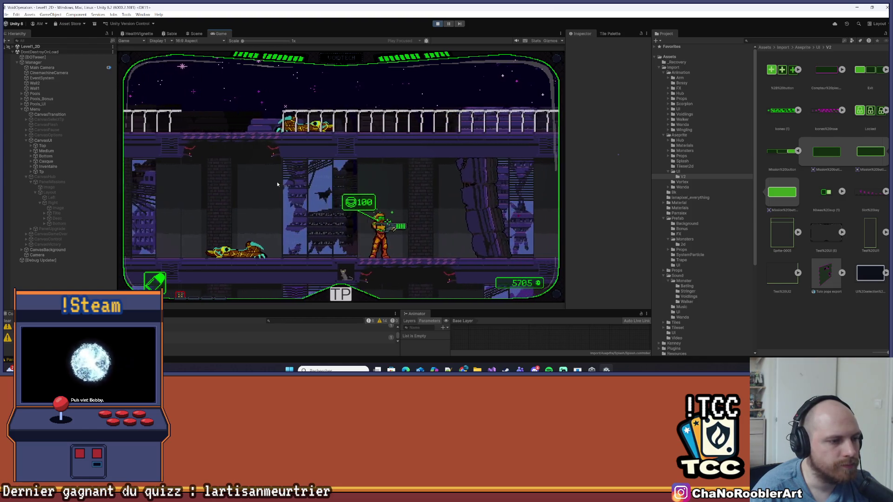
# Drop to the lower floor and walk right past the ladder, pillars and doors, then back left.
pyautogui.press('s')
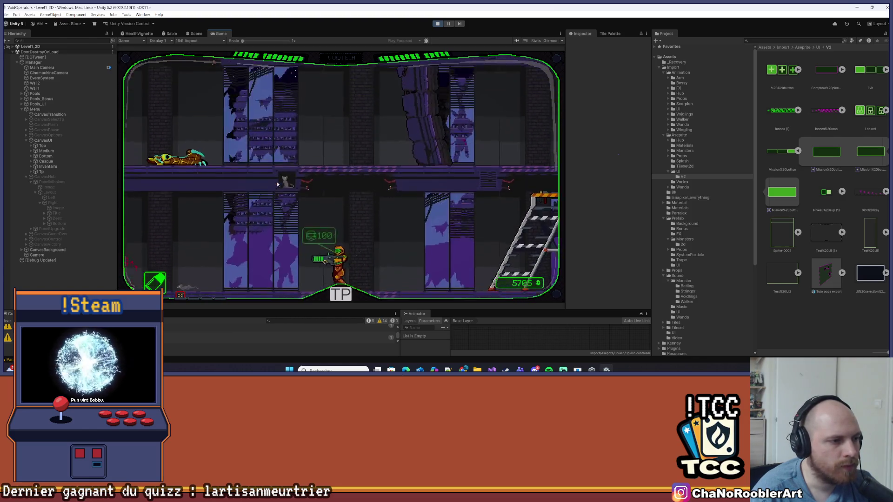
pyautogui.press('d')
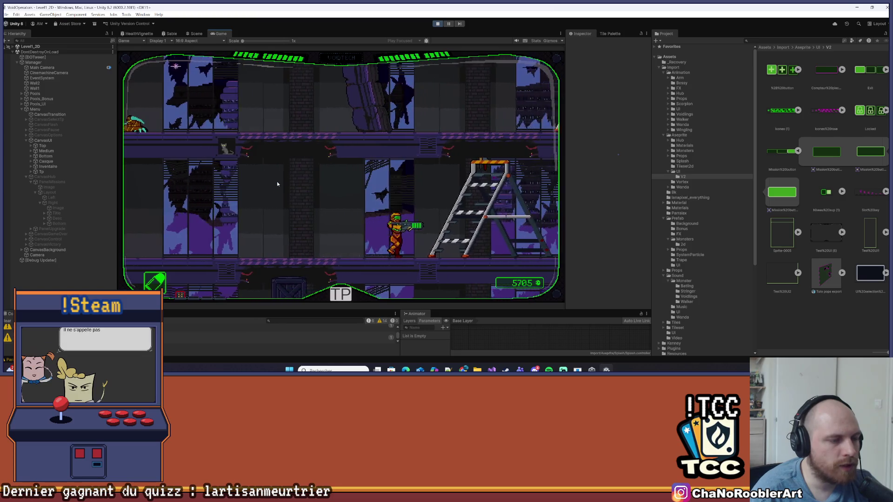
pyautogui.press('d')
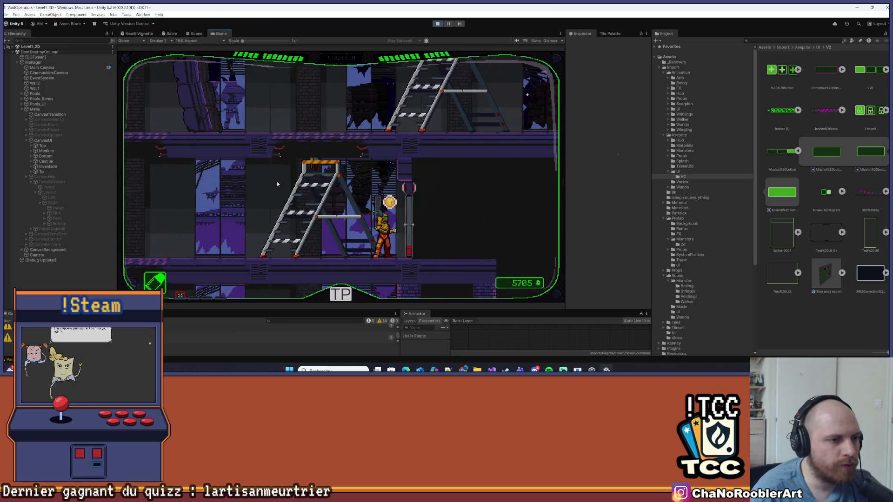
pyautogui.press('d')
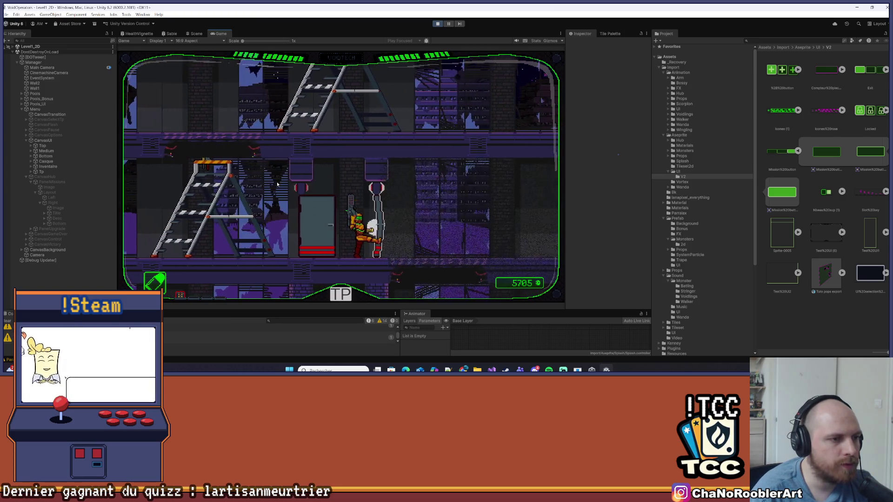
pyautogui.press('d')
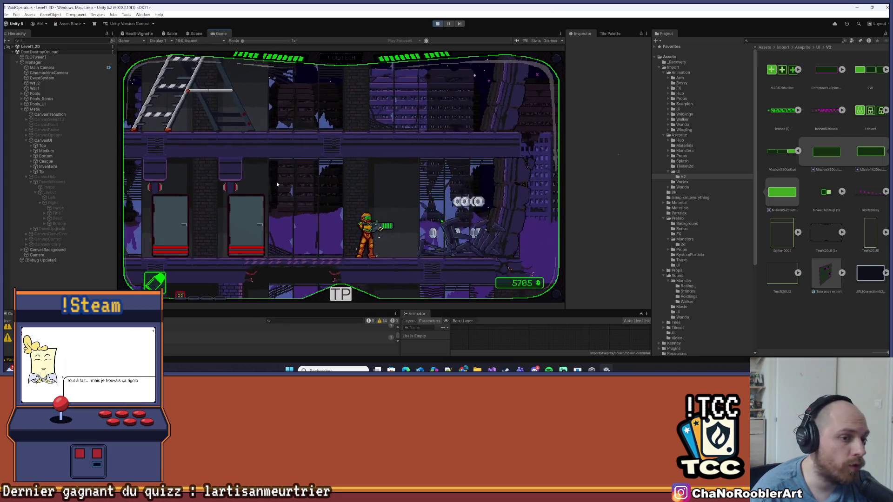
pyautogui.press('a')
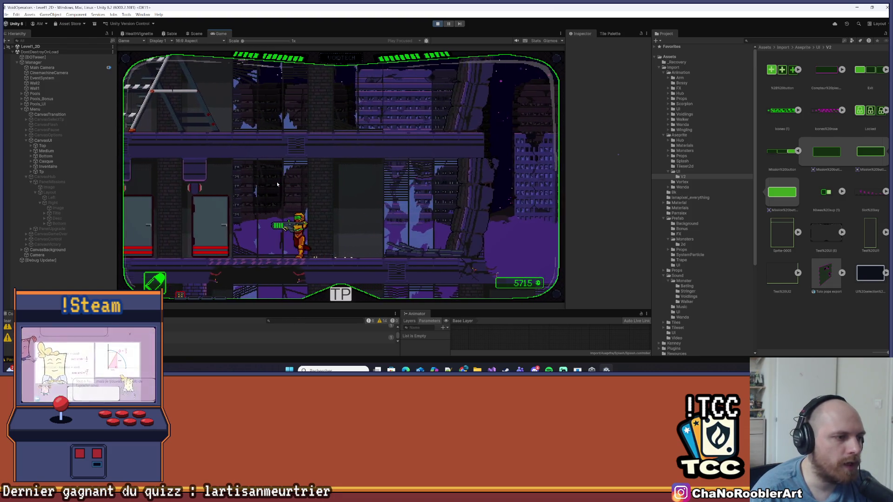
# Drop down floor by floor past the crate, killing the nearby enemy to reach a score of 5720.
pyautogui.press('s')
pyautogui.press('d')
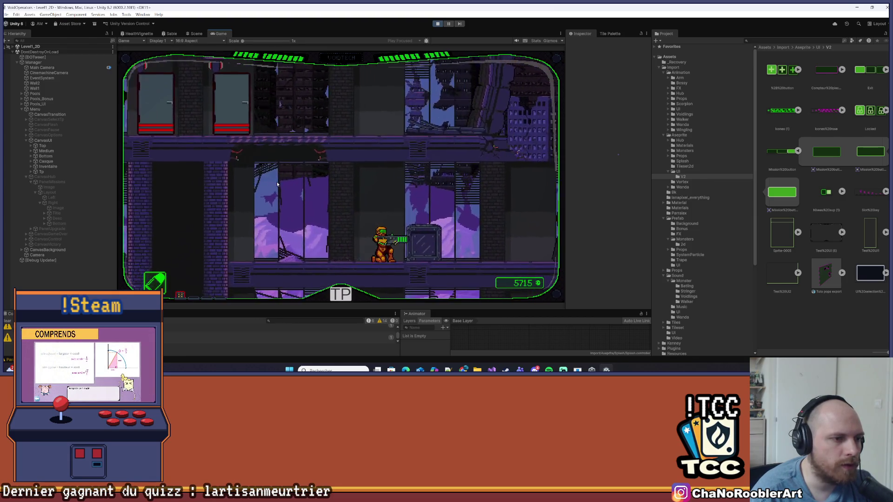
pyautogui.press('d')
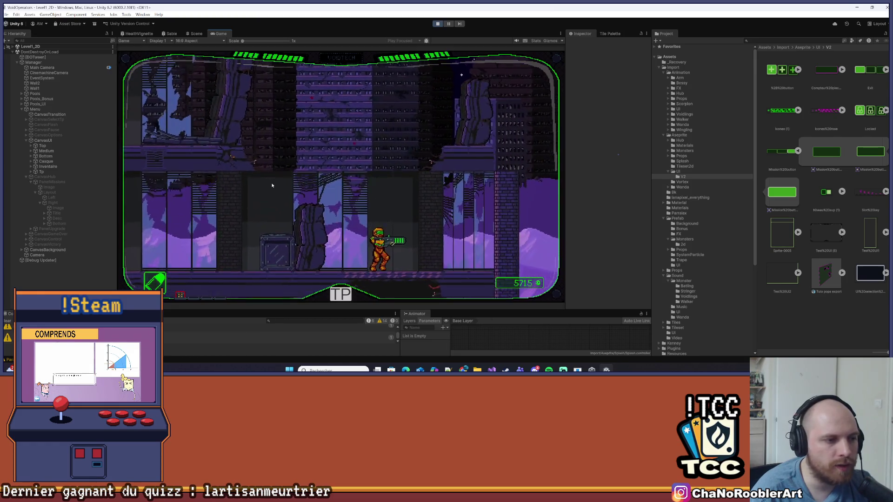
pyautogui.press('s')
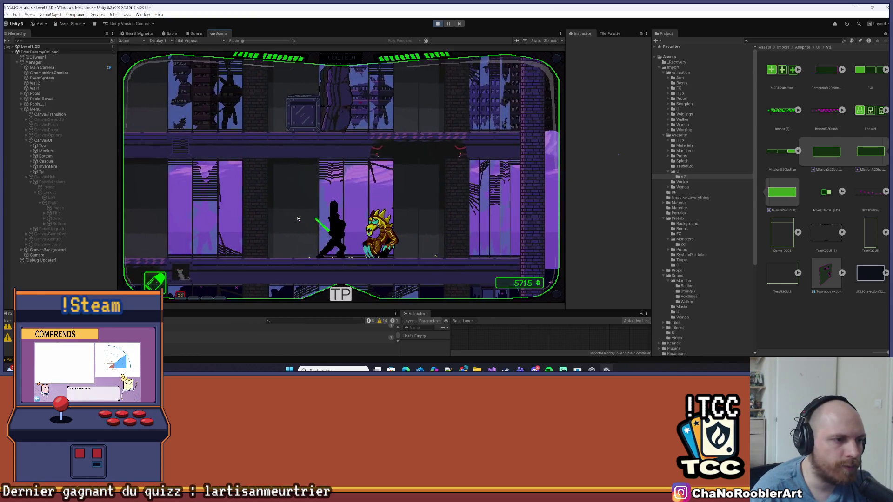
pyautogui.press('a')
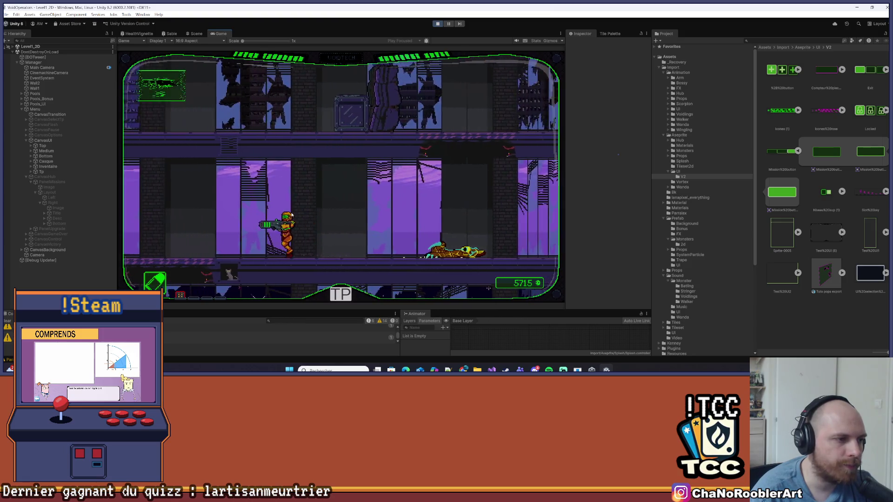
pyautogui.press('d')
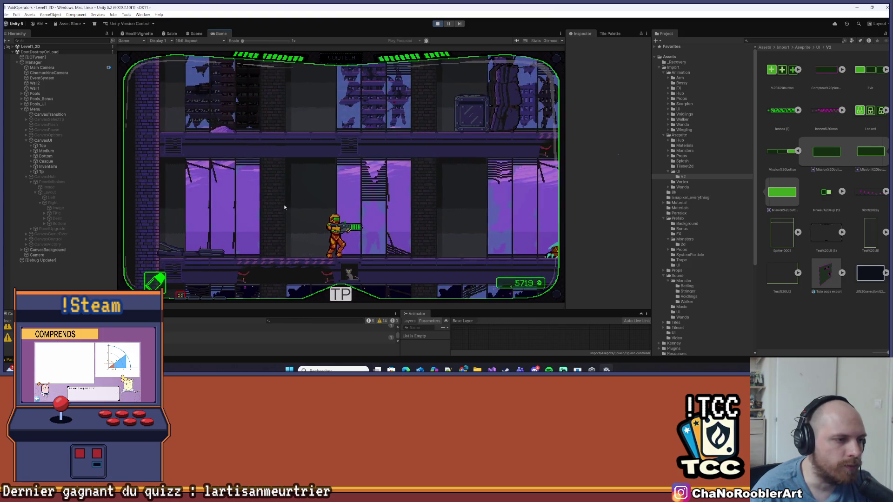
pyautogui.press('s')
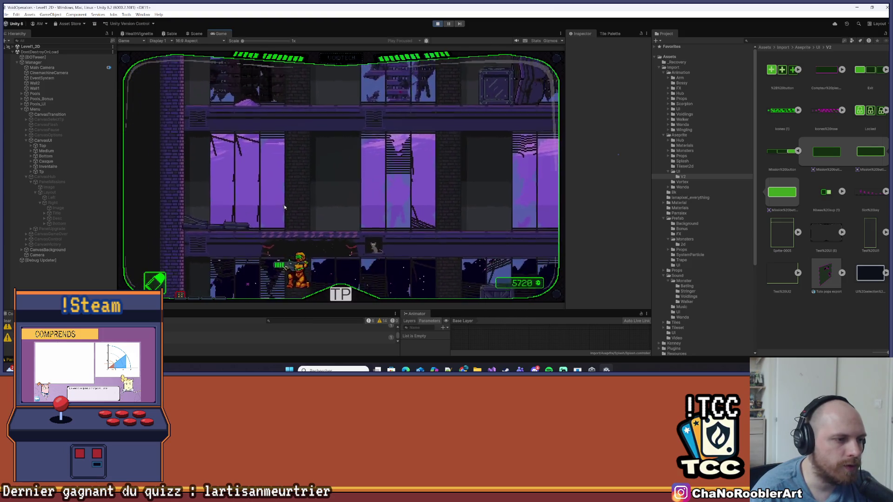
pyautogui.press('d')
pyautogui.press('d')
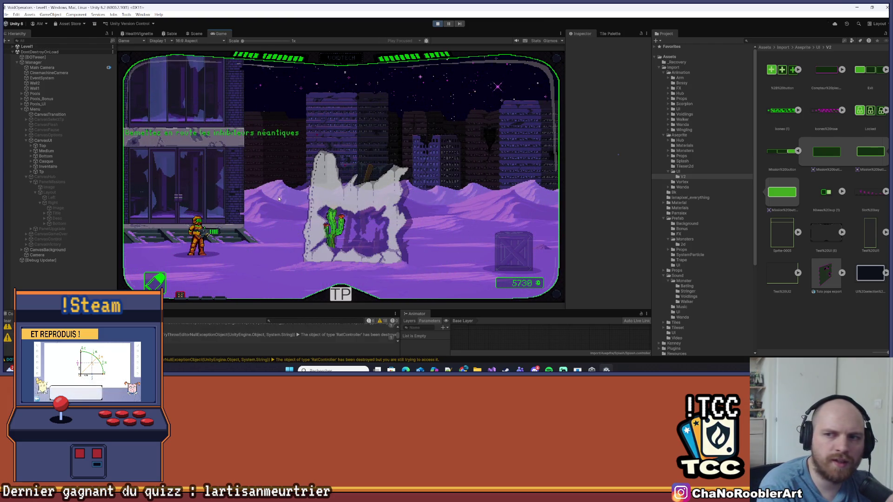
# Walk the hero right past the antenna tower, jumping and destroying the crate to reach 5735.
pyautogui.press('d')
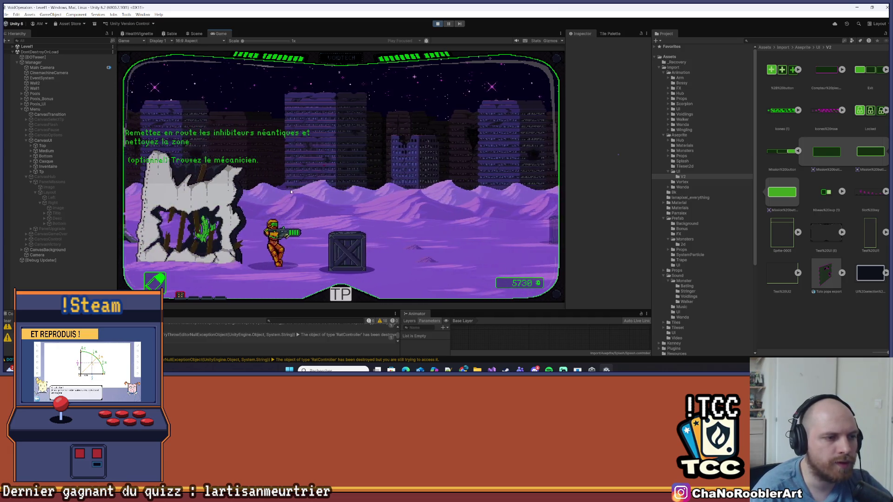
pyautogui.press('d')
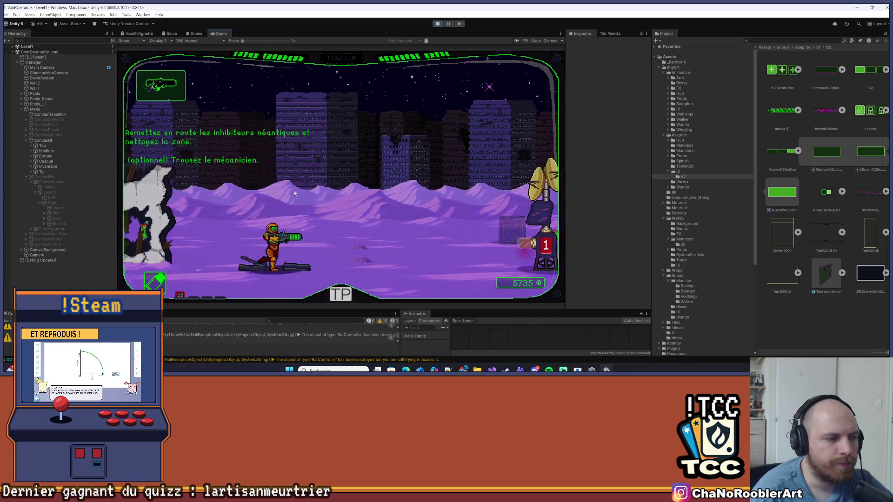
pyautogui.press('space')
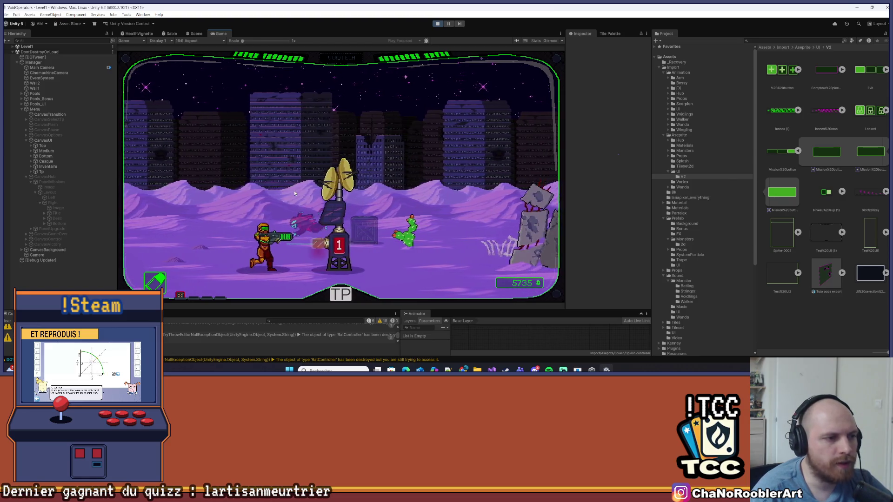
pyautogui.press('d')
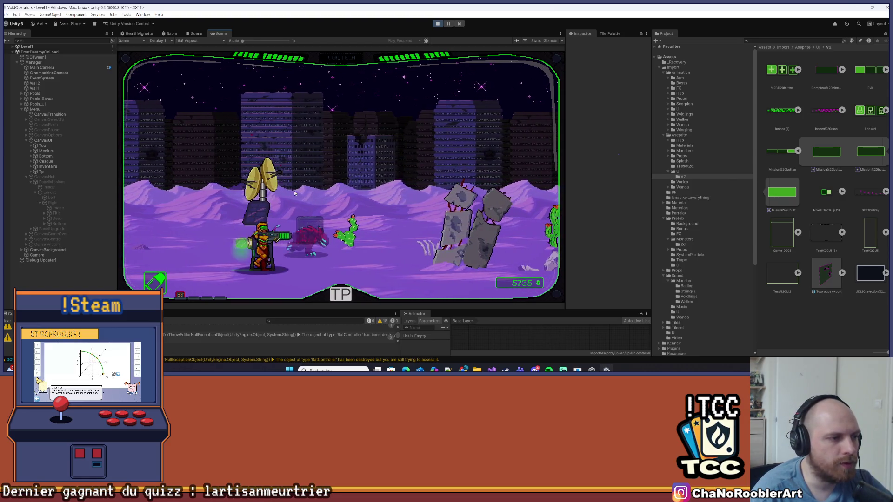
pyautogui.press('q')
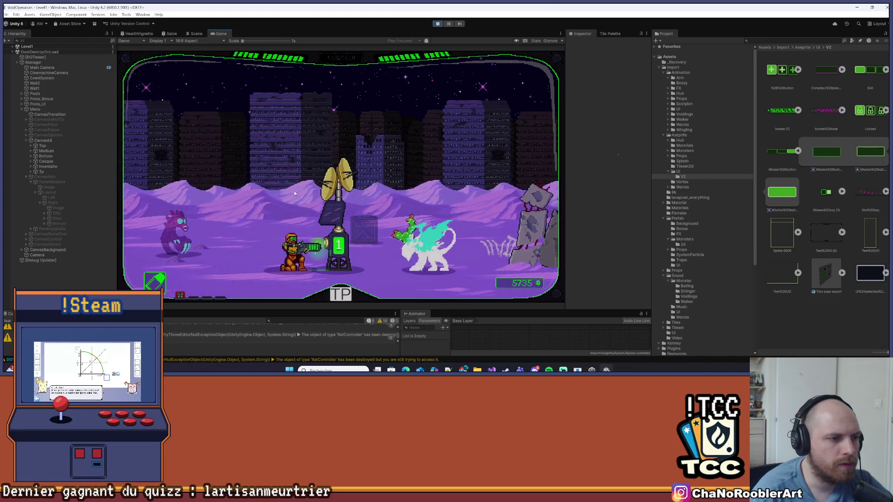
pyautogui.press('d')
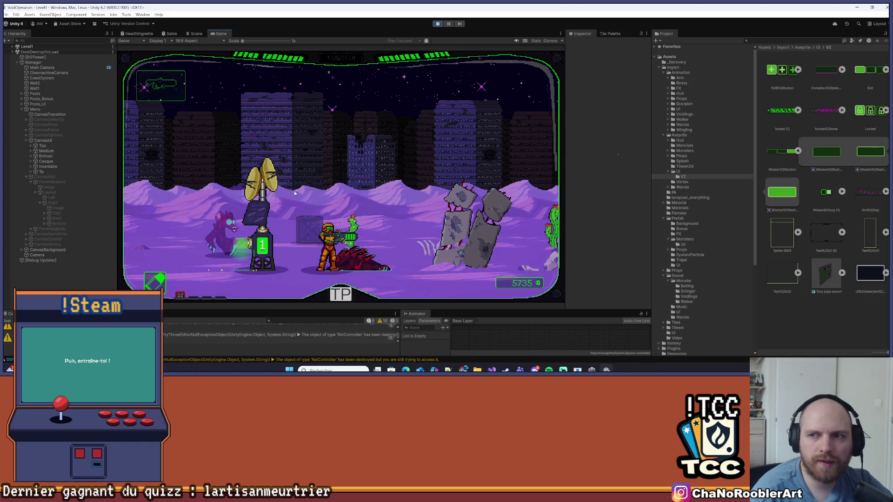
# Walk right past the antenna tower and rock pillars through the ruins toward the wrecked ship.
pyautogui.press('q')
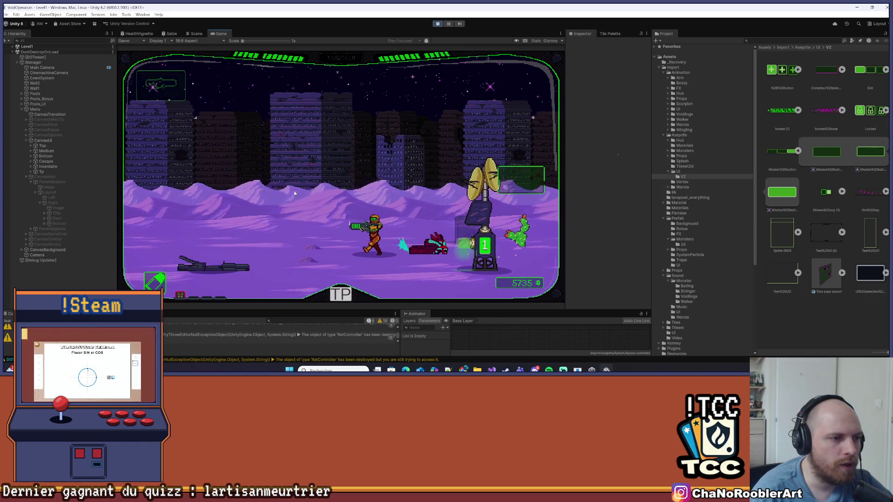
pyautogui.press('d')
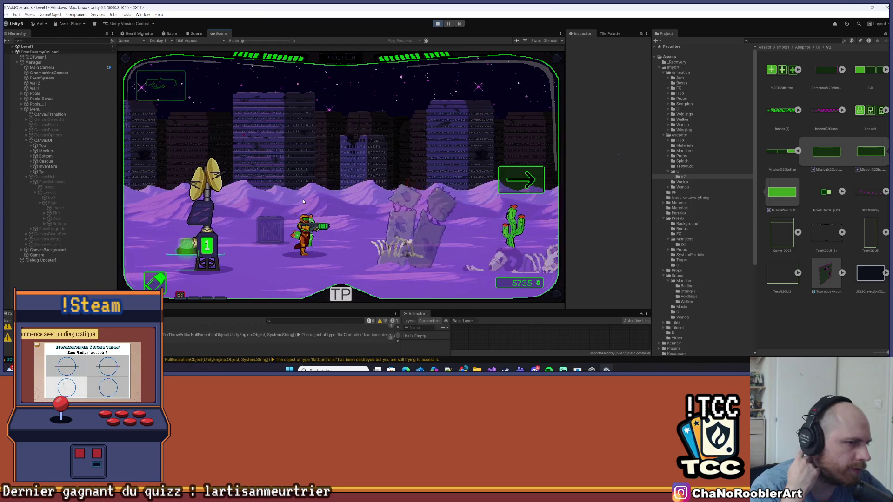
pyautogui.press('d')
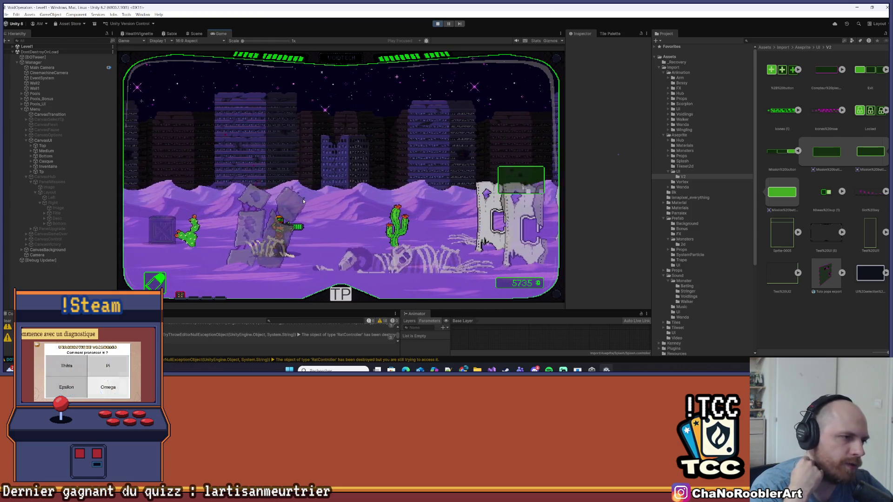
pyautogui.press('d')
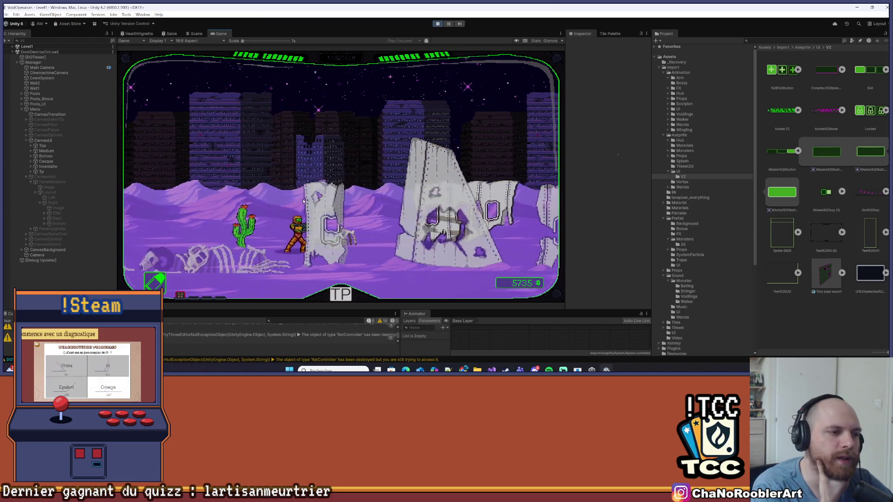
pyautogui.press('d')
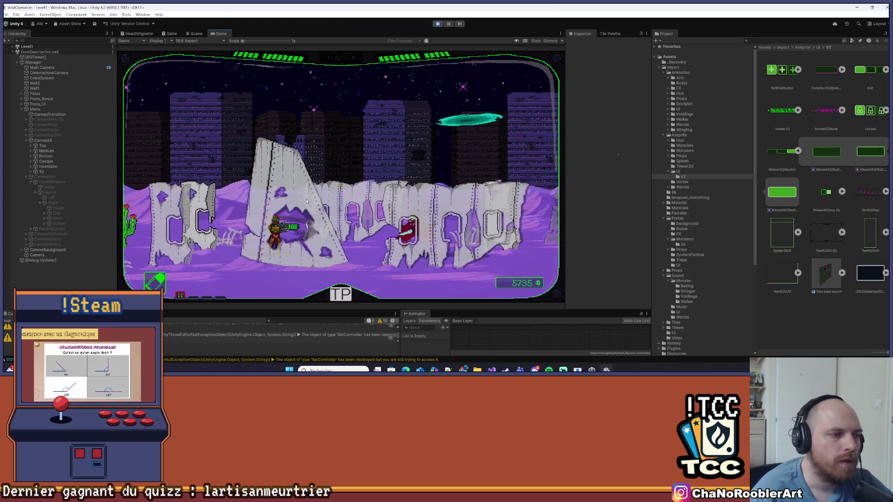
pyautogui.press('d')
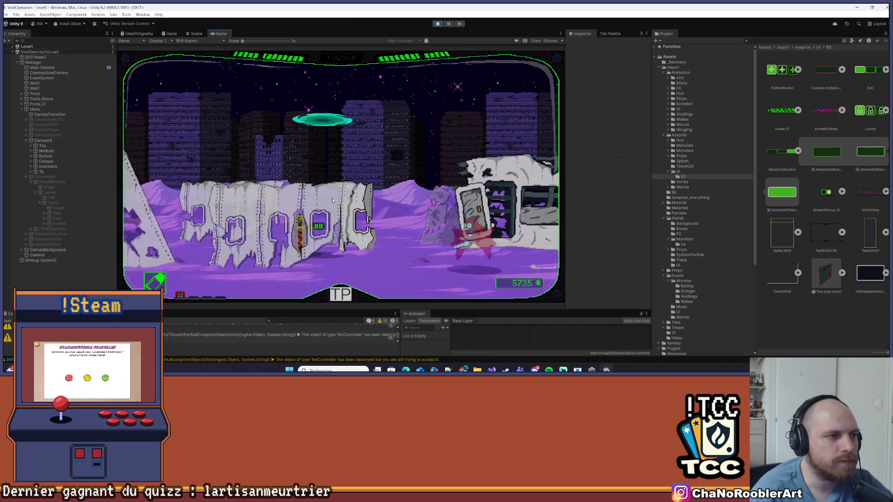
pyautogui.press('d')
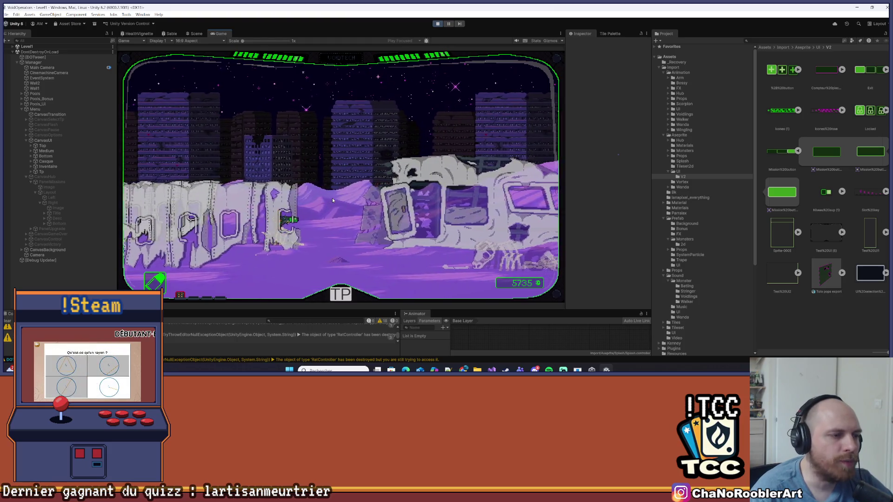
pyautogui.press('d')
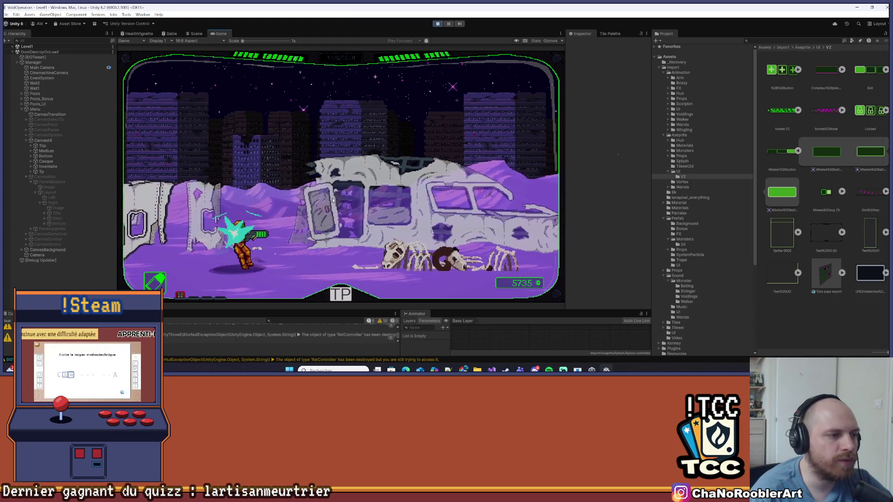
pyautogui.press('d')
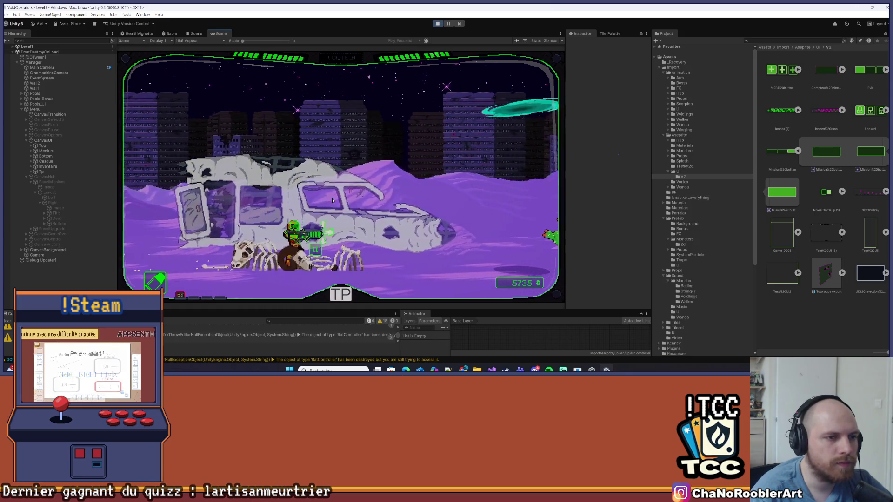
# Push past the wrecked ship and flying enemy, then bring up the Tuto/Mission 1 level list.
pyautogui.press('d')
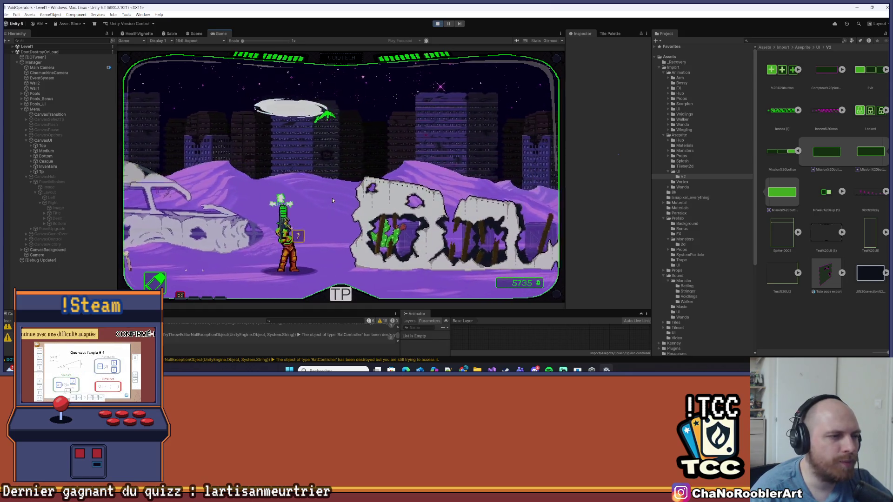
pyautogui.press('d')
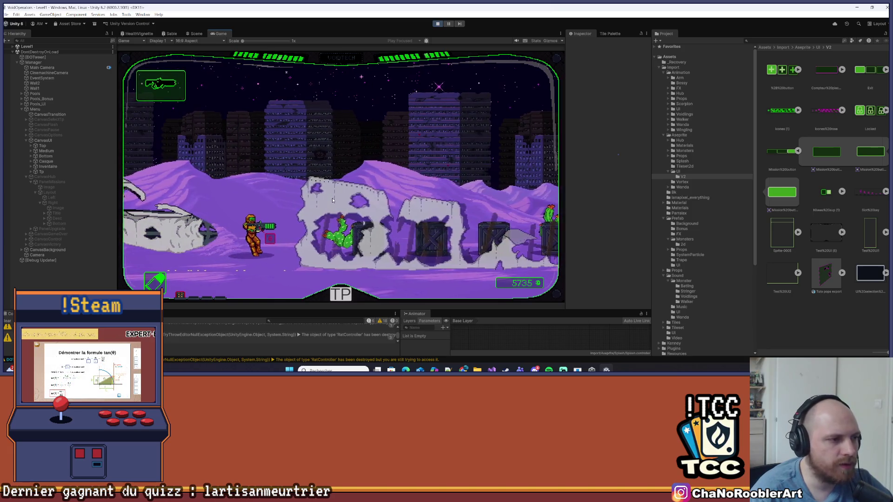
pyautogui.press('d')
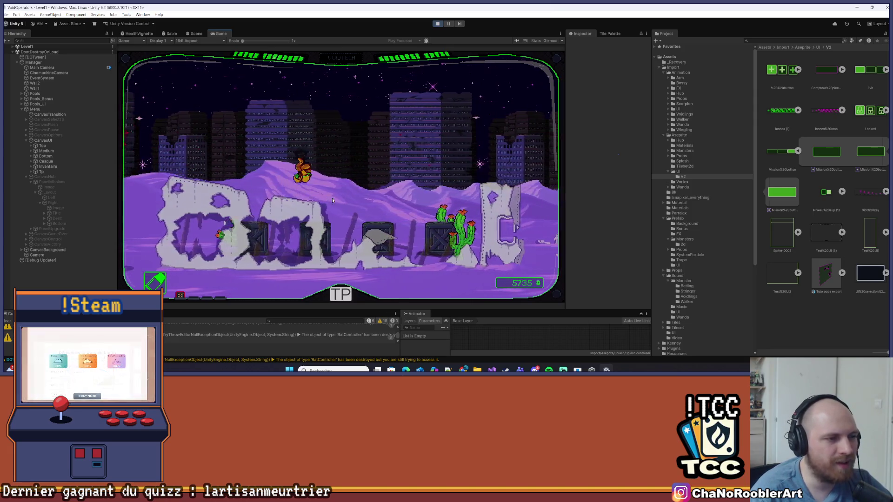
pyautogui.press('d')
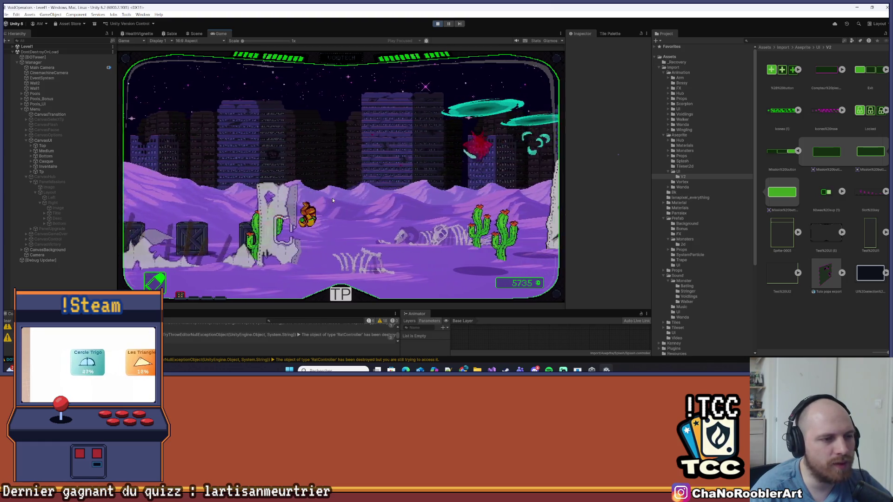
pyautogui.press('d')
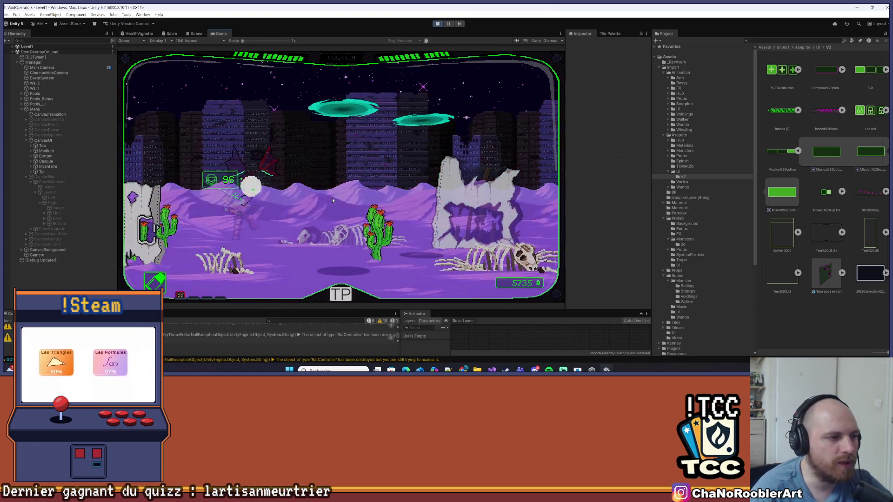
pyautogui.press('a')
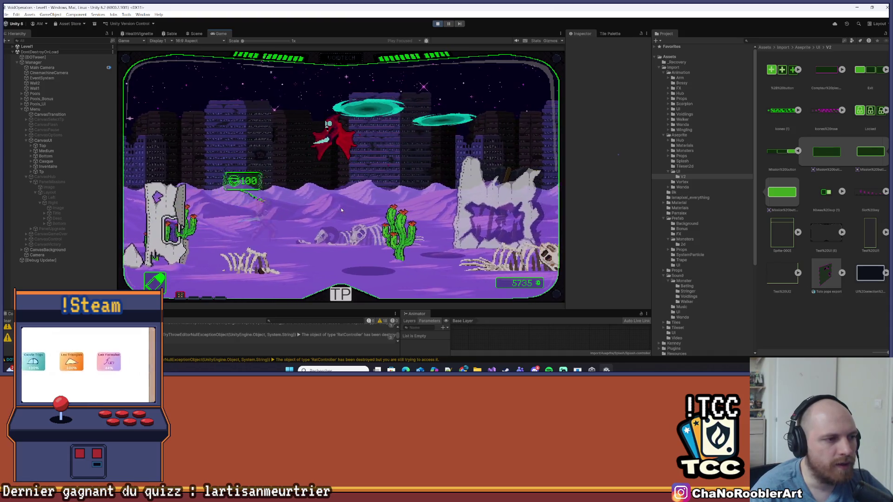
pyautogui.press('d')
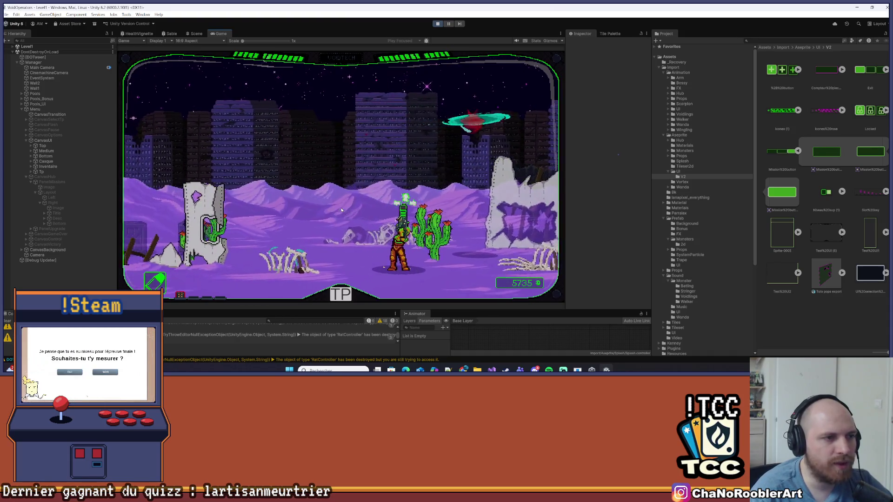
pyautogui.press('a')
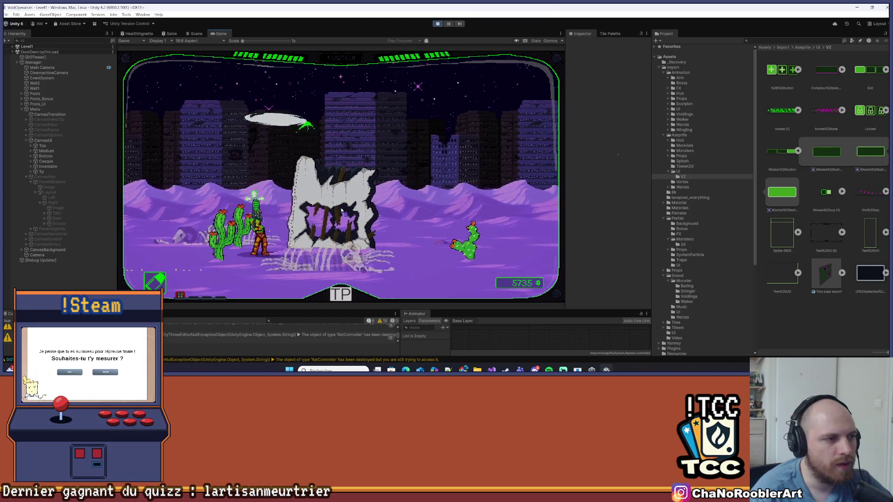
pyautogui.press('d')
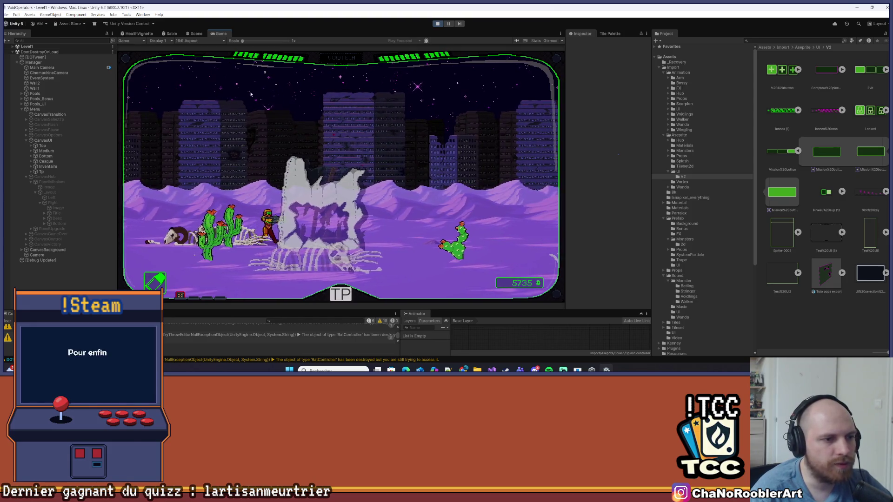
pyautogui.press('d')
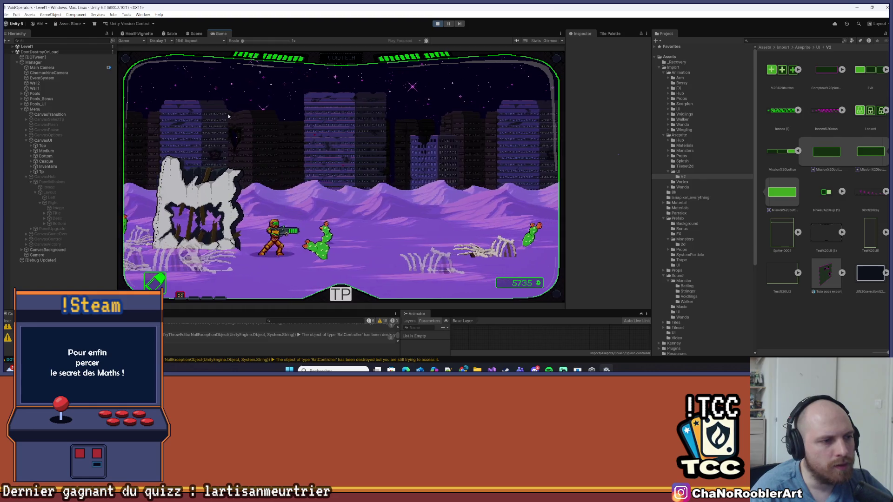
pyautogui.press('d')
pyautogui.press('space')
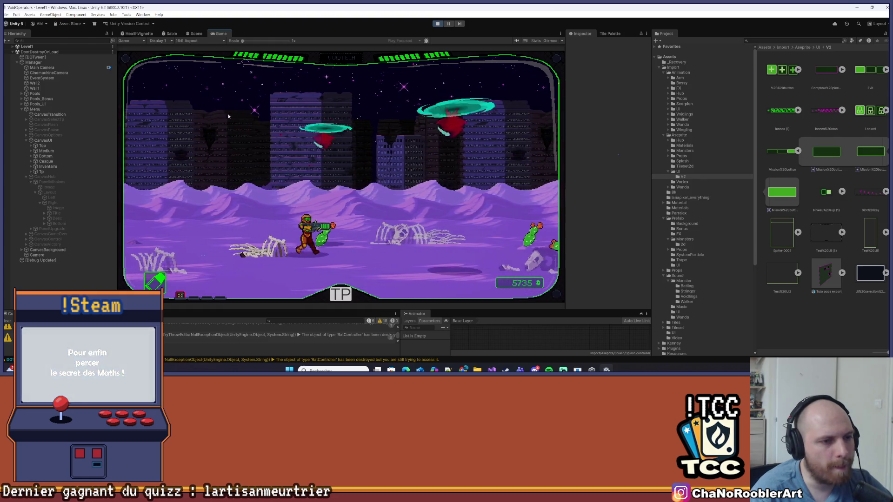
pyautogui.click(337, 302)
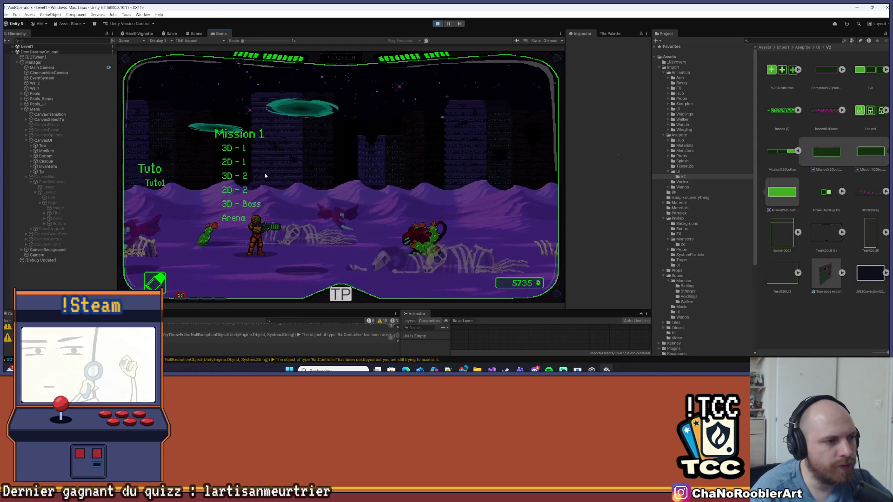
# Launch a mission from the list and move right into the desert level toward the scorpion boss.
pyautogui.click(248, 211)
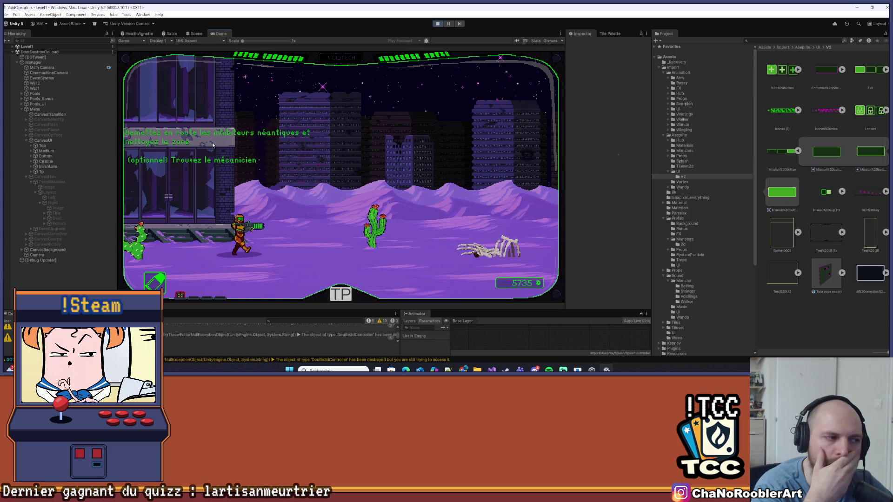
pyautogui.press('d')
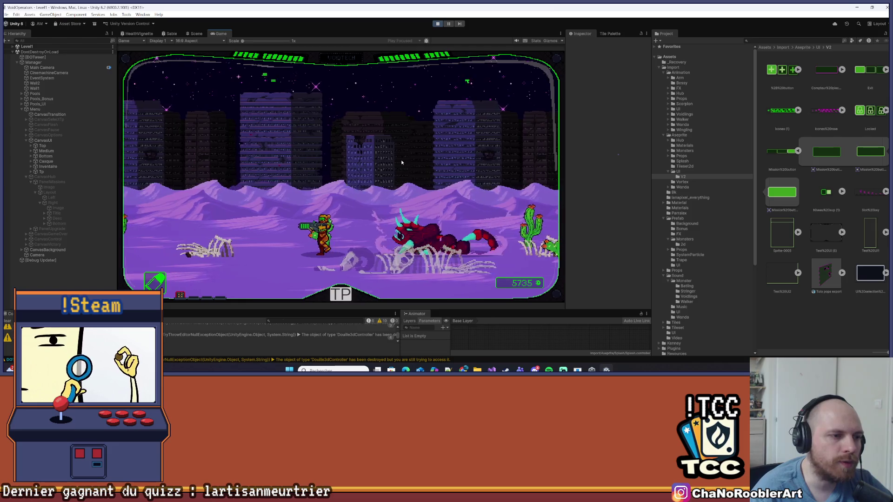
pyautogui.press('d')
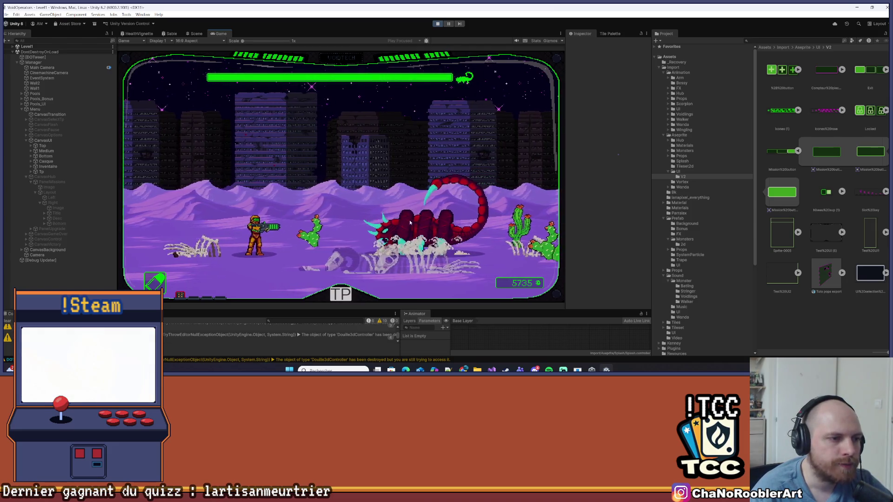
# Trade shots with the scorpion boss, retreating left and dashing back right while firing.
pyautogui.press('d')
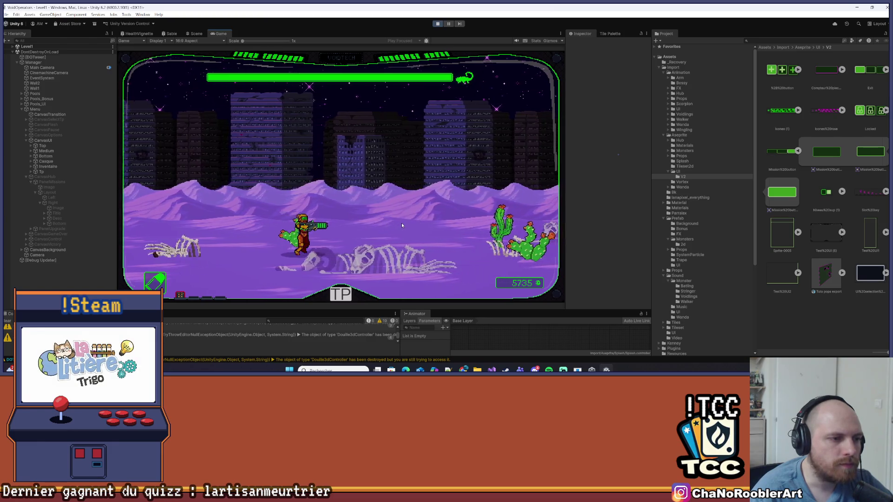
pyautogui.press('d')
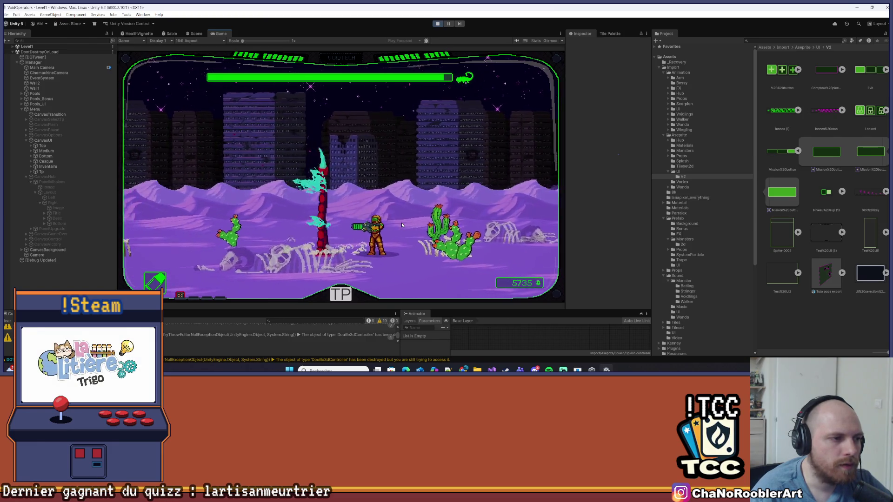
pyautogui.press('a')
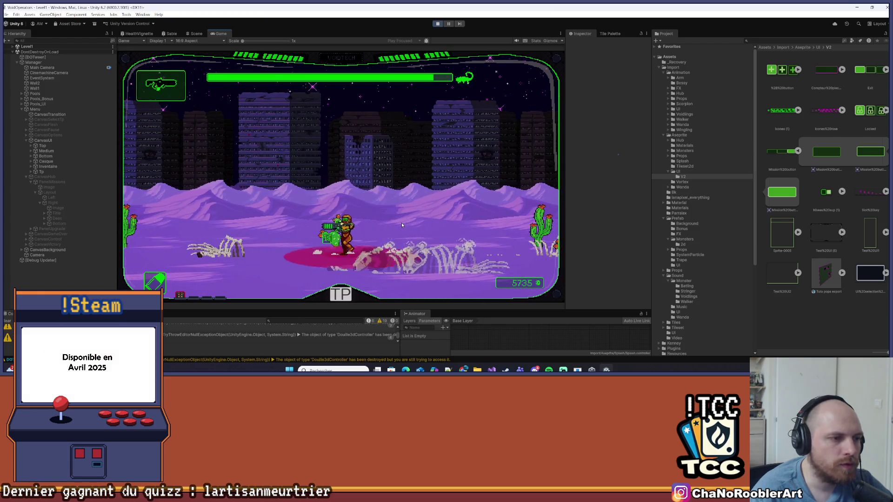
pyautogui.press('a')
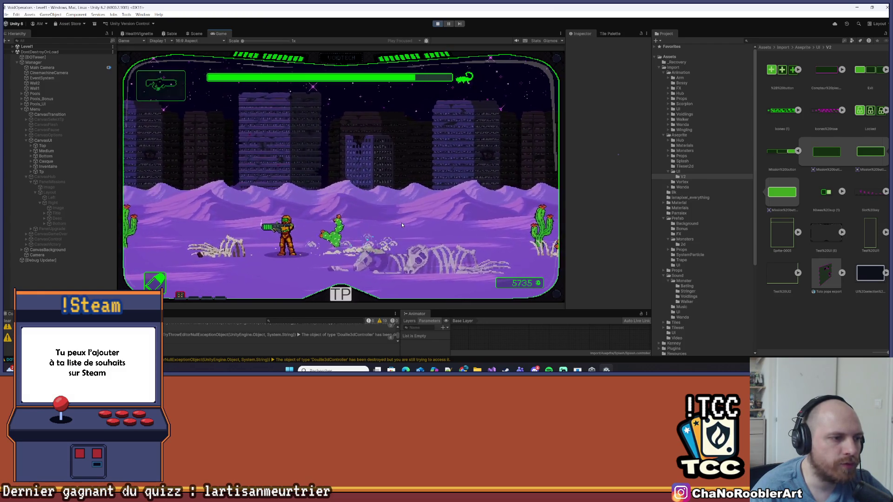
pyautogui.press('d')
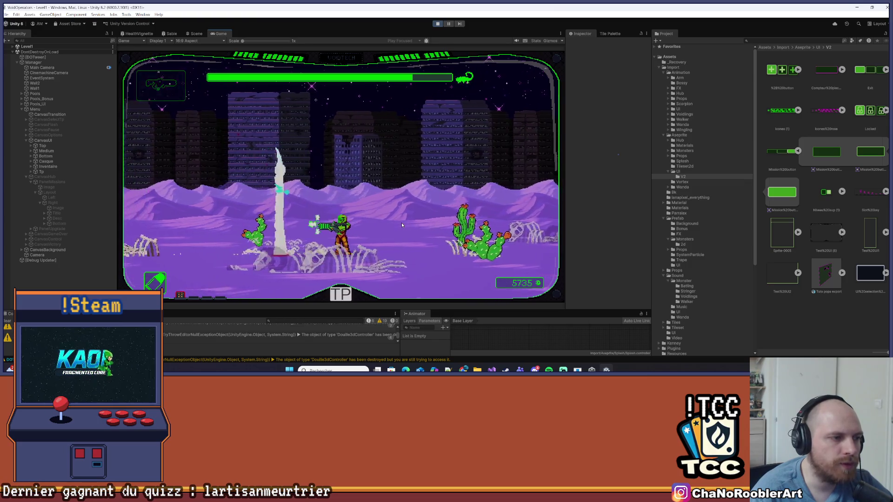
pyautogui.press('a')
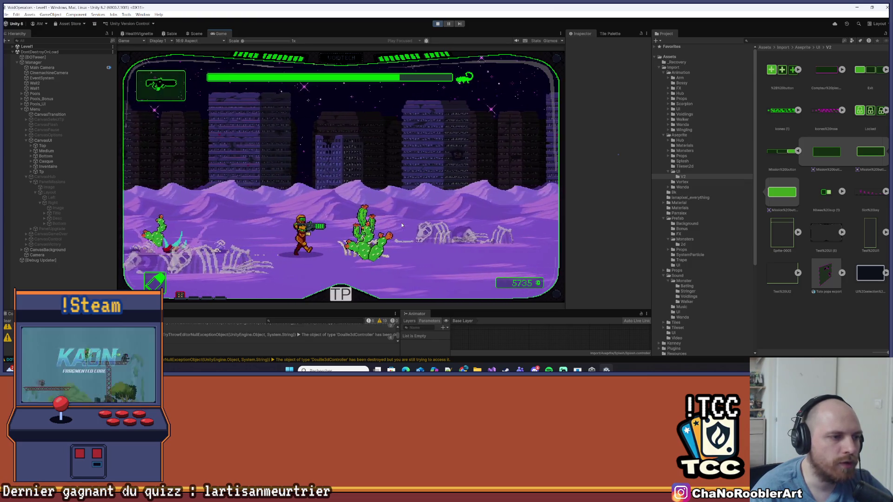
pyautogui.press('d')
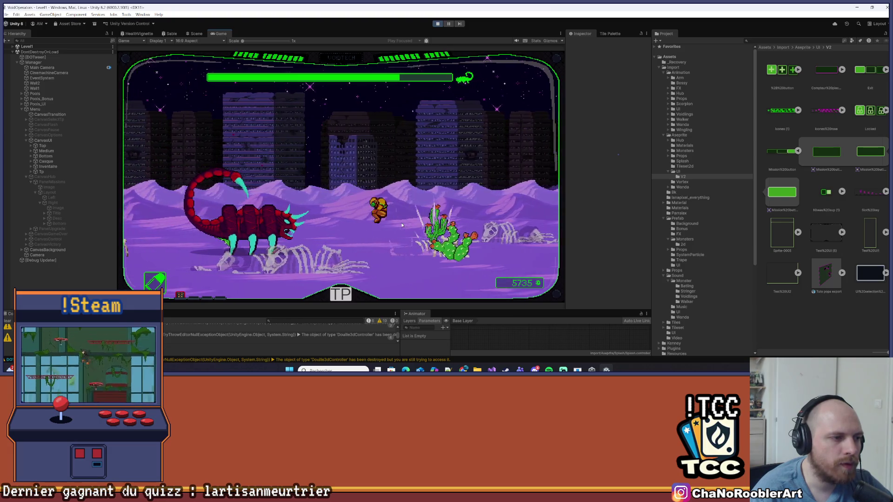
pyautogui.press('space')
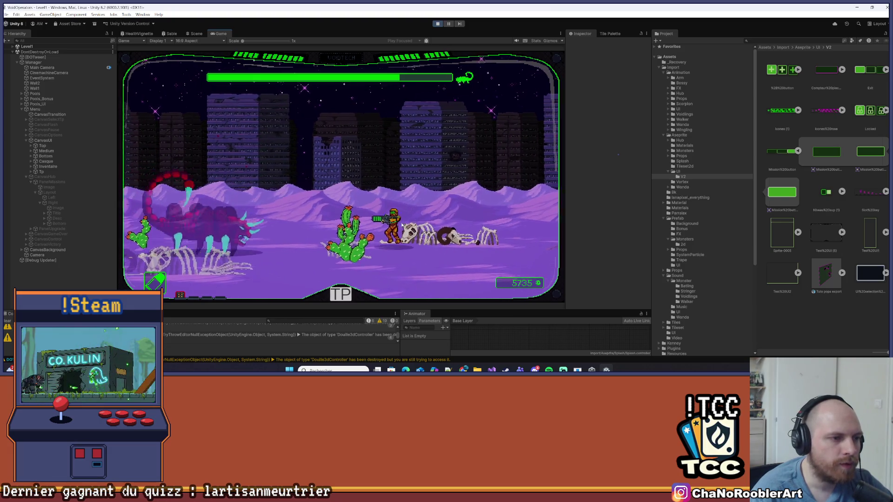
# Dodge the scorpion by moving left and jumping, shoot it dead, then head toward the next one.
pyautogui.press('a')
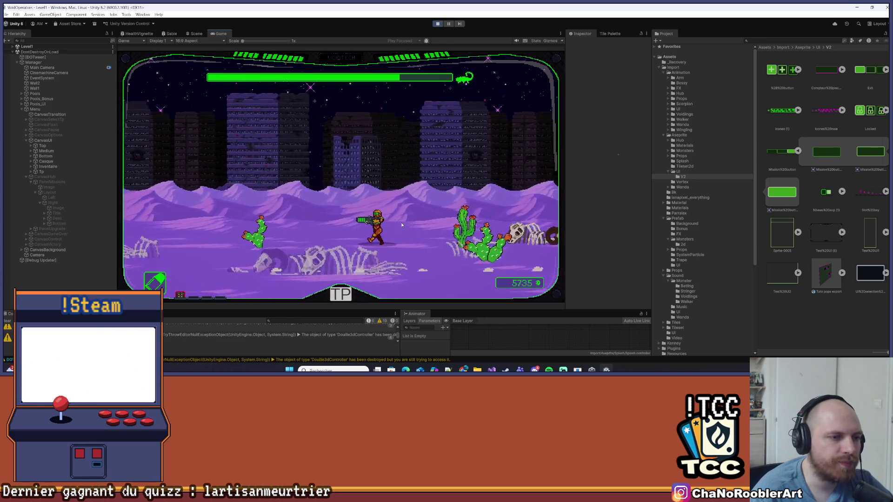
pyautogui.press('a')
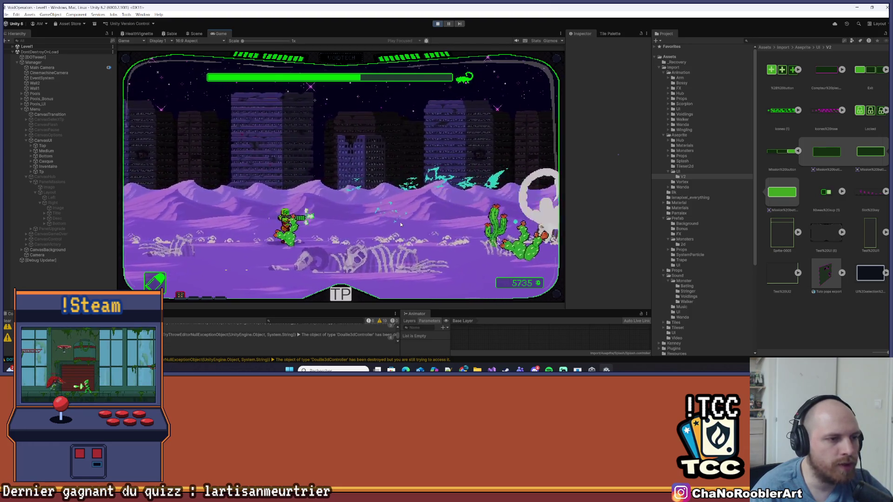
pyautogui.press('d')
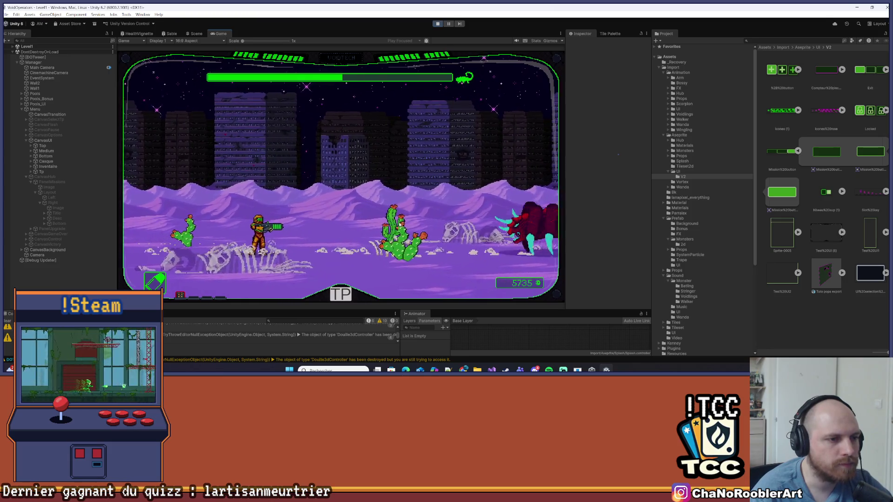
pyautogui.press('d')
pyautogui.press('a')
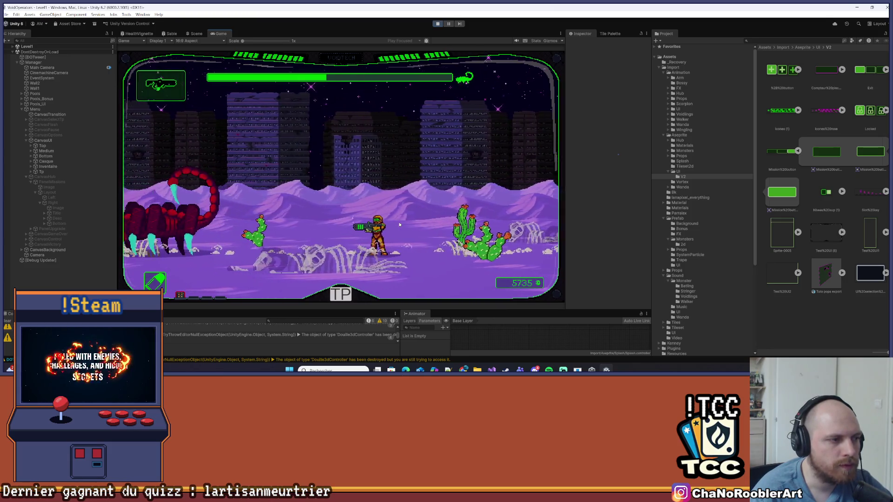
pyautogui.press('space')
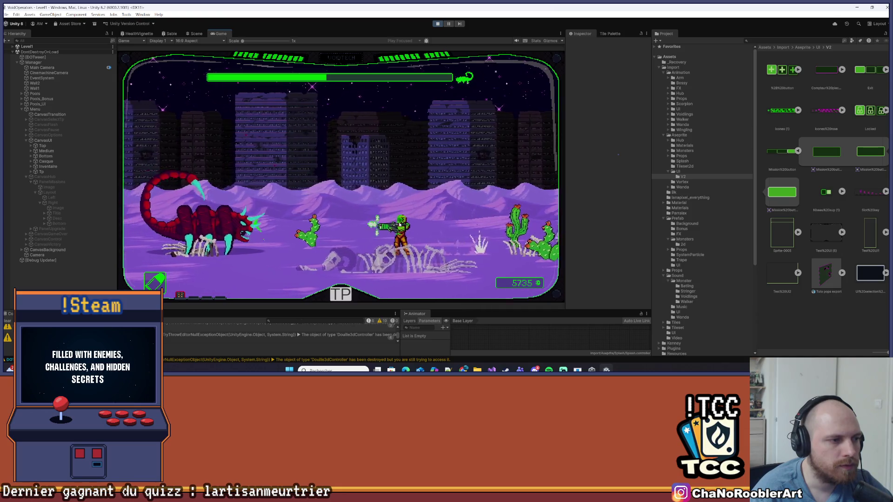
pyautogui.press('d')
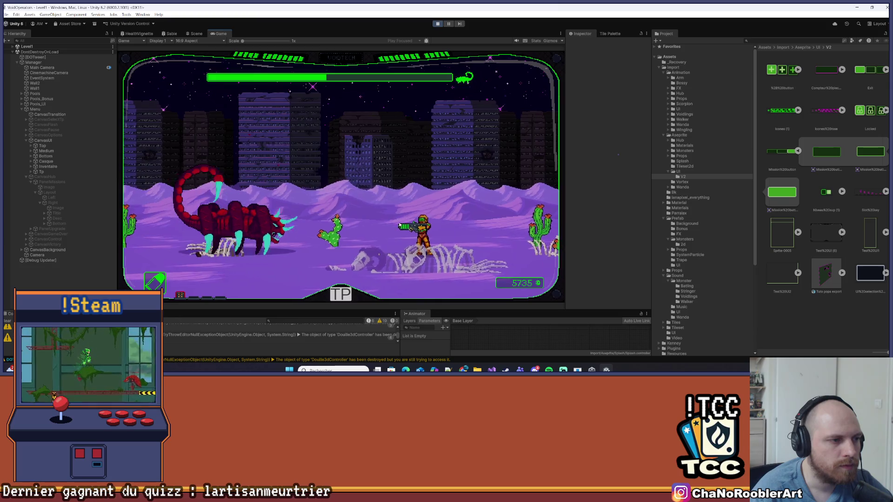
pyautogui.press('d')
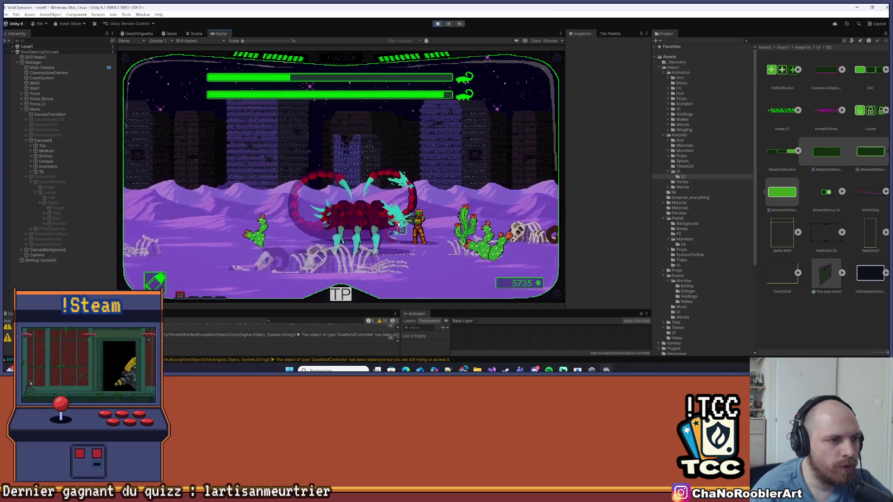
pyautogui.press('a')
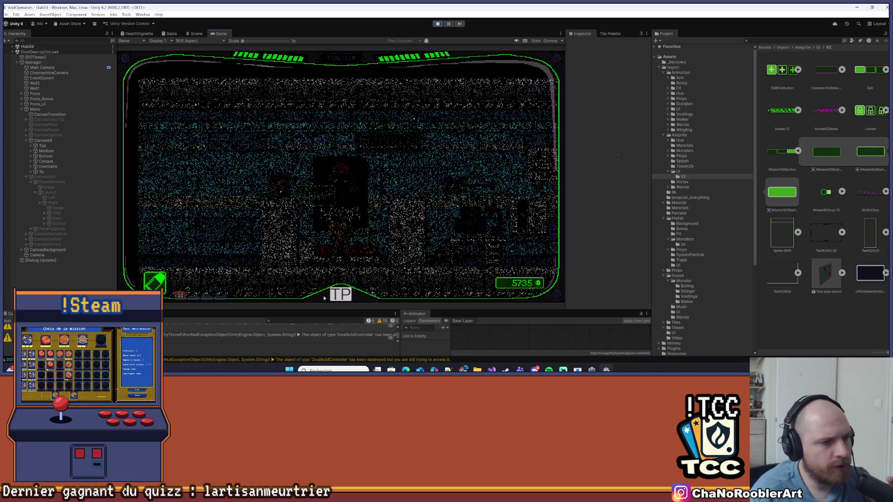
# Walk right through the hub to the upgrade station and interact with it to show the upgrade panel.
pyautogui.press('d')
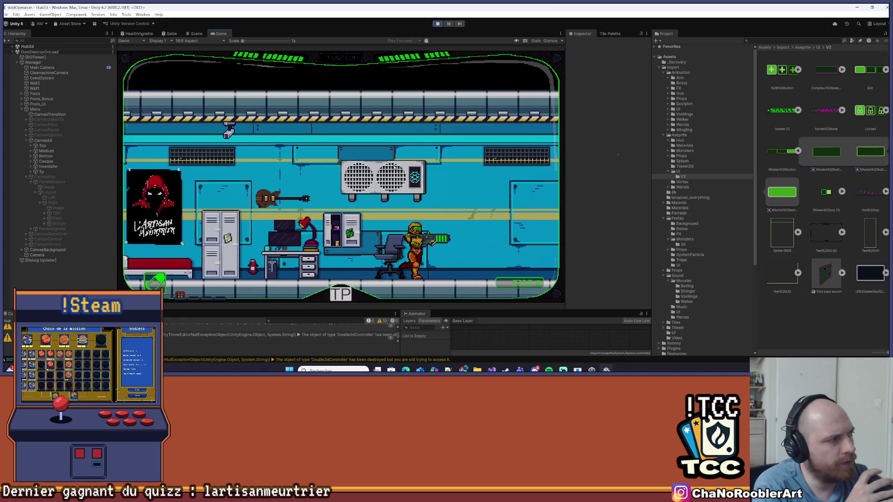
pyautogui.press('d')
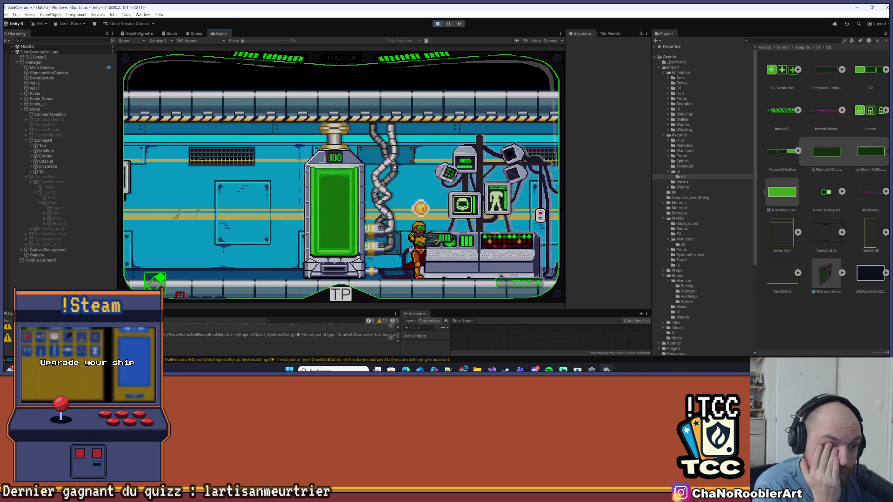
pyautogui.press('d')
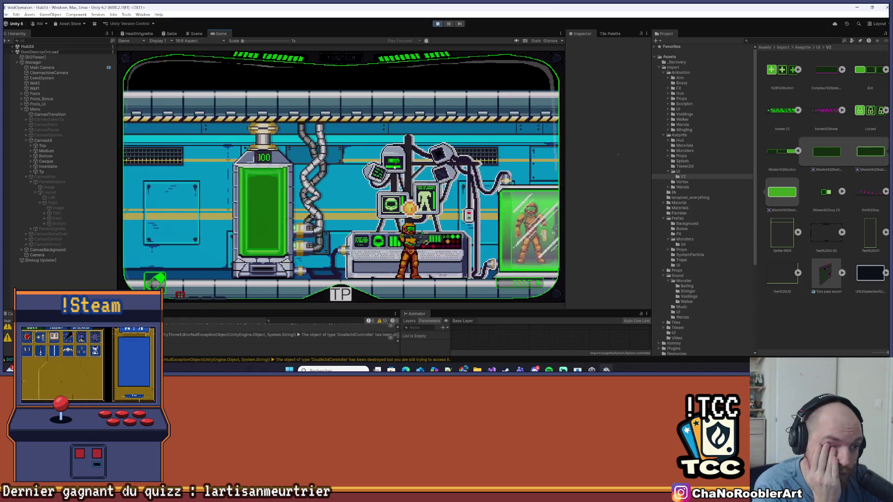
pyautogui.press('e')
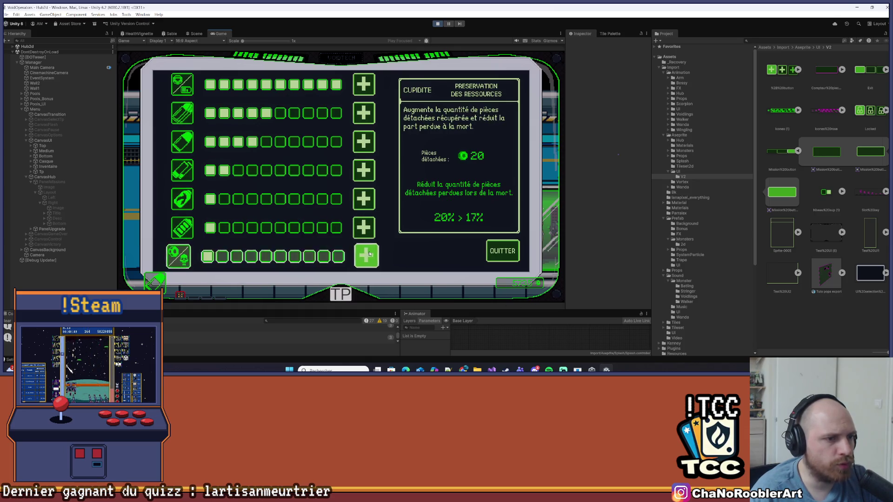
# Close the upgrade panel and walk right into the terminal room.
pyautogui.click(502, 251)
pyautogui.press('d')
pyautogui.press('d')
pyautogui.press('d')
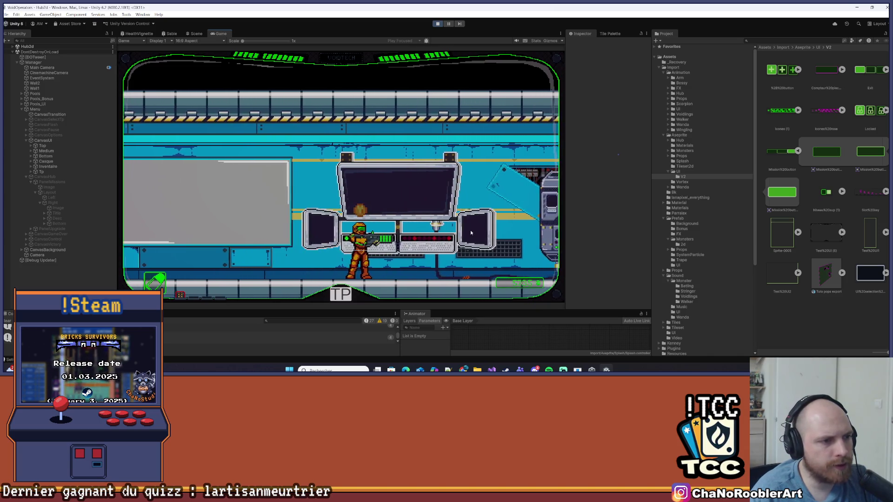
# Open the terminal's mission panel, switch between Mission 0 and Mission 1, and skip the typewriter text with Passer.
pyautogui.press('e')
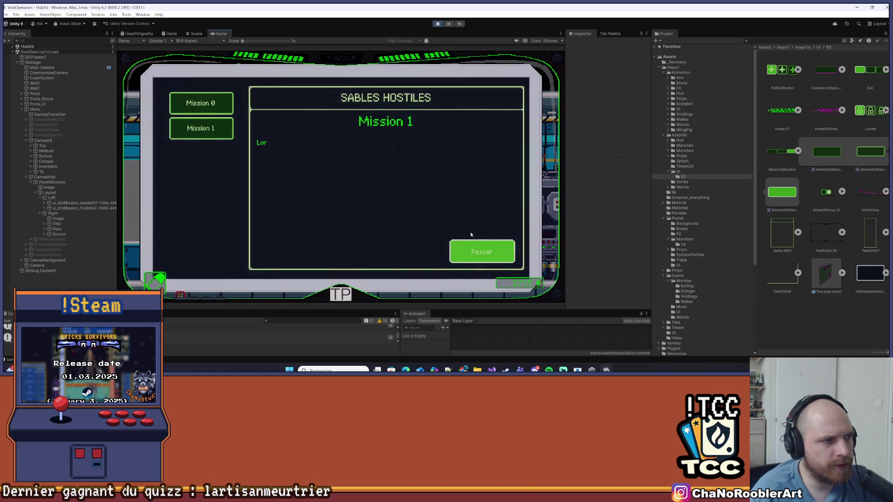
pyautogui.click(226, 136)
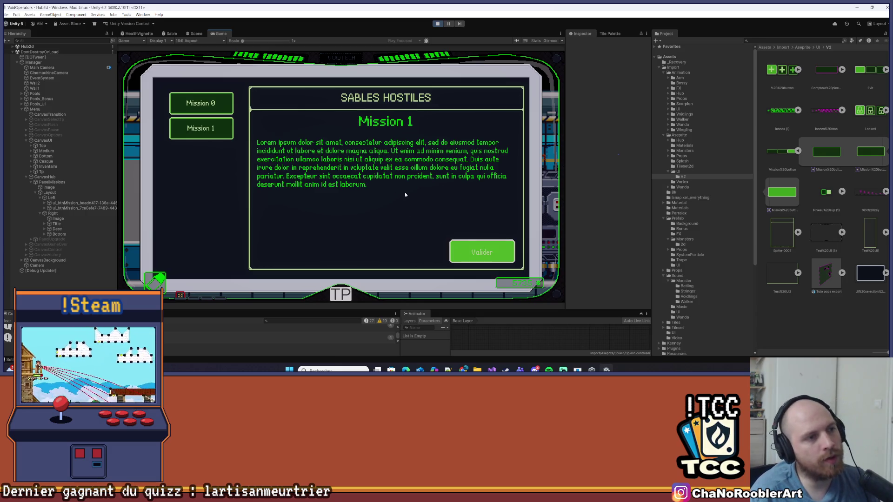
pyautogui.click(207, 130)
pyautogui.click(201, 103)
pyautogui.click(207, 130)
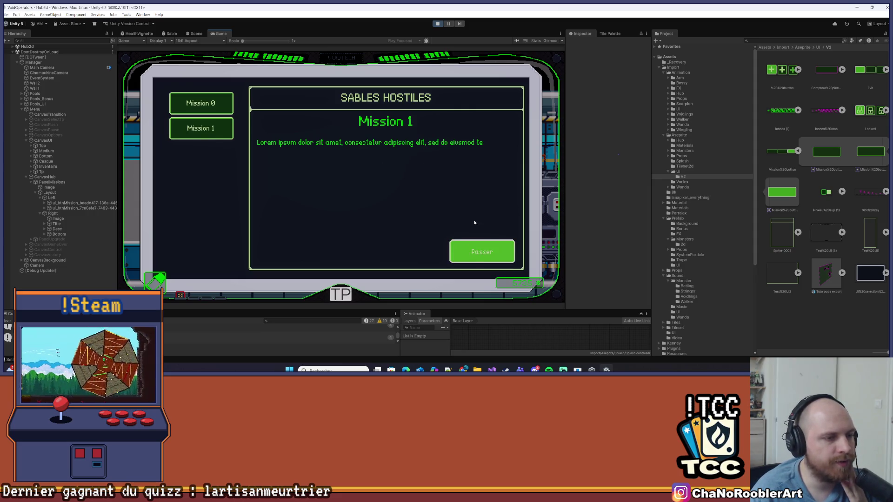
pyautogui.click(474, 261)
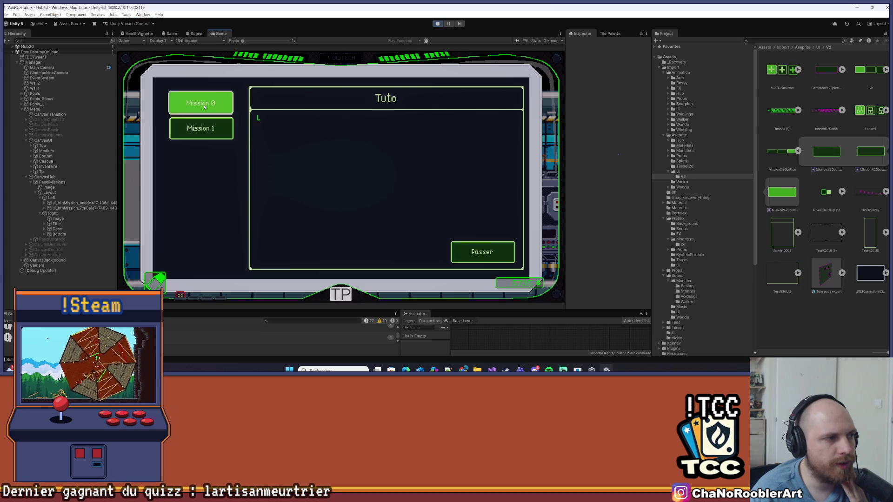
# Stop Play mode, dismiss the save prompt, and glance at Visual Studio before returning to Unity.
pyautogui.moveTo(214, 111)
pyautogui.moveTo(232, 128)
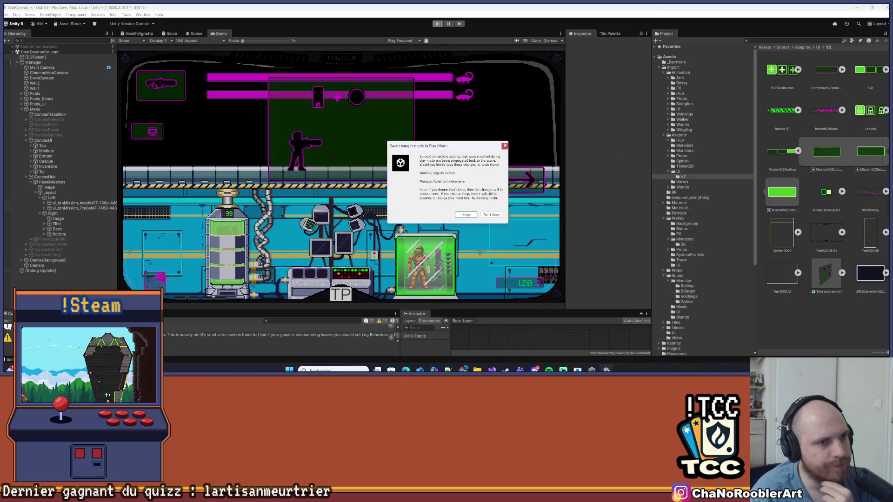
pyautogui.click(505, 146)
pyautogui.click(492, 369)
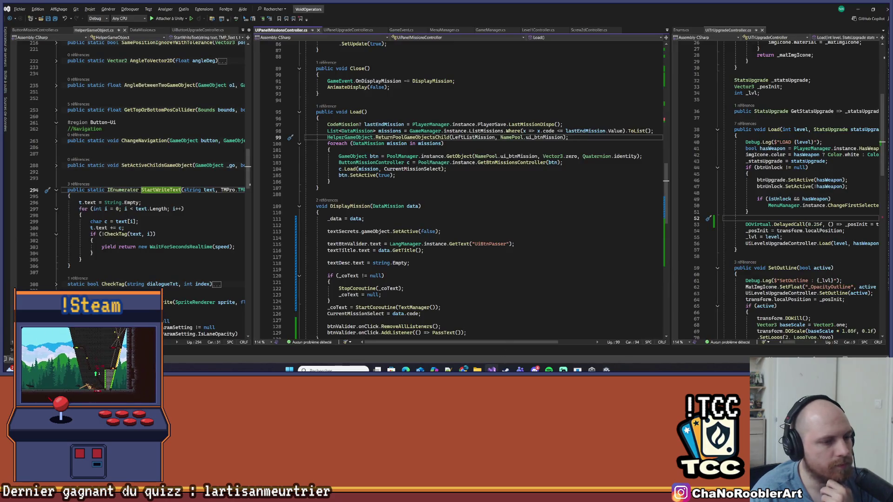
pyautogui.hotkey('alt', 'Tab')
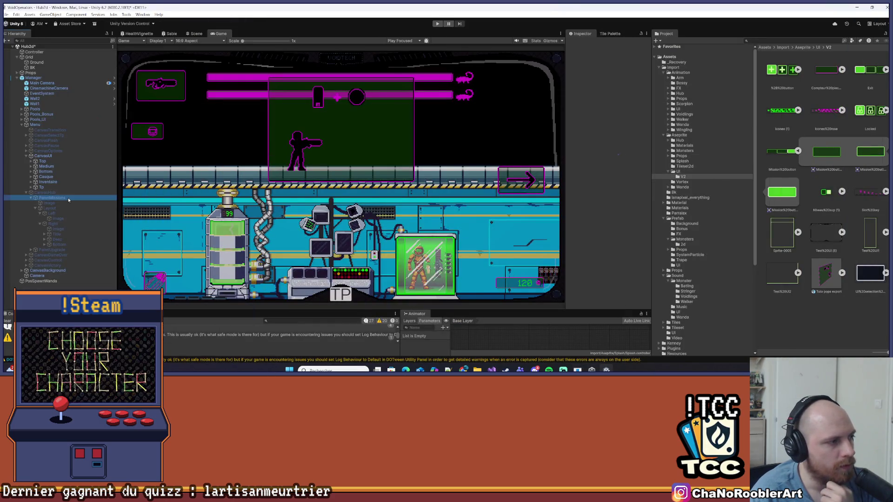
# Activate CanvasHub and select the Image inside PanelMissions' Left column, attempting to drag it out.
pyautogui.click(45, 192)
pyautogui.click(582, 43)
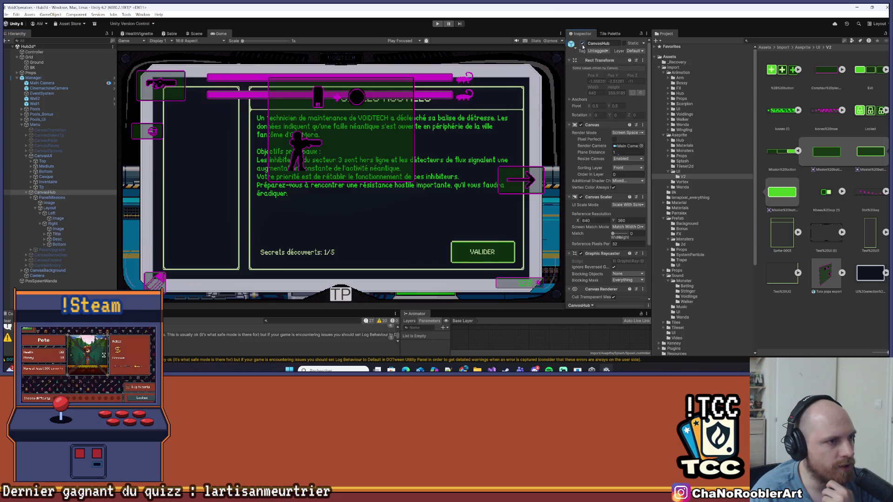
pyautogui.click(69, 197)
pyautogui.click(56, 224)
pyautogui.click(58, 218)
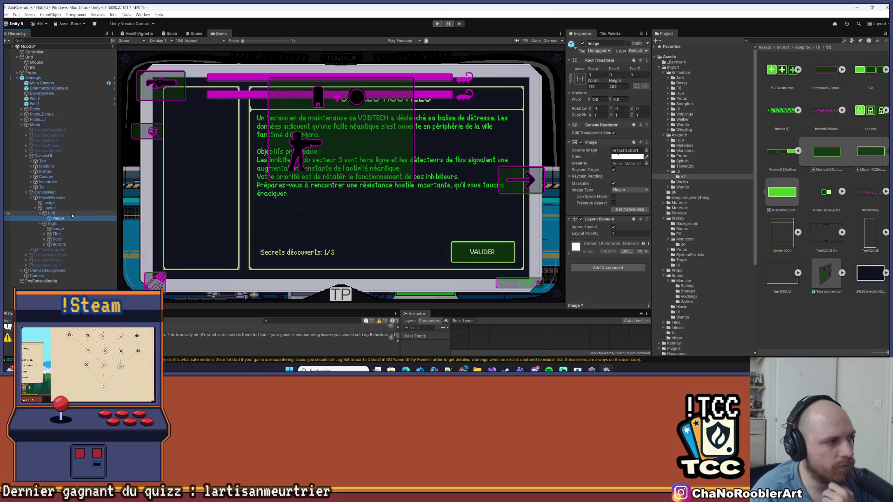
pyautogui.moveTo(64, 219); pyautogui.dragTo(69, 213)
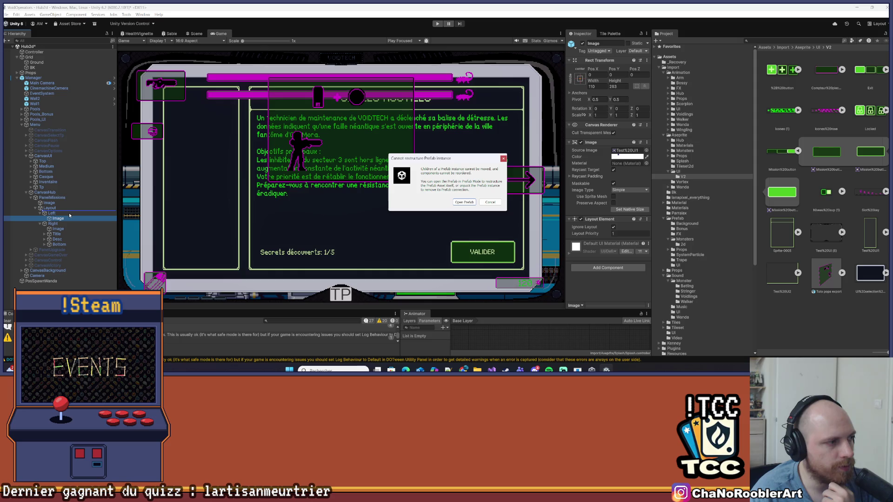
# In the Manager prefab, place the Image directly under Layout above Left, save, and return to the Scene view.
pyautogui.click(464, 202)
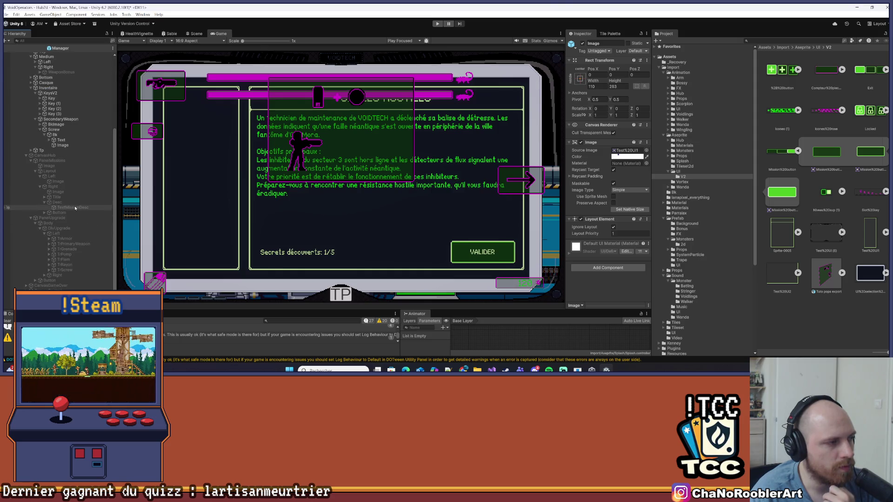
pyautogui.moveTo(68, 181); pyautogui.dragTo(69, 177)
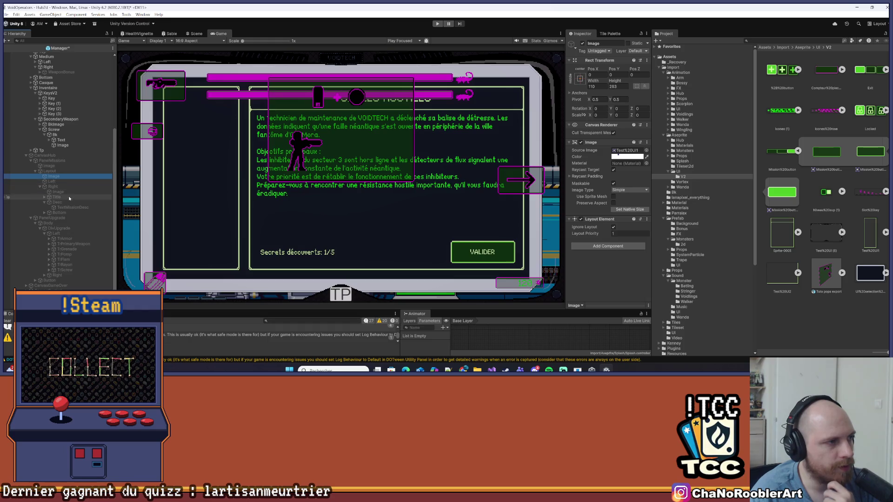
pyautogui.hotkey('ctrl', 's')
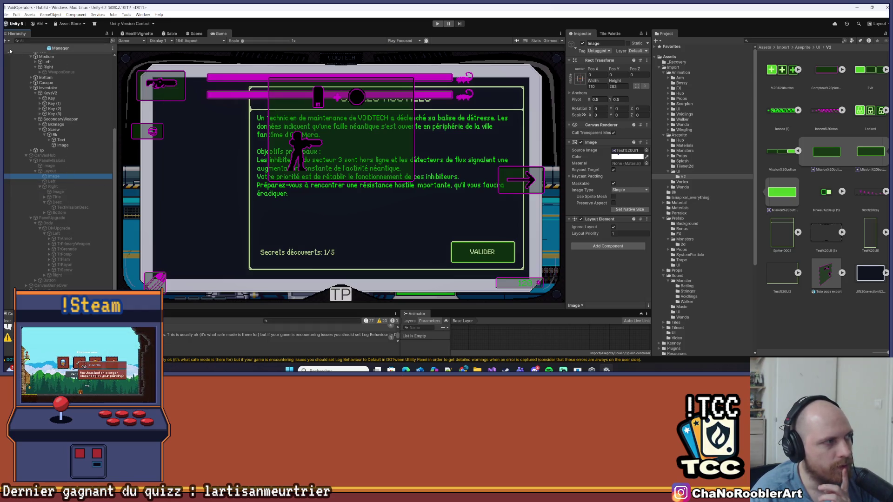
pyautogui.click(9, 48)
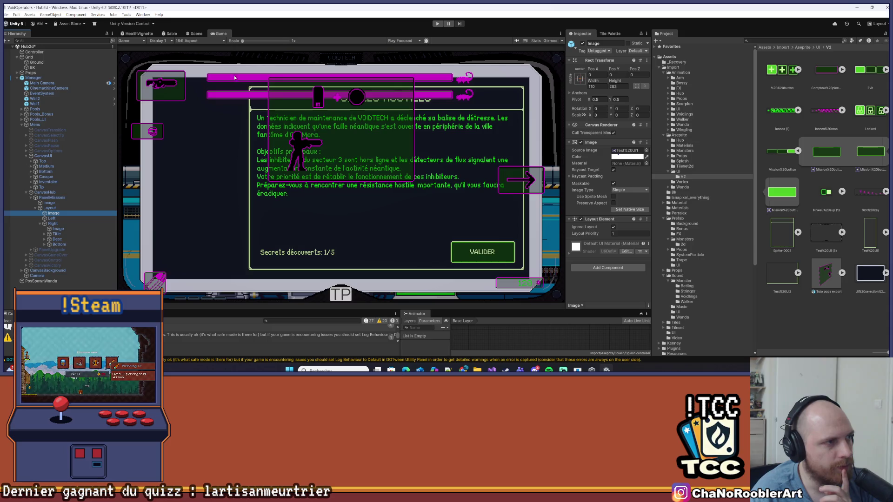
pyautogui.click(196, 33)
pyautogui.scroll(-3, 305, 165)
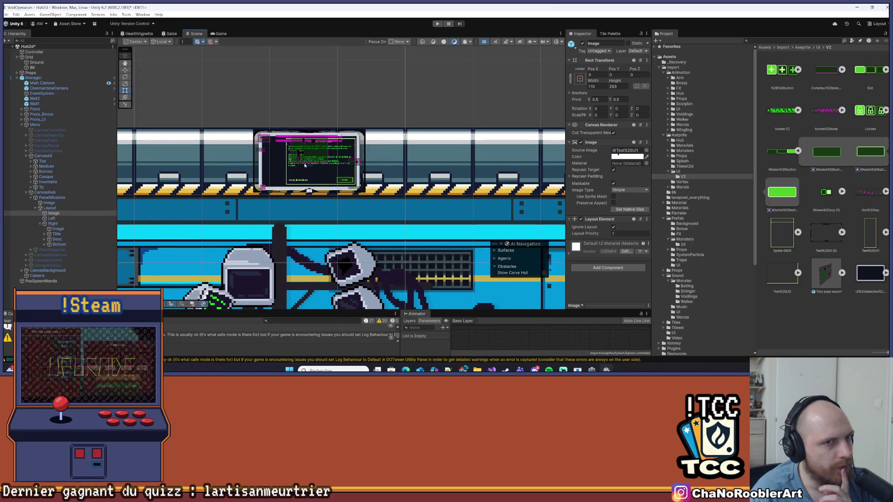
# Frame the mission panel's Image in the Scene view and undo its move so Pos X is 0.
pyautogui.click(67, 215)
pyautogui.doubleClick(67, 214)
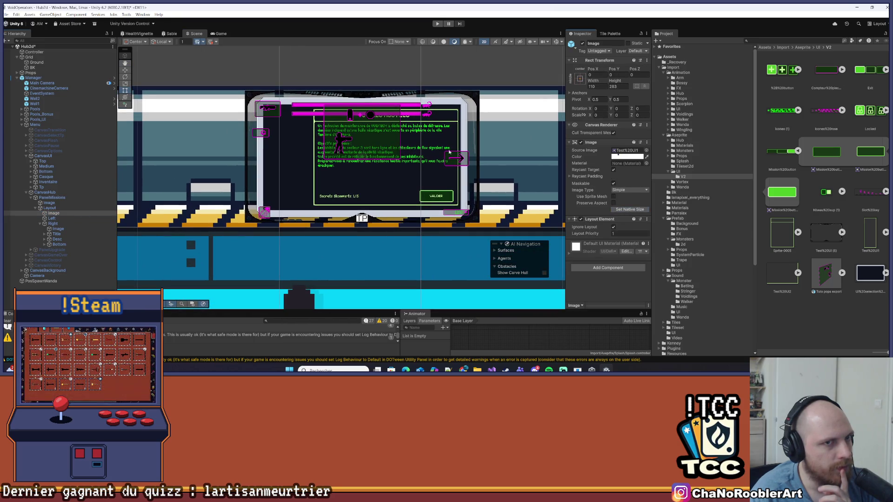
pyautogui.press('f')
pyautogui.scroll(-5, 380, 165)
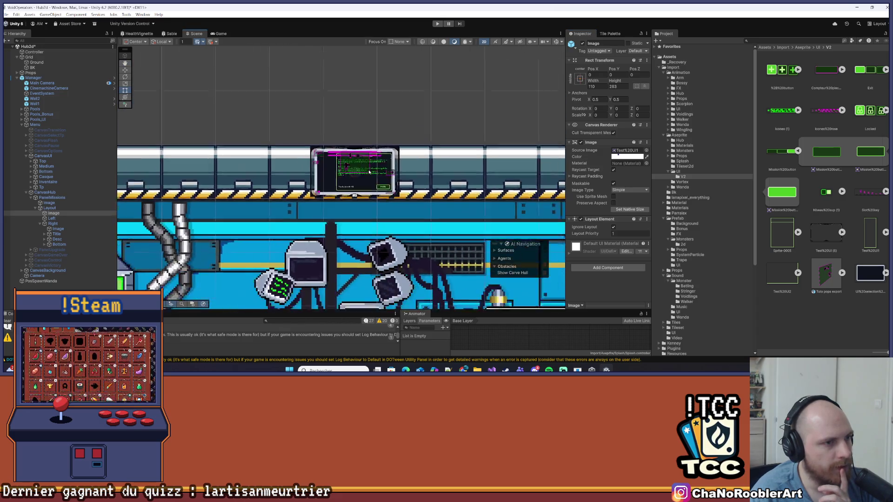
pyautogui.doubleClick(54, 214)
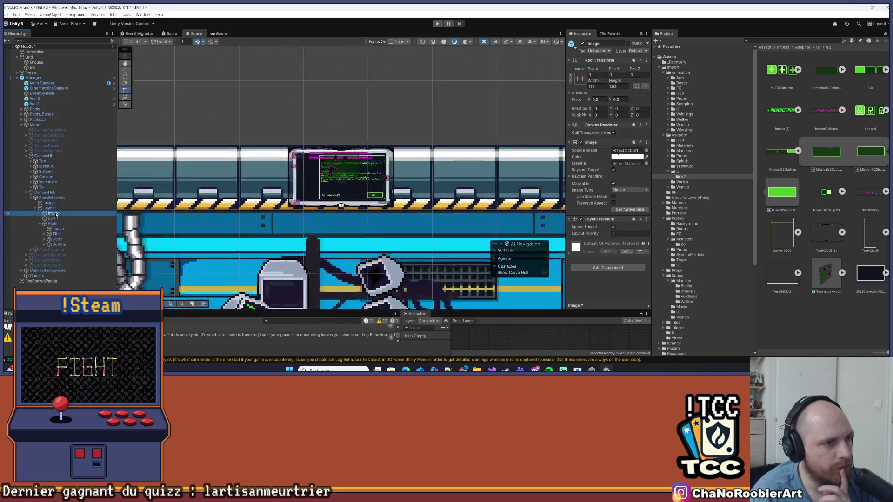
pyautogui.scroll(4, 260, 171)
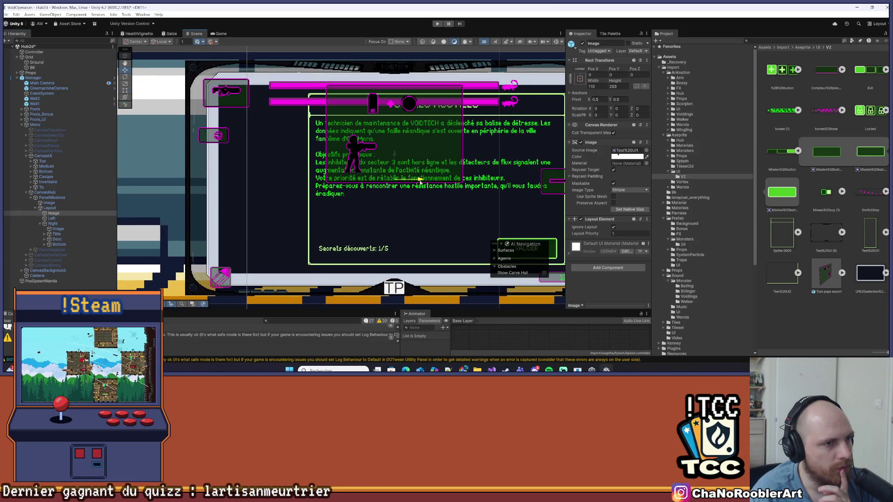
pyautogui.hotkey('ctrl', 'z')
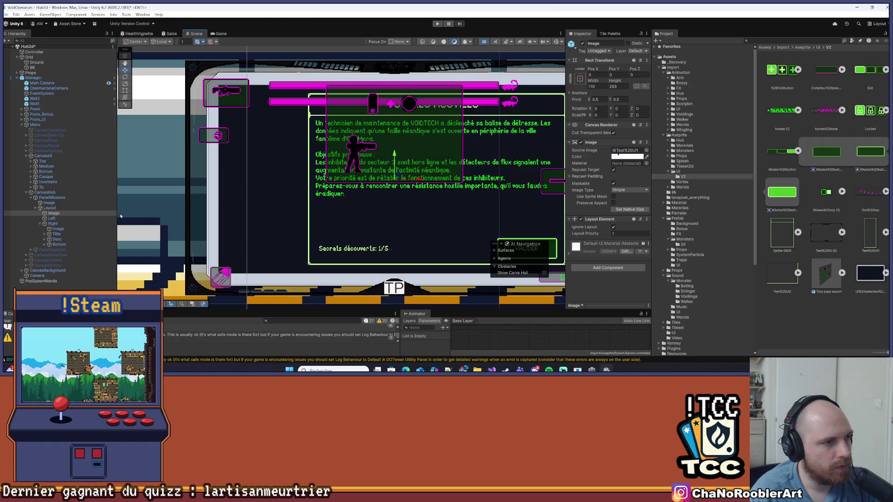
# Drag the Image into the Left group and choose to open the Manager prefab.
pyautogui.click(61, 214)
pyautogui.moveTo(61, 214); pyautogui.dragTo(61, 218)
pyautogui.click(462, 203)
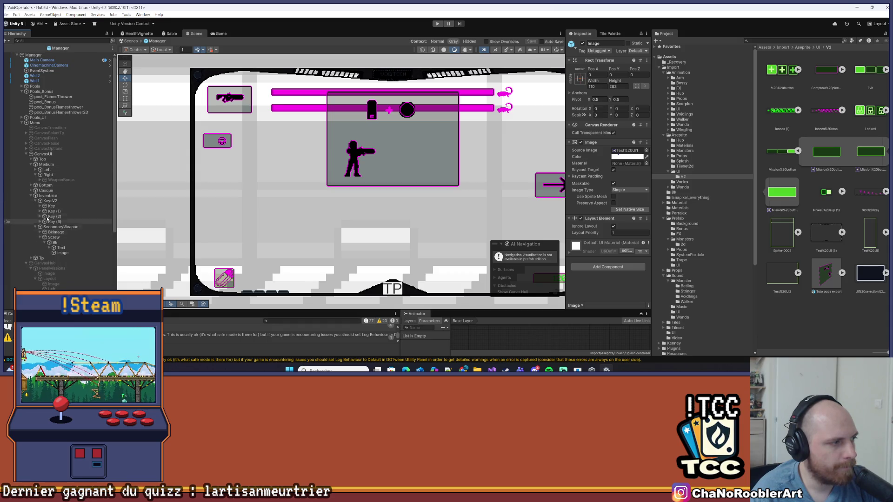
# In the Manager prefab's CanvasHub, drag Image under Left, then exit prefab mode.
pyautogui.scroll(-2, 51, 218)
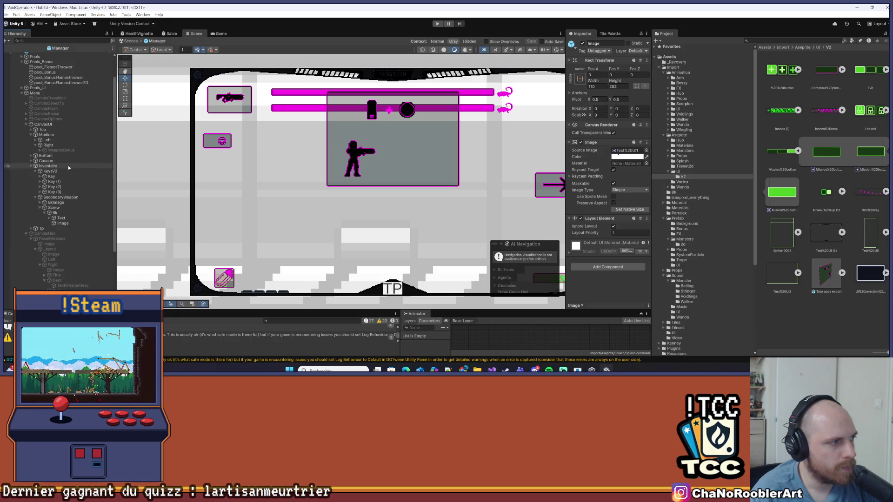
pyautogui.scroll(2, 67, 147)
pyautogui.click(35, 170)
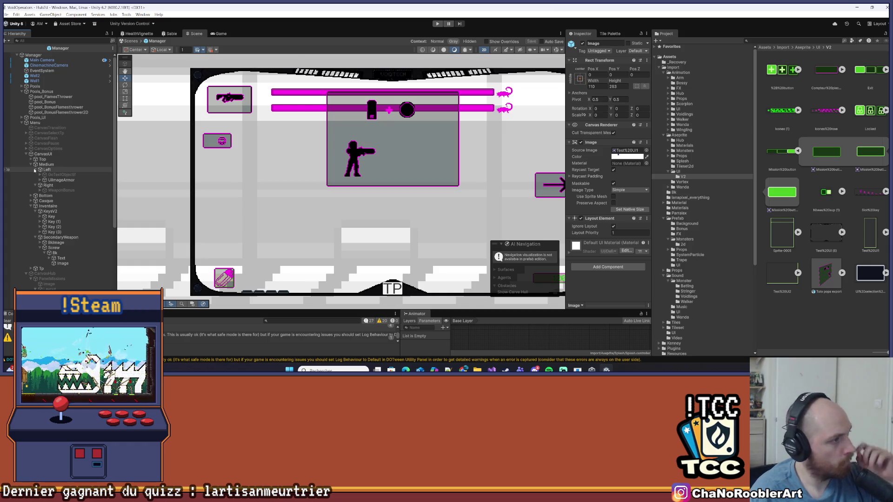
pyautogui.scroll(-7, 63, 189)
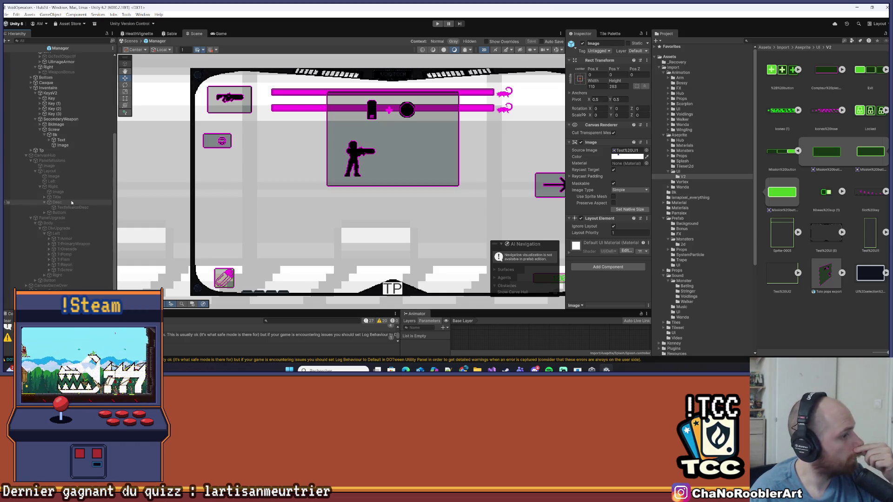
pyautogui.scroll(7, 71, 202)
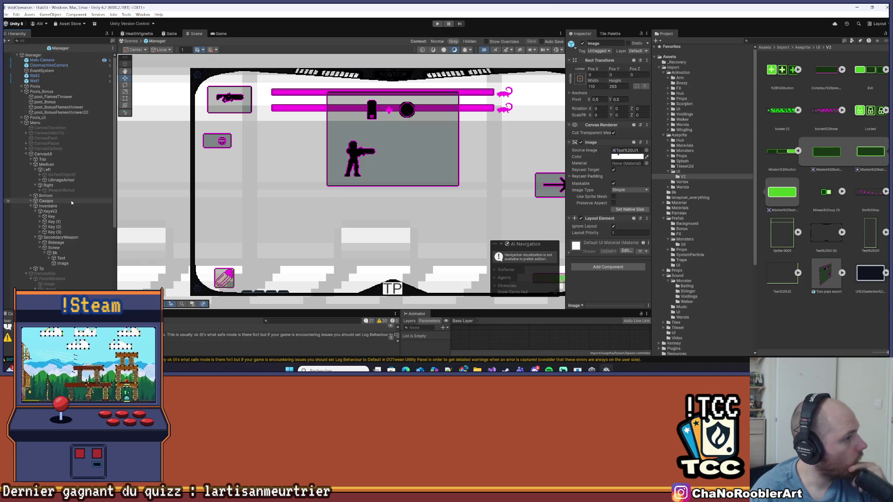
pyautogui.click(26, 154)
pyautogui.click(46, 155)
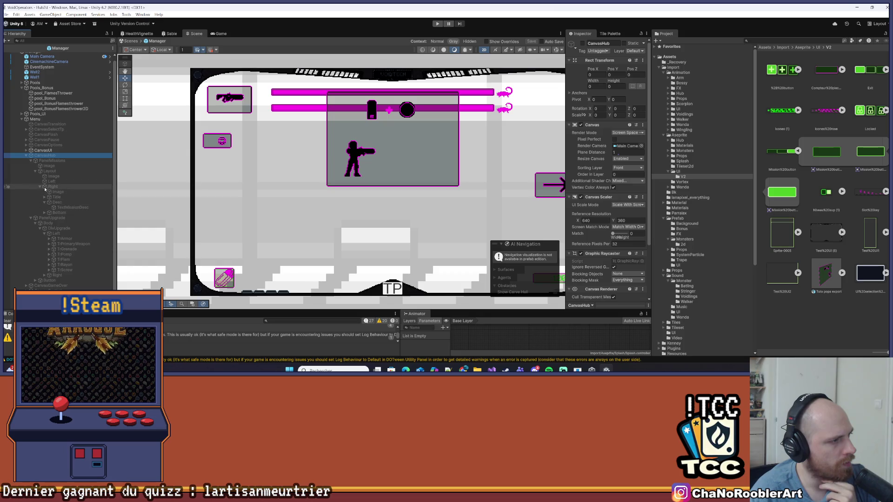
pyautogui.moveTo(49, 178); pyautogui.dragTo(55, 182)
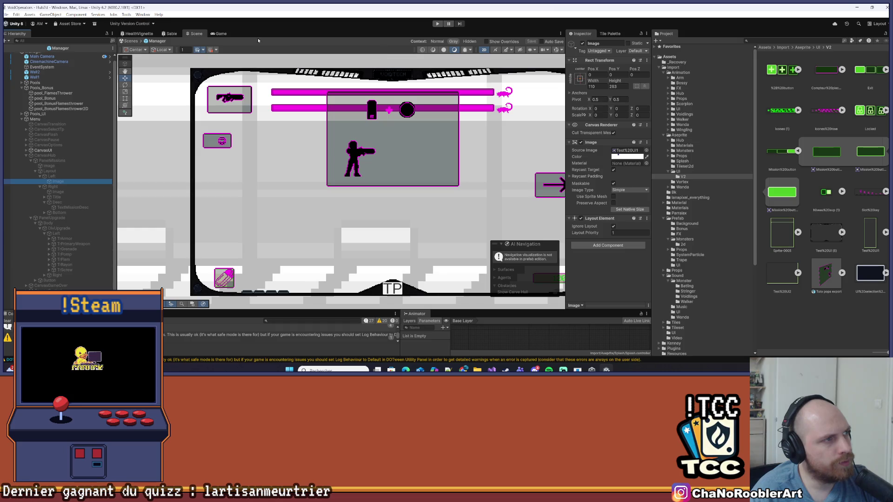
pyautogui.click(4, 50)
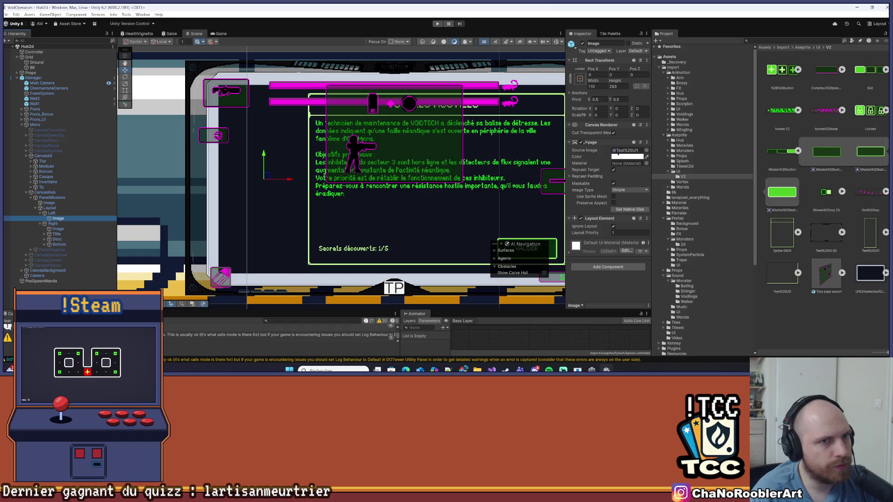
# Widen the Inspector and try Sprite-0005 as the Image's Source Image, then undo it.
pyautogui.moveTo(567, 145); pyautogui.dragTo(472, 144)
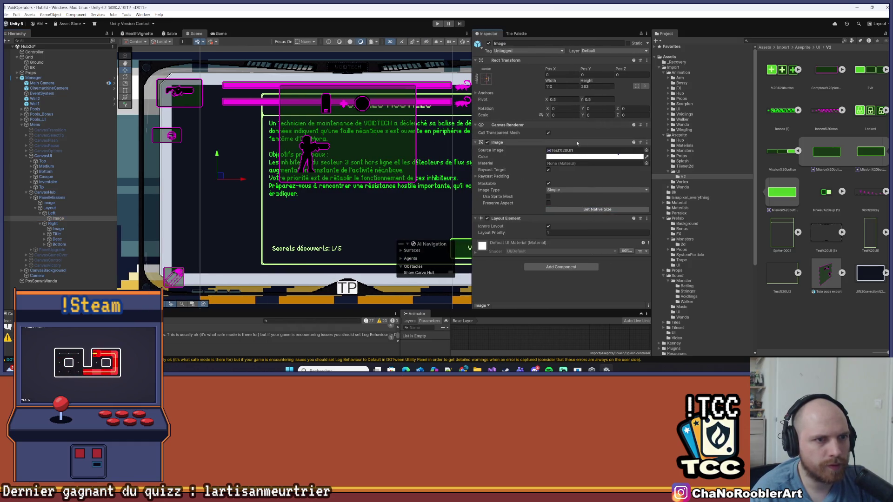
pyautogui.moveTo(556, 152); pyautogui.dragTo(562, 152)
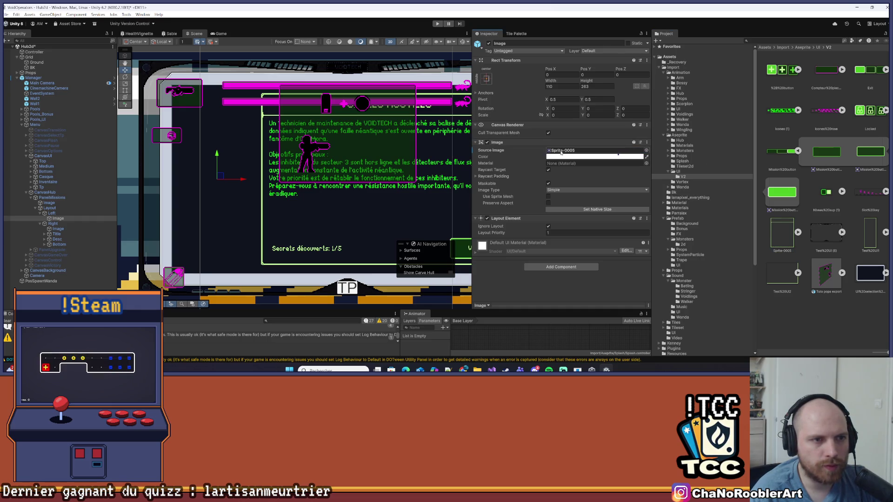
pyautogui.hotkey('ctrl', 'z')
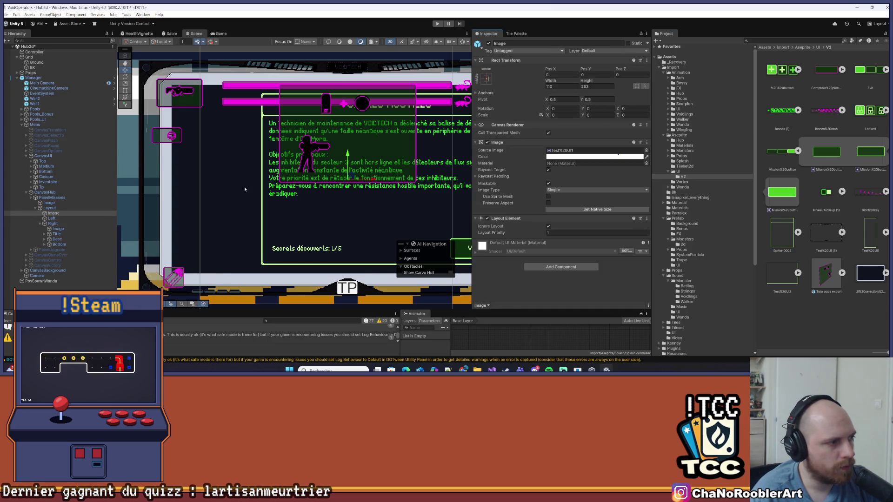
pyautogui.hotkey('ctrl', 'z')
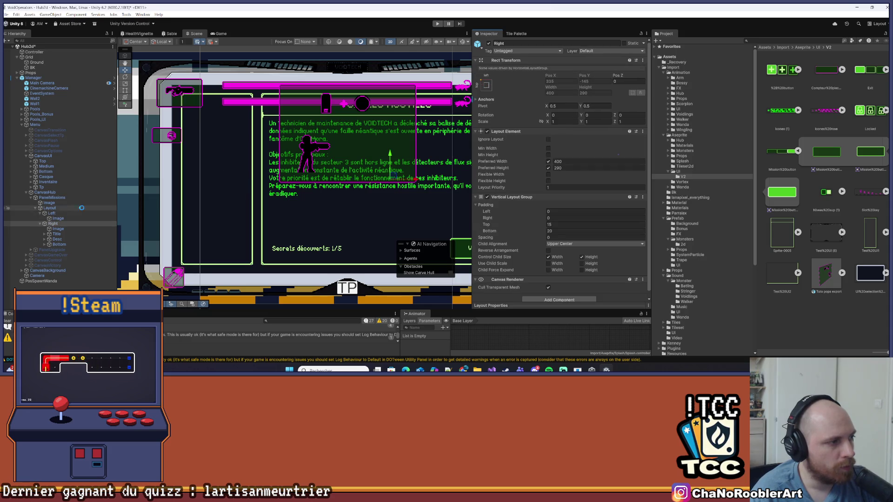
# Check the Image under Left and Left's layout settings, ending with Left's context menu.
pyautogui.click(65, 219)
pyautogui.scroll(2, 210, 140)
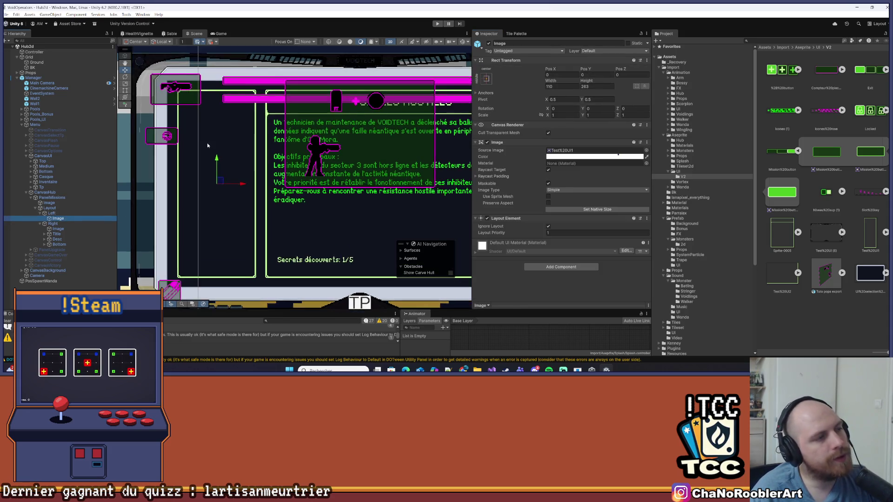
pyautogui.click(64, 211)
pyautogui.click(66, 219)
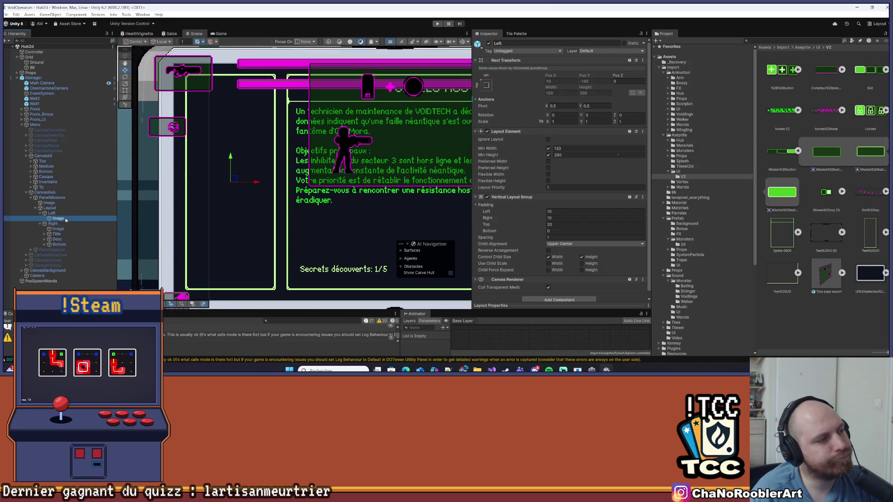
pyautogui.click(62, 214)
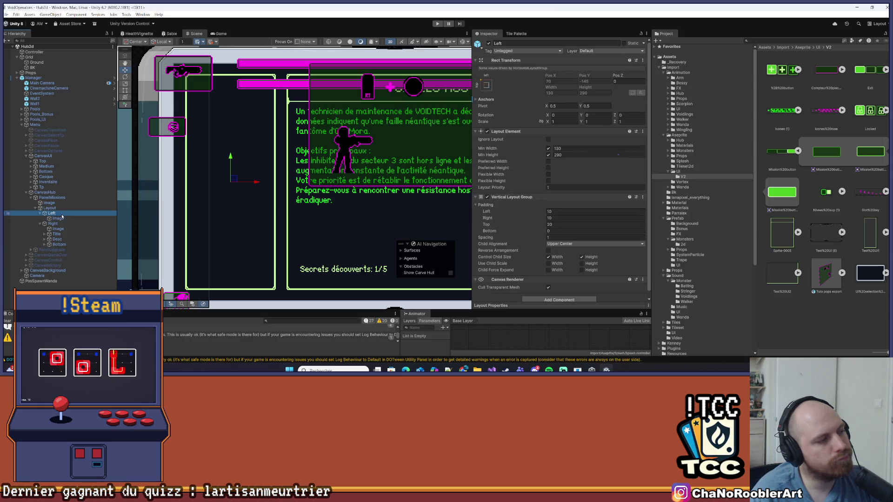
pyautogui.click(64, 218)
pyautogui.click(62, 214)
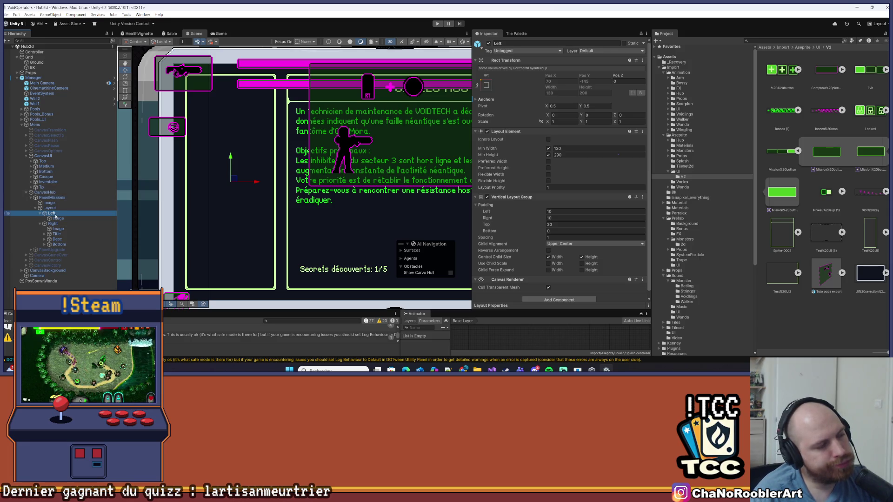
pyautogui.rightClick(55, 215)
# Create an empty child GameObject under Left, rename it Btns, and save.
pyautogui.click(90, 201)
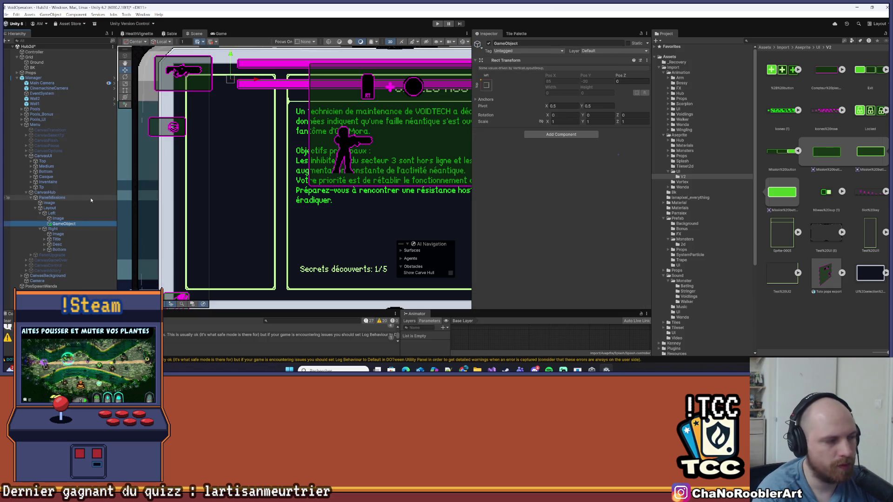
pyautogui.rightClick(69, 224)
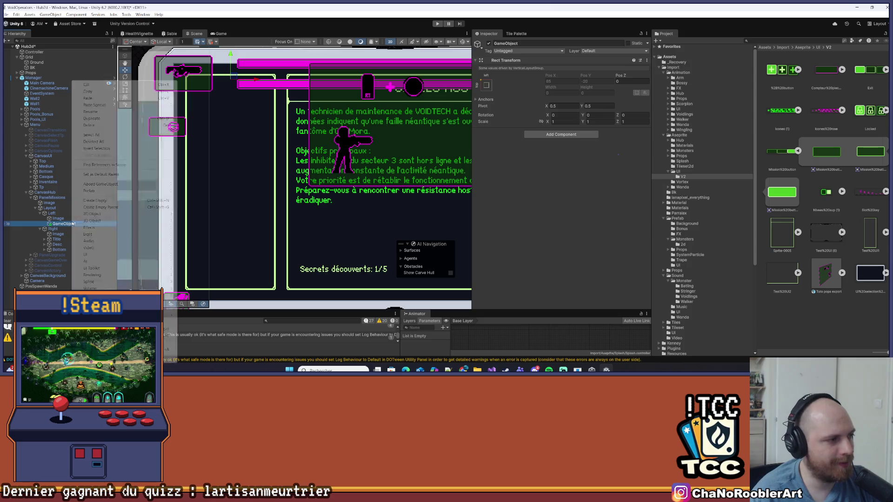
pyautogui.click(101, 112)
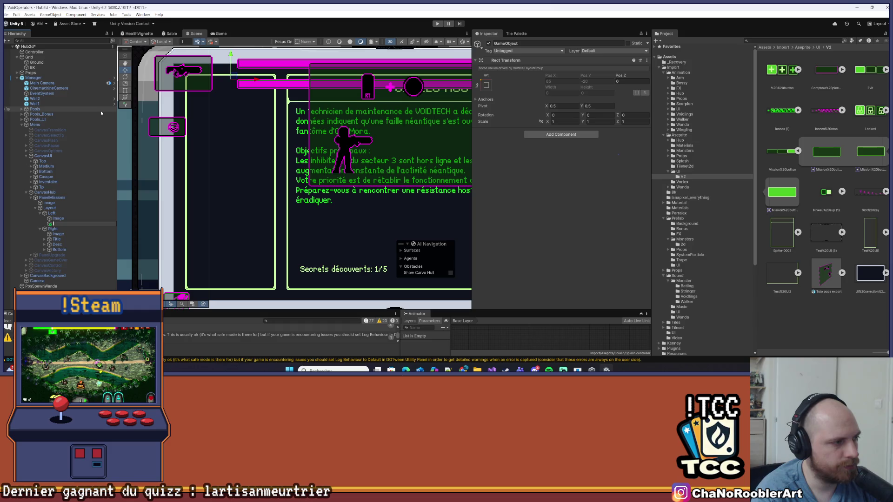
pyautogui.press('Return')
pyautogui.hotkey('ctrl', 's')
# Compare Left and Btns, then copy Left's Layout Element component.
pyautogui.click(51, 213)
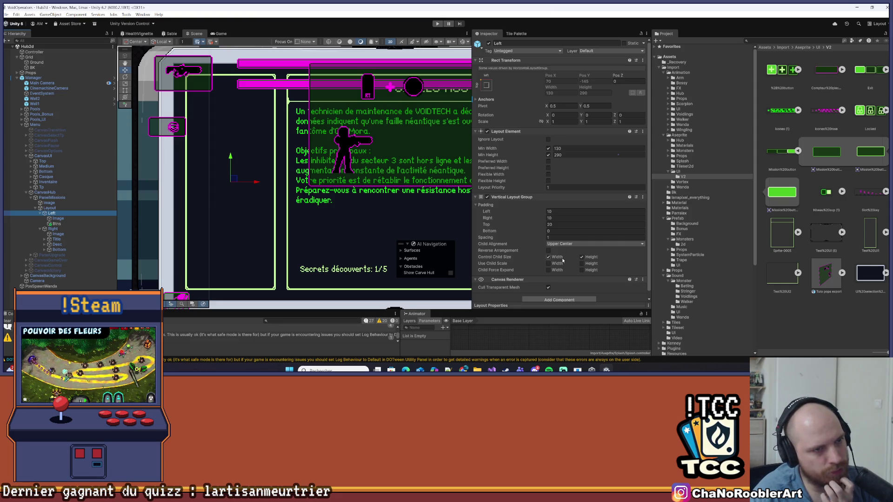
pyautogui.scroll(-1, 351, 250)
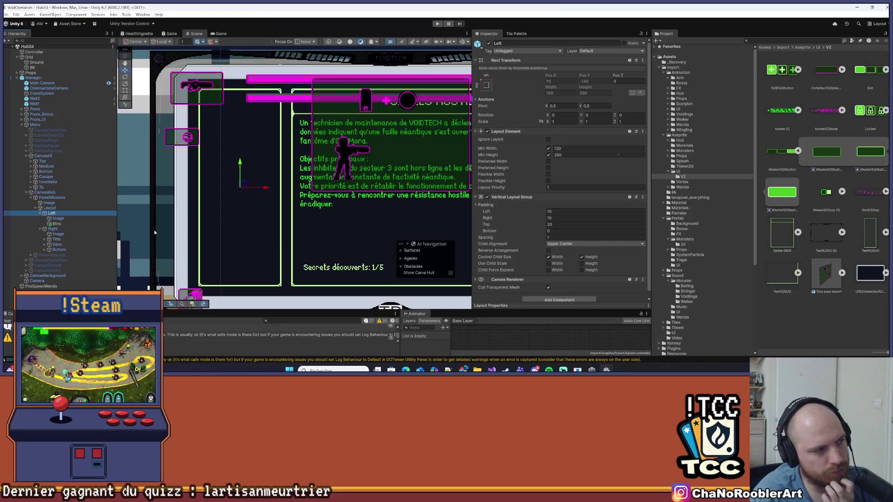
pyautogui.click(57, 223)
pyautogui.click(52, 213)
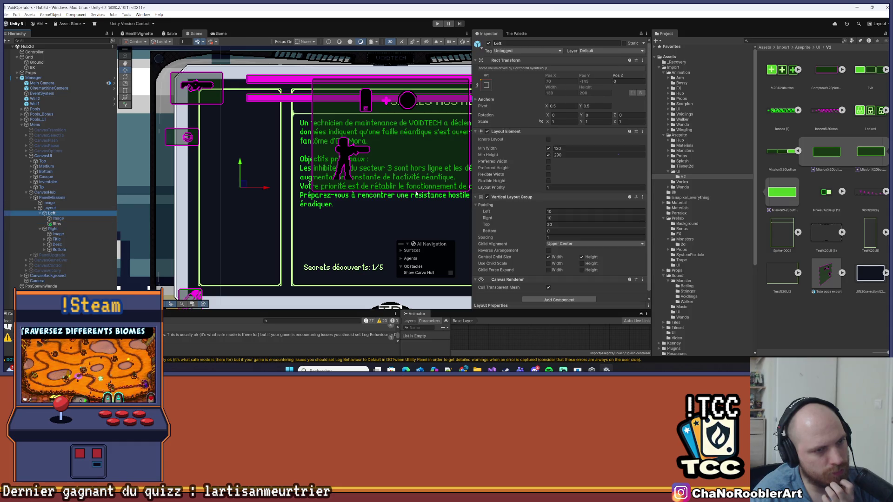
pyautogui.rightClick(57, 224)
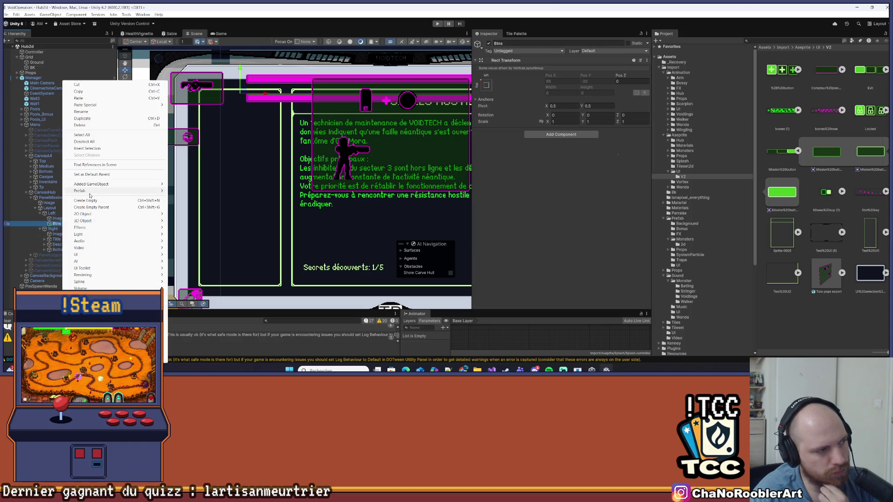
pyautogui.click(212, 189)
pyautogui.click(62, 229)
pyautogui.click(52, 213)
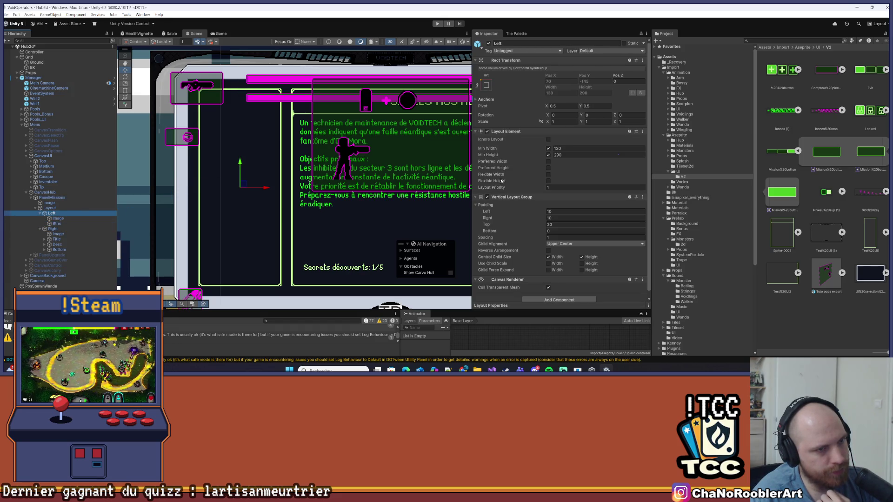
pyautogui.click(511, 197)
pyautogui.rightClick(505, 132)
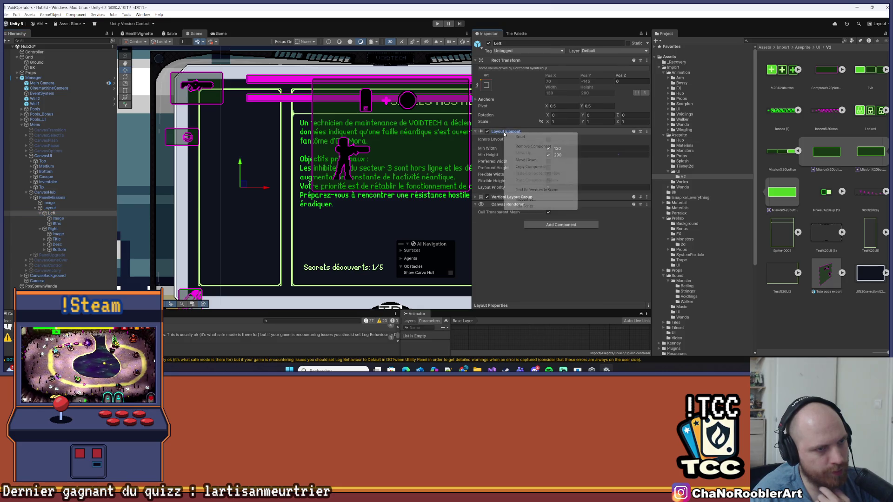
pyautogui.click(530, 166)
# Attempt pasting Left's Layout Element onto Btns through the component search, then abandon it.
pyautogui.click(56, 224)
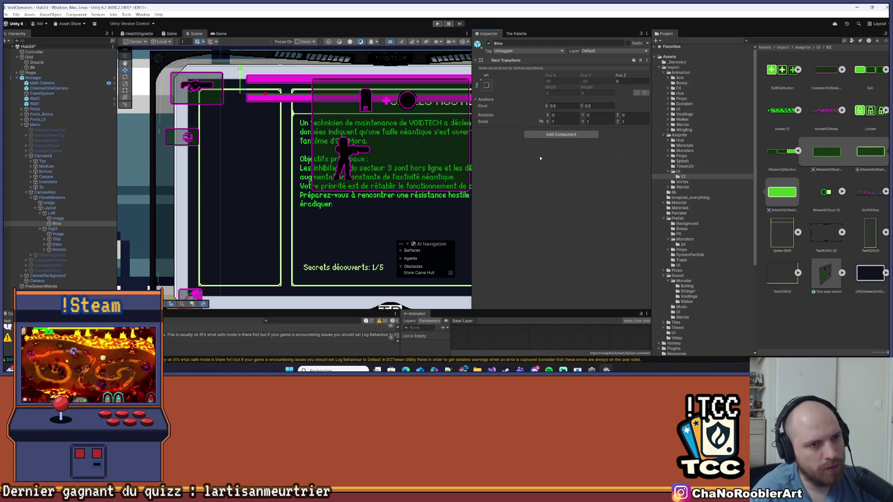
pyautogui.click(555, 137)
pyautogui.hotkey('ctrl', 'v')
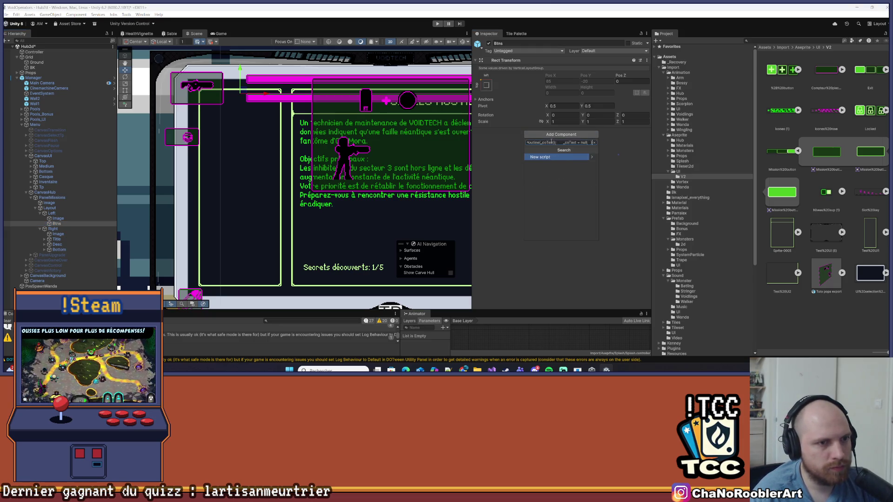
pyautogui.hotkey('ctrl', 'z')
pyautogui.press('Escape')
pyautogui.click(54, 215)
pyautogui.rightClick(496, 132)
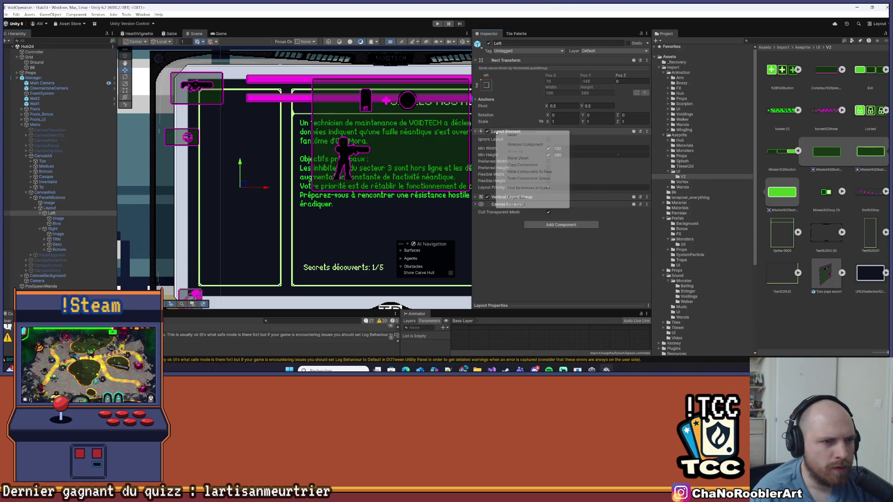
pyautogui.click(560, 166)
# Browse Btns' Add Component list and close it without adding anything.
pyautogui.click(56, 224)
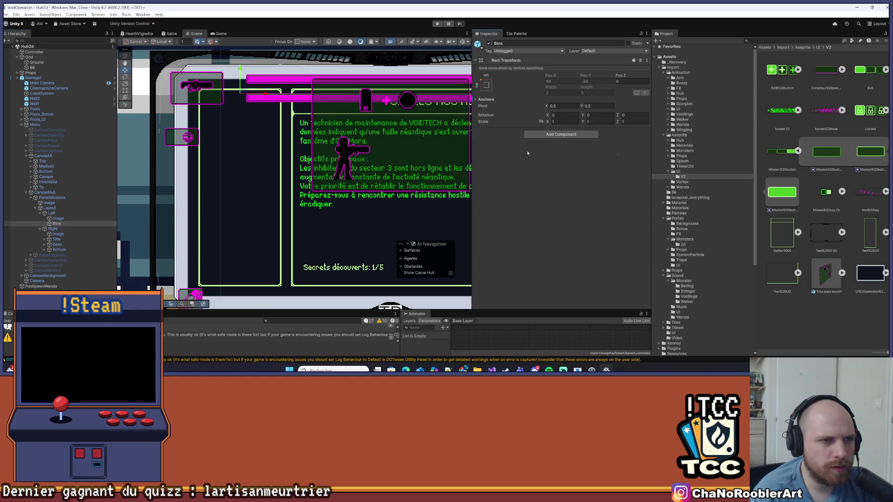
pyautogui.click(543, 135)
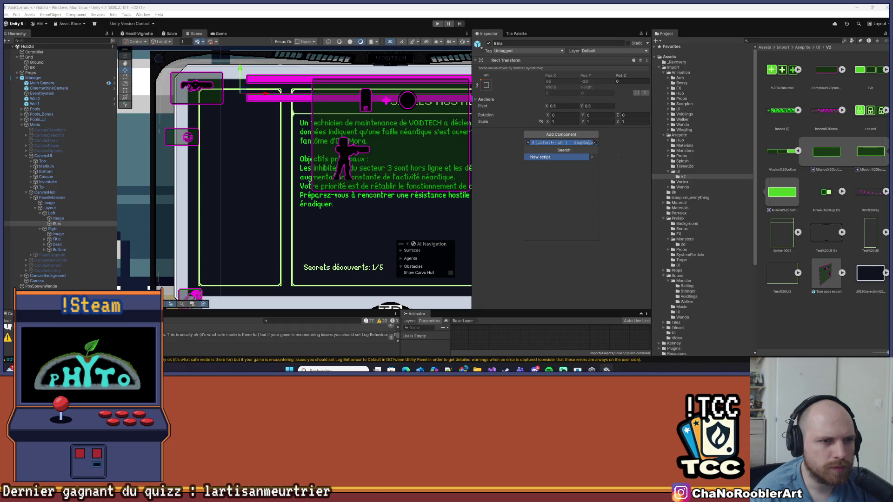
pyautogui.click(593, 143)
pyautogui.click(510, 159)
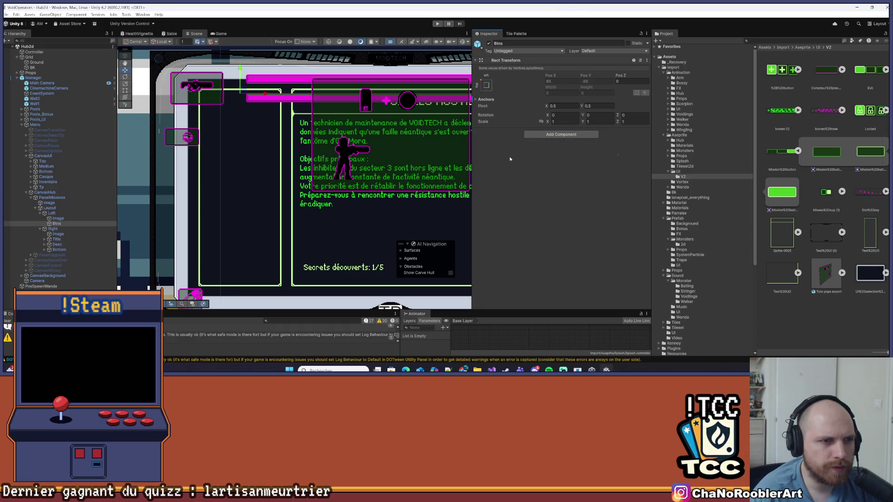
pyautogui.click(552, 135)
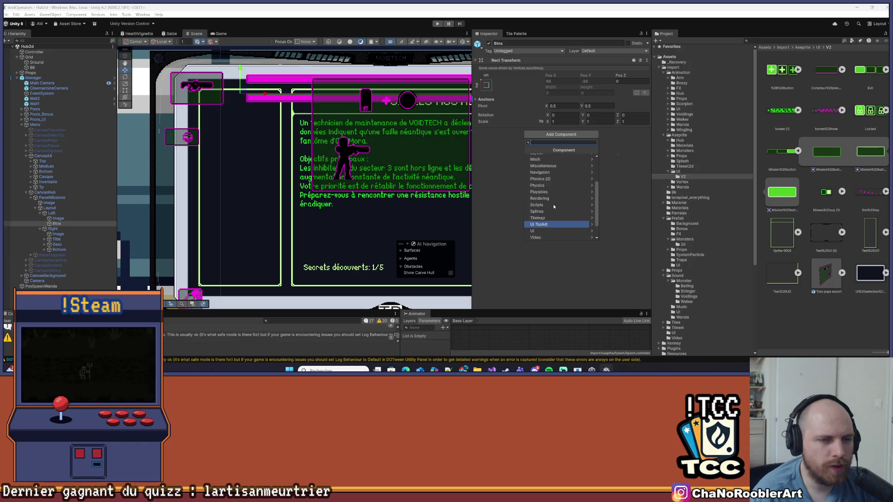
pyautogui.click(486, 188)
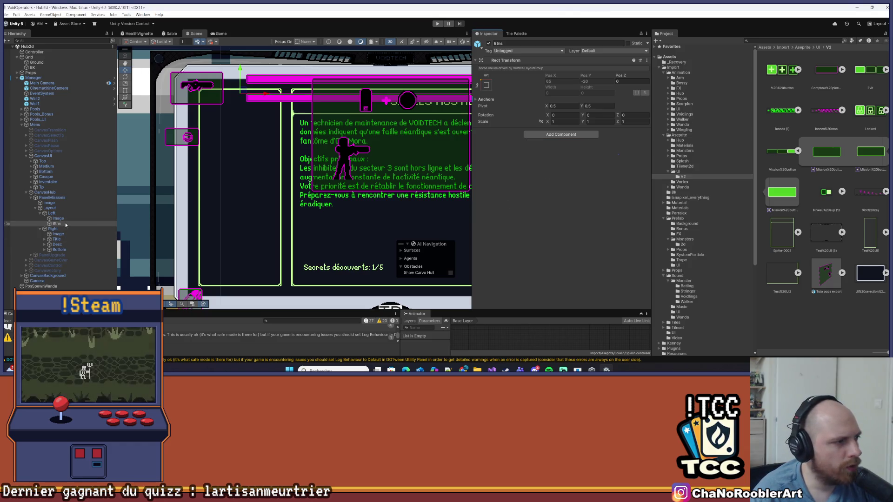
# Add a Layout Element component to Btns using the 'layout' search.
pyautogui.click(51, 213)
pyautogui.rightClick(518, 133)
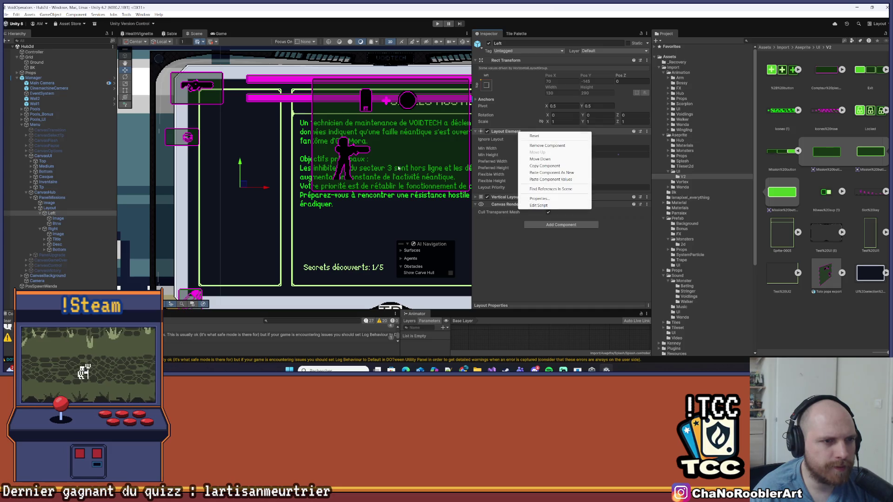
pyautogui.click(56, 224)
pyautogui.click(545, 134)
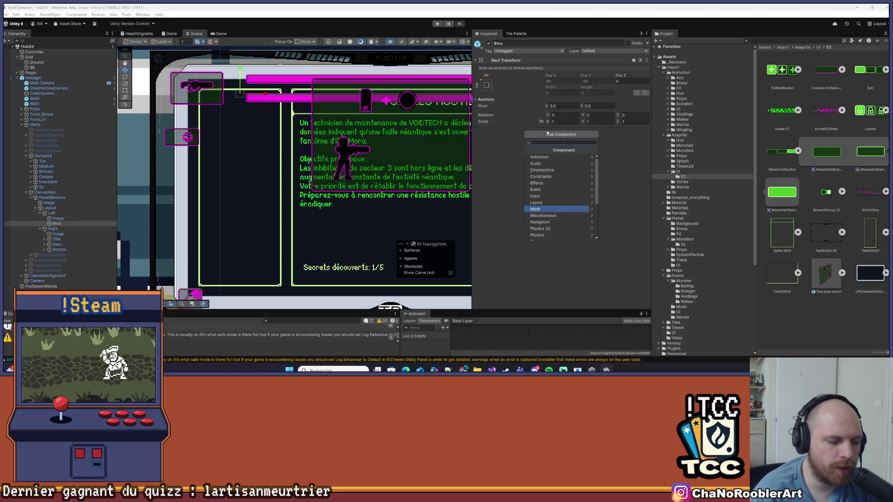
pyautogui.write('layout')
pyautogui.press('Escape')
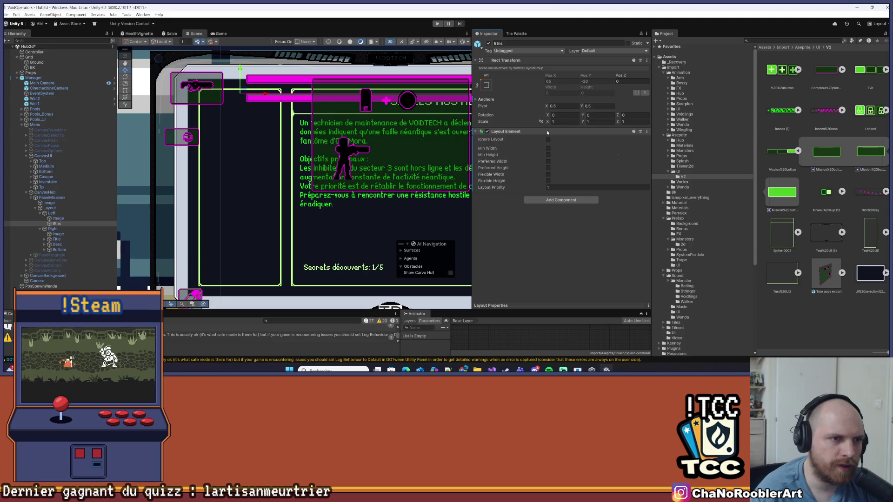
# Copy Left's Layout Element and paste its values onto Btns, giving min size 130 × 290.
pyautogui.click(52, 213)
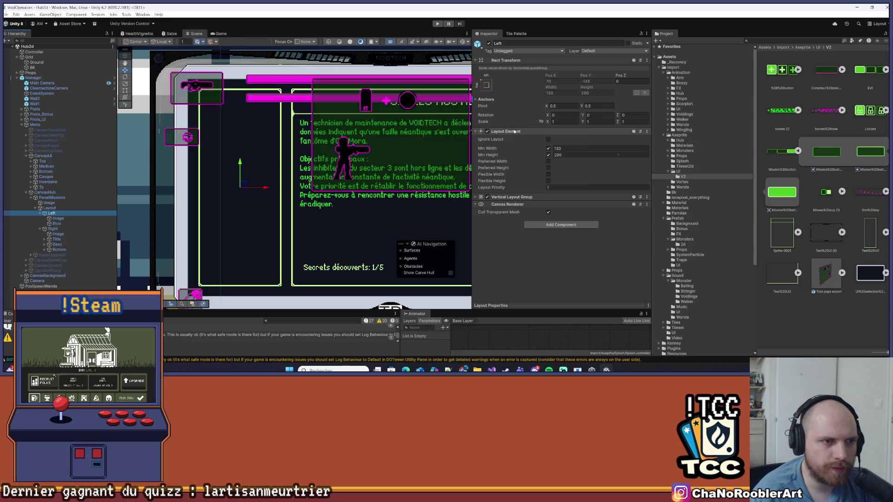
pyautogui.rightClick(521, 134)
pyautogui.click(540, 163)
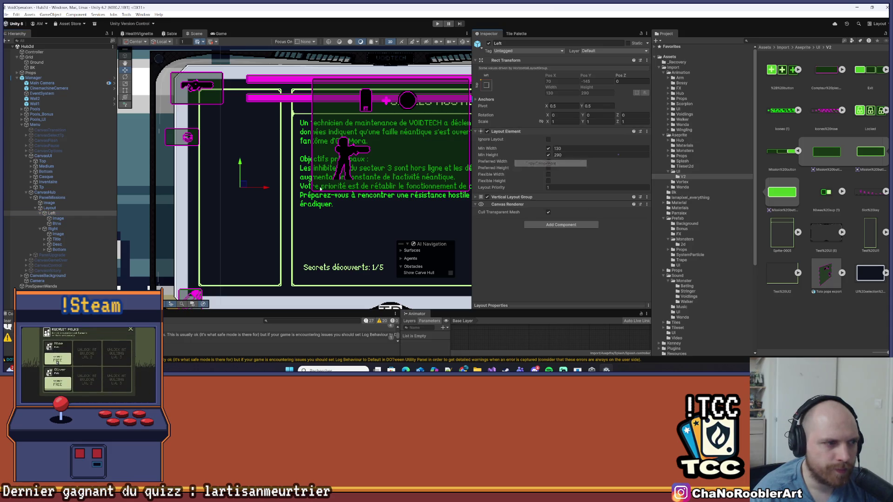
pyautogui.click(57, 224)
pyautogui.rightClick(527, 133)
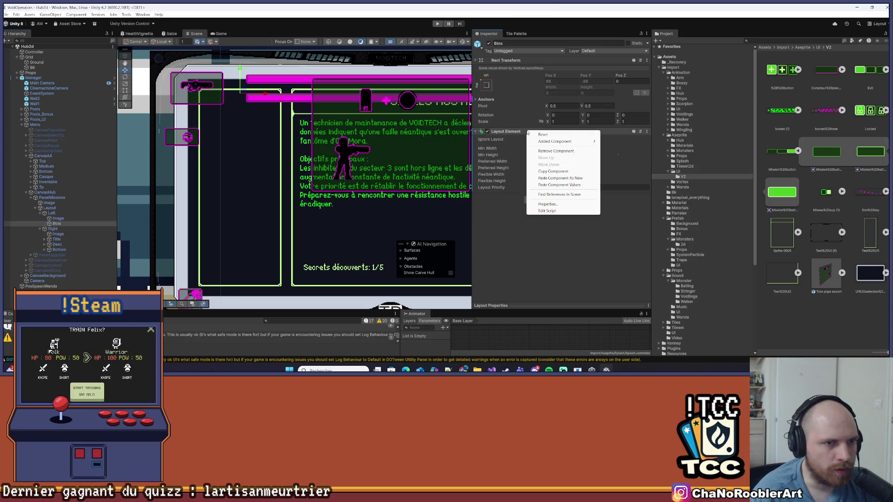
pyautogui.click(578, 185)
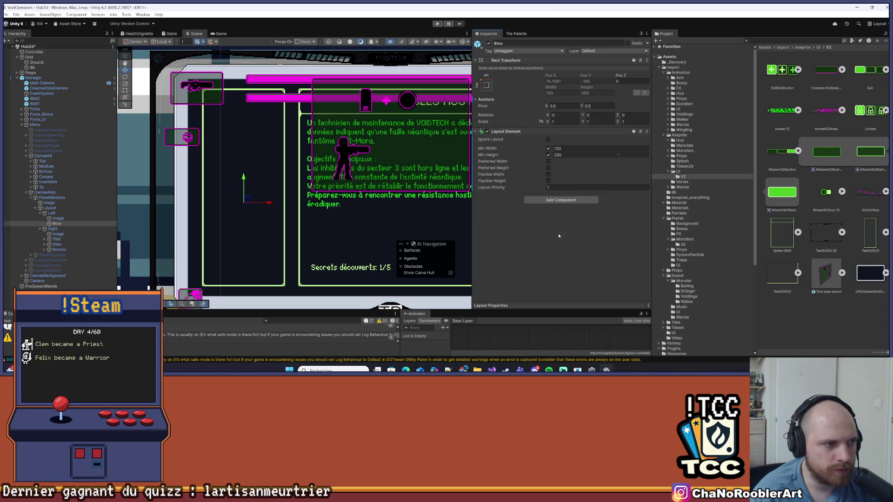
pyautogui.scroll(-3, 279, 183)
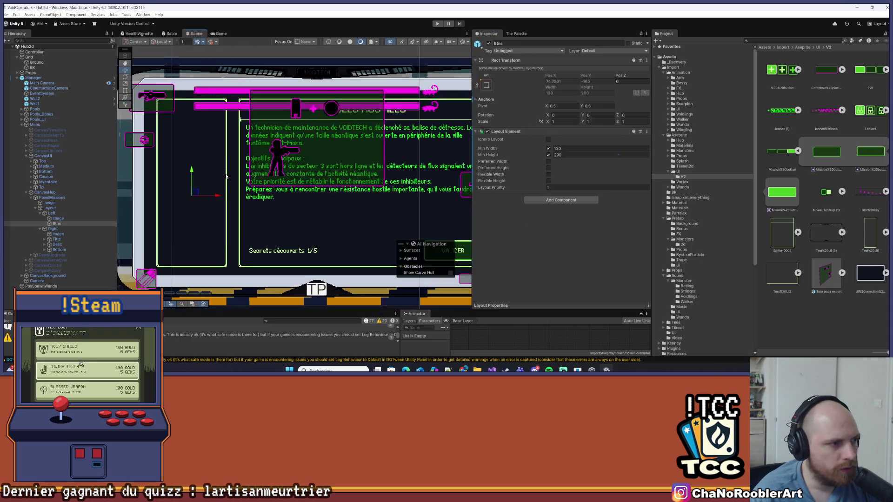
# Compare the components of Left, Btns and the Image inside Left.
pyautogui.click(55, 213)
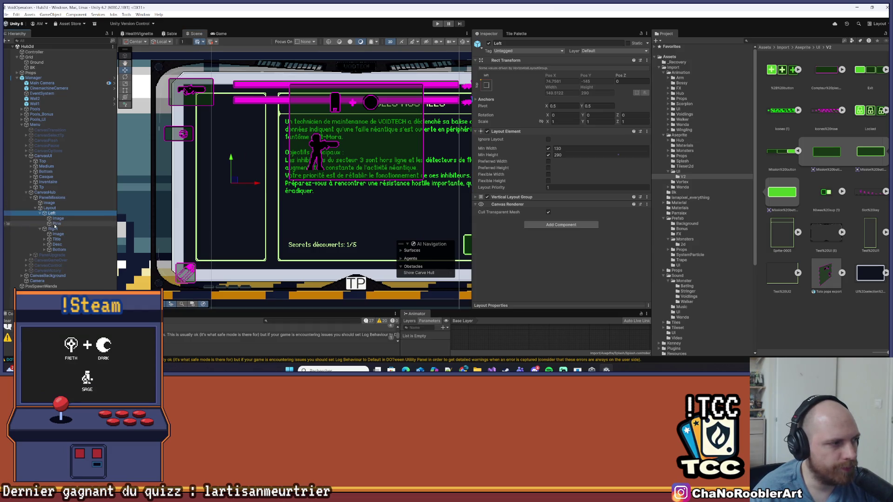
pyautogui.click(69, 224)
pyautogui.click(235, 205)
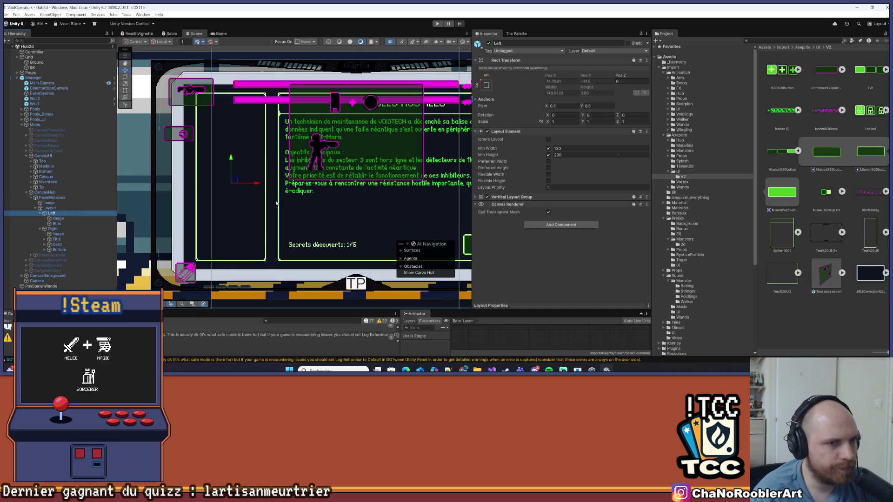
pyautogui.click(60, 218)
pyautogui.click(51, 213)
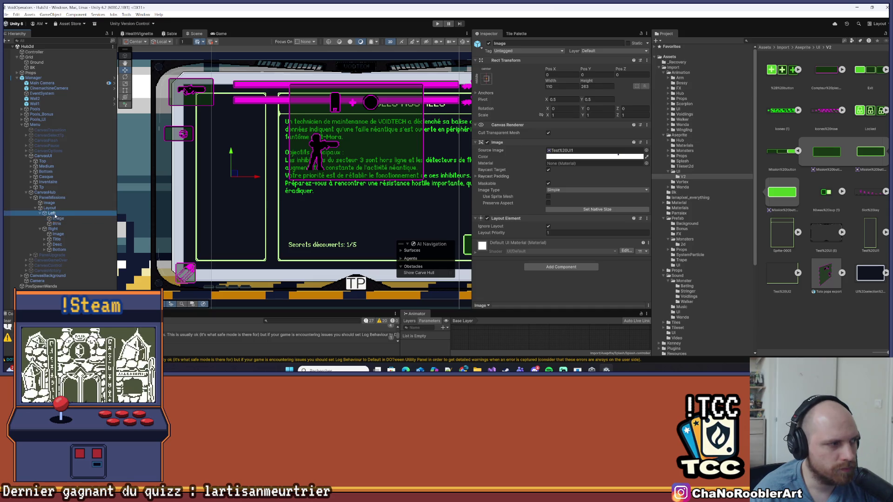
# Add a Vertical Layout Group component to Btns.
pyautogui.click(55, 224)
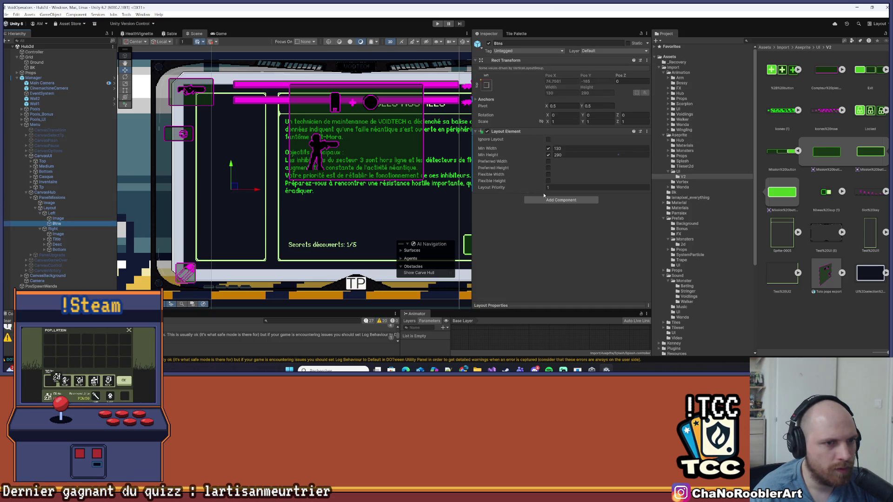
pyautogui.click(543, 199)
pyautogui.write('Vr')
pyautogui.press('BackSpace')
pyautogui.write('el')
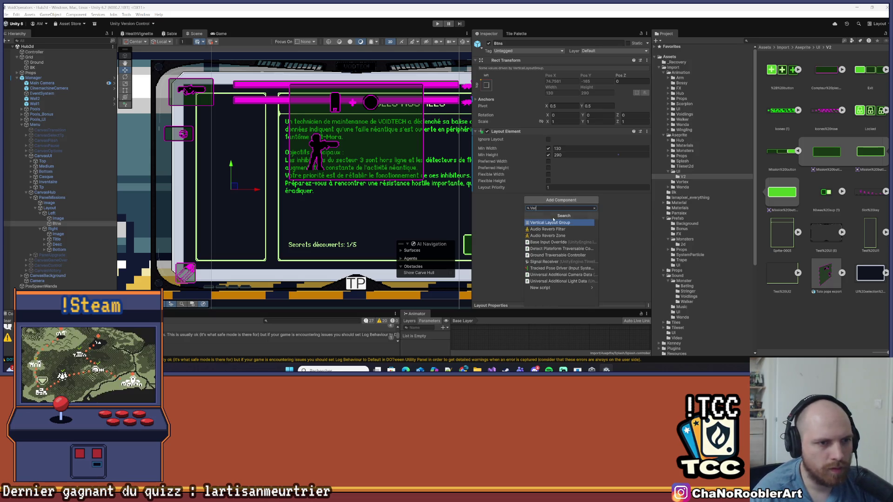
pyautogui.click(549, 225)
pyautogui.click(53, 213)
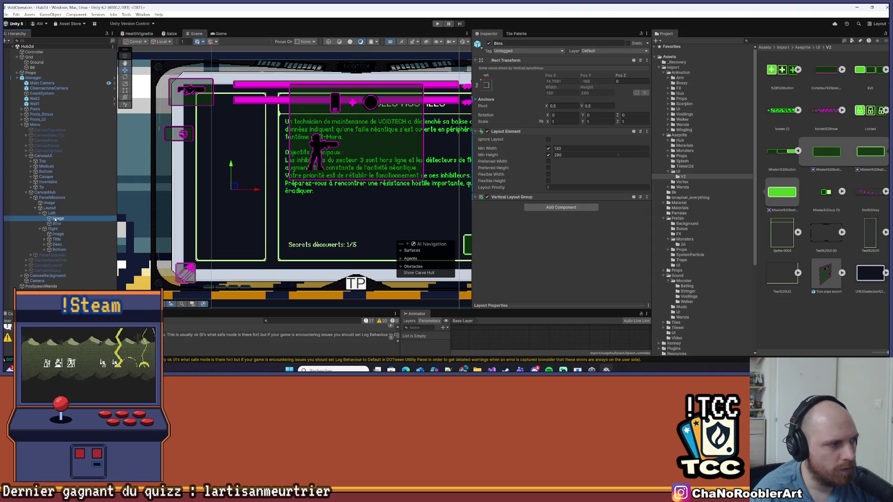
# Paste Left's Vertical Layout Group values onto Btns, giving padding 10/10/20/0.
pyautogui.click(514, 214)
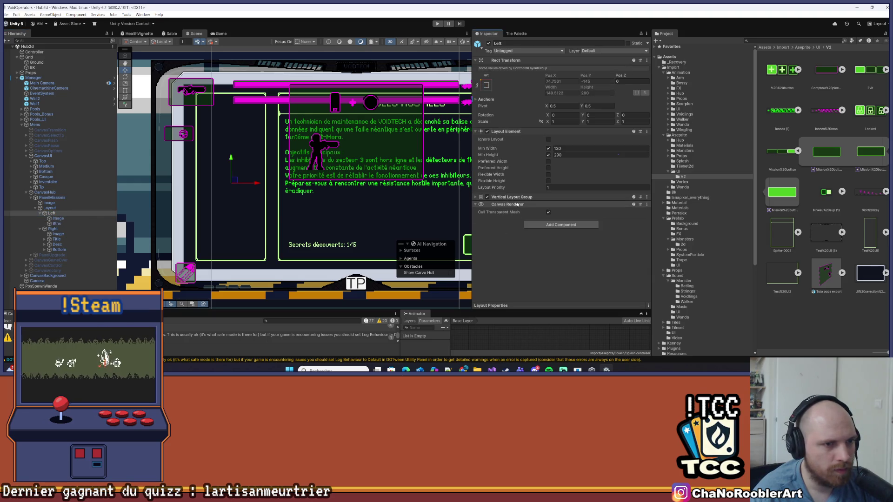
pyautogui.rightClick(532, 203)
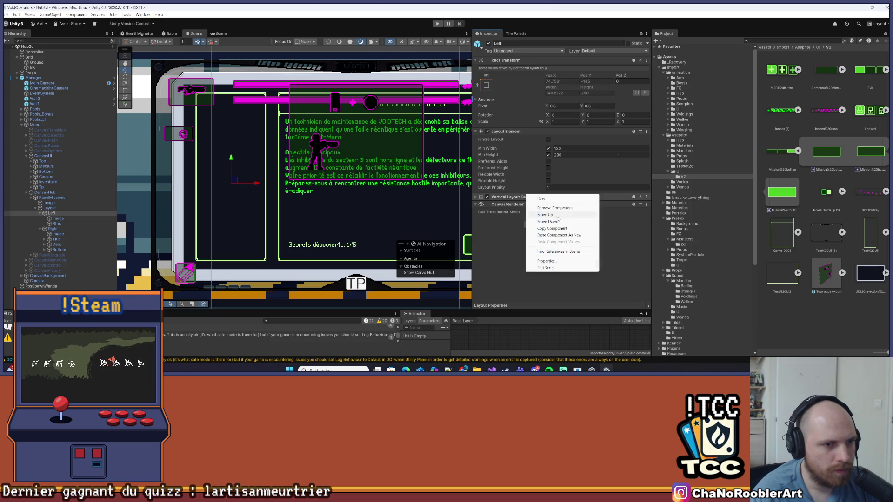
pyautogui.click(549, 221)
pyautogui.click(56, 224)
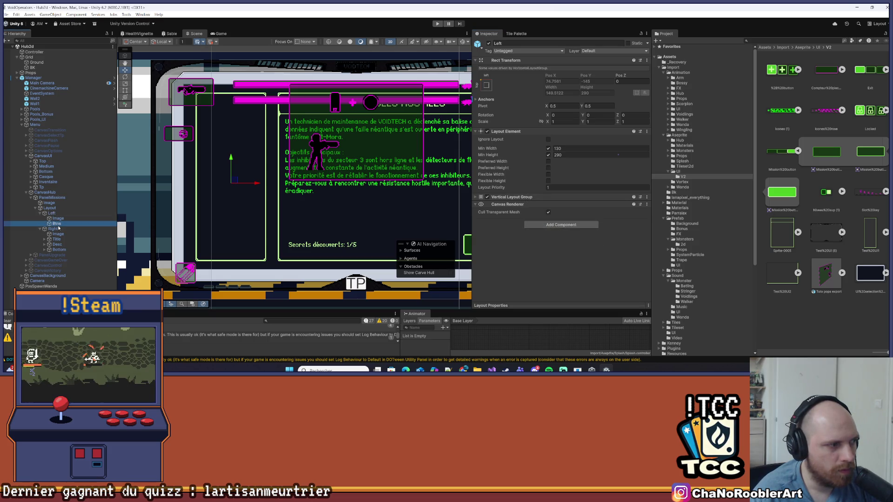
pyautogui.rightClick(512, 198)
pyautogui.click(549, 254)
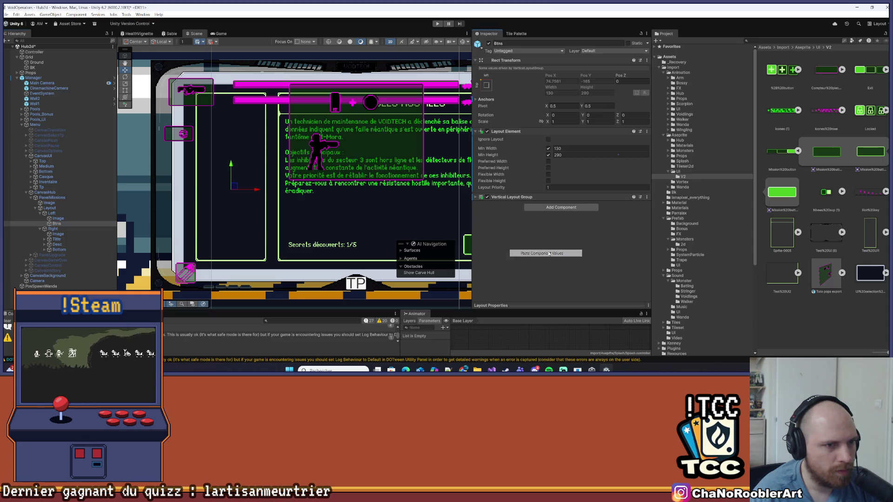
pyautogui.click(534, 197)
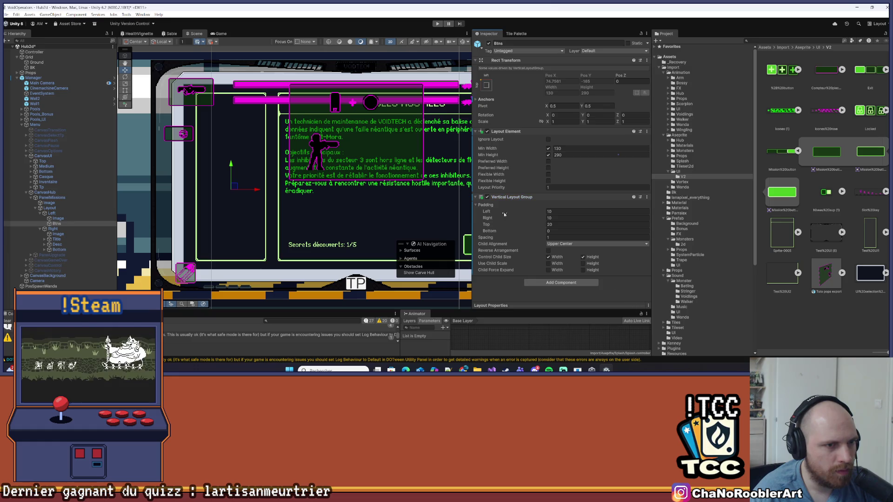
pyautogui.click(479, 132)
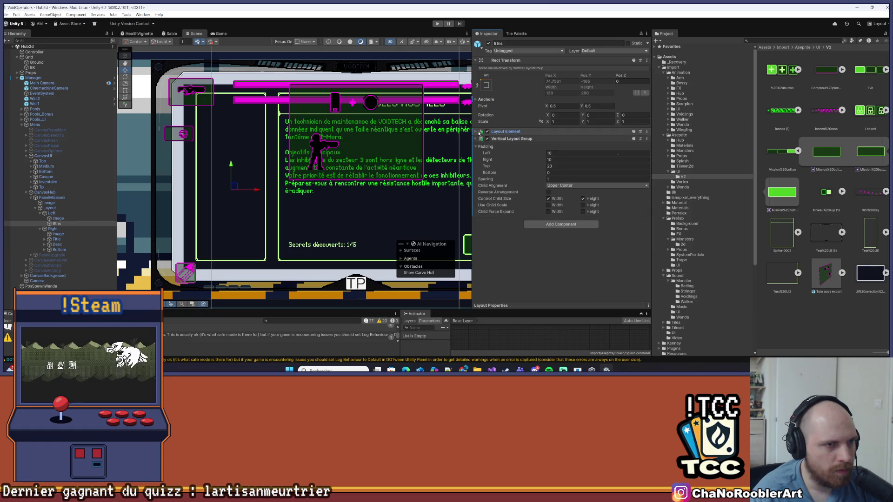
pyautogui.click(478, 138)
# Open the Assets/Import/Prefab/UI folder in the Project window.
pyautogui.click(77, 219)
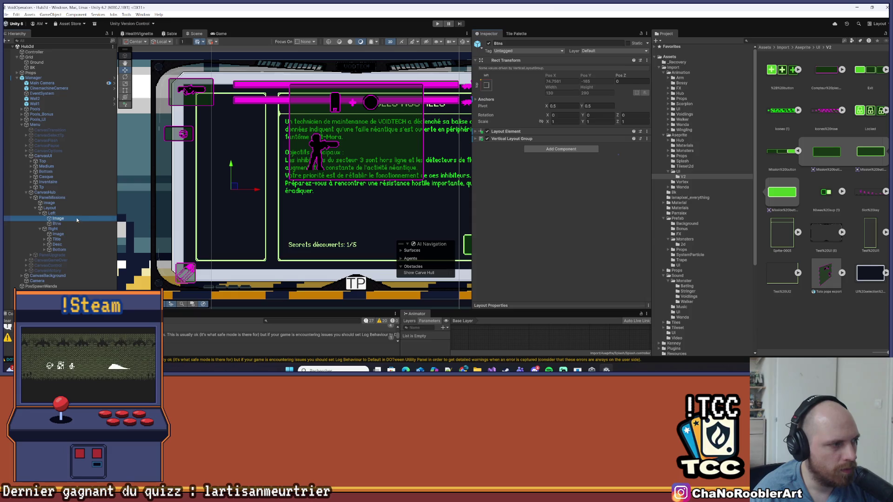
pyautogui.click(57, 223)
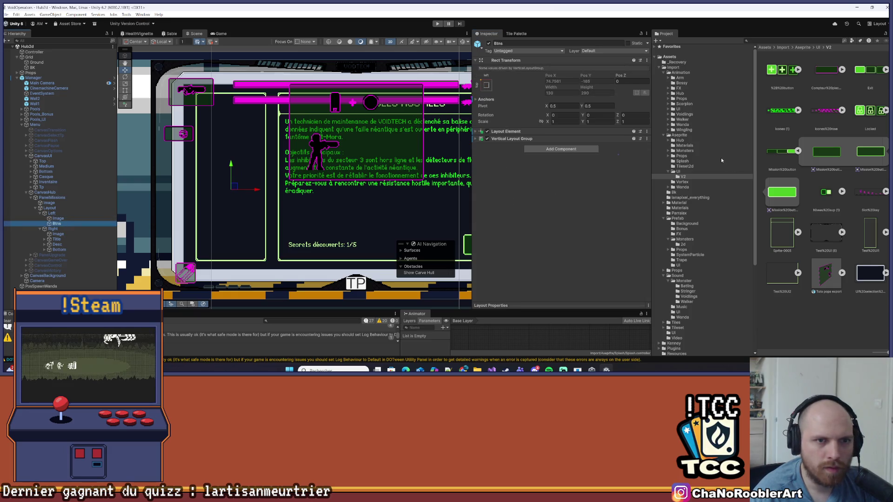
pyautogui.click(678, 218)
pyautogui.click(678, 265)
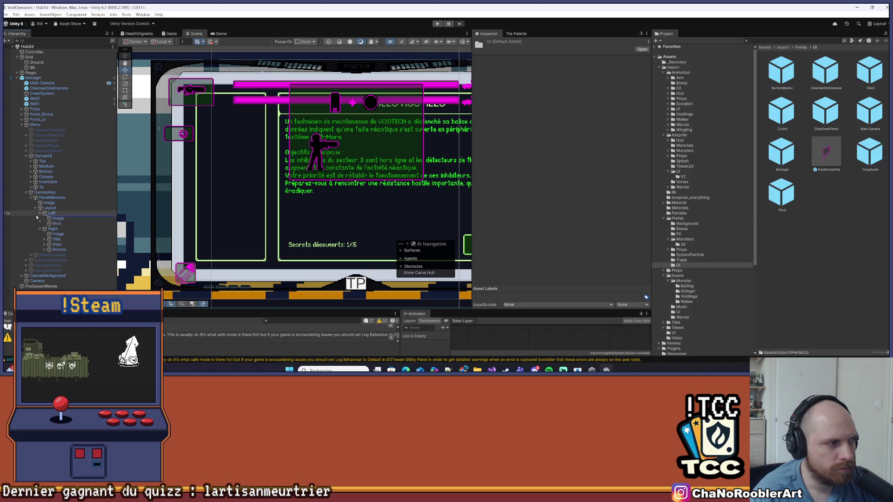
# Place a ButtonMission instance inside Btns and set Btns' top padding to 0.
pyautogui.moveTo(59, 226); pyautogui.dragTo(60, 226)
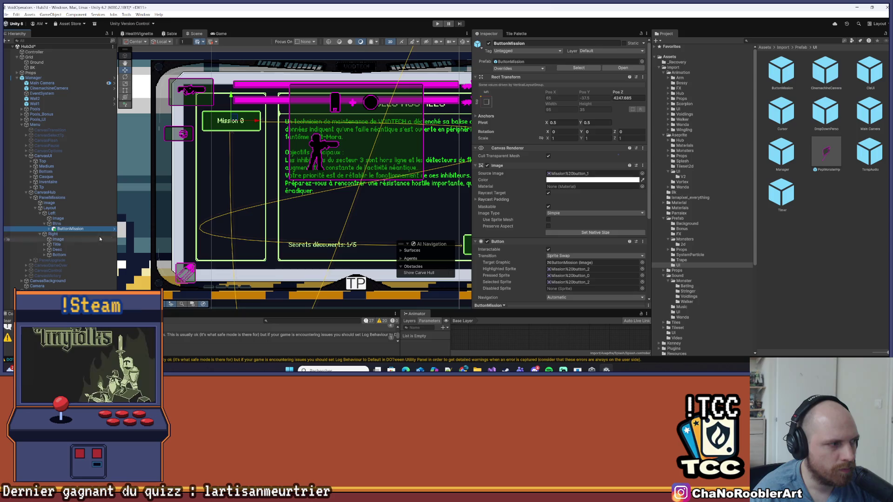
pyautogui.click(73, 223)
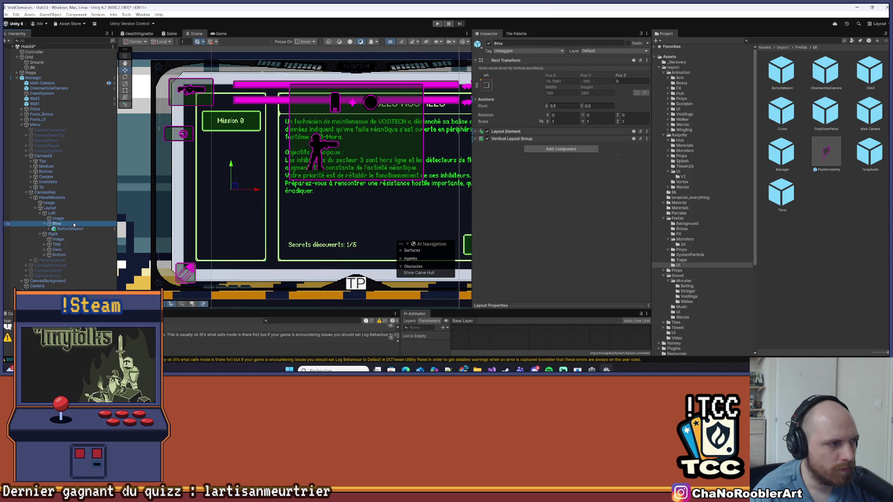
pyautogui.click(481, 139)
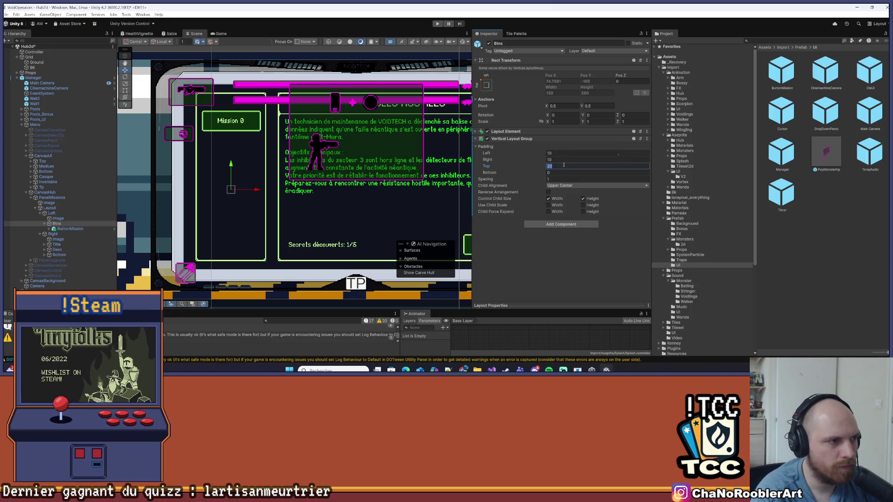
pyautogui.write('0')
pyautogui.press('Return')
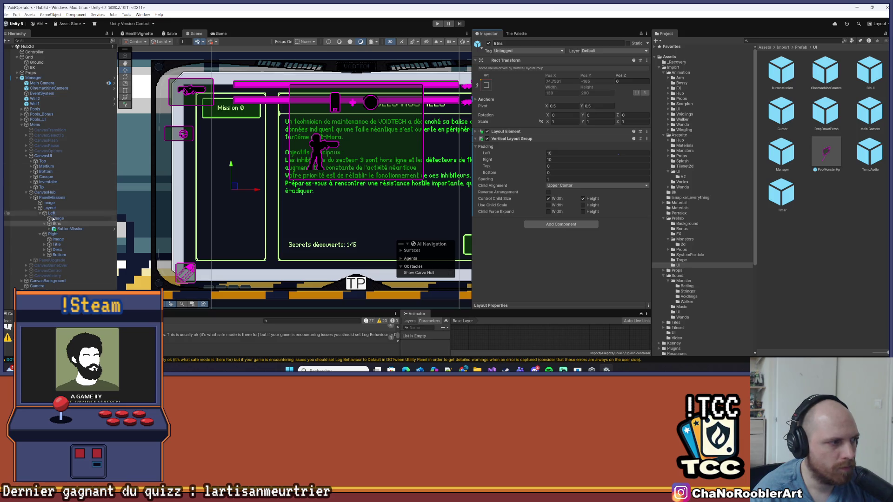
# Duplicate ButtonMission six times, then delete the placeholder mission buttons.
pyautogui.click(70, 228)
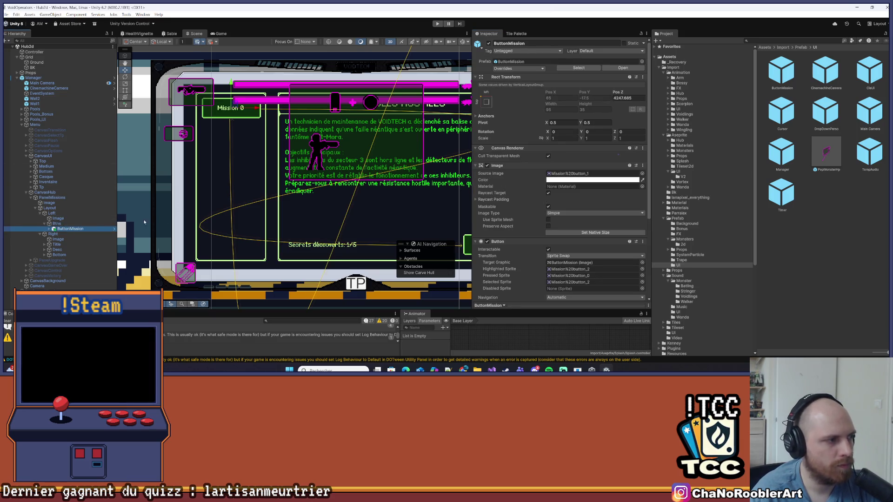
pyautogui.hotkey('ctrl', 'd')
pyautogui.hotkey('ctrl', 'd')
pyautogui.hotkey('ctrl', 'd')
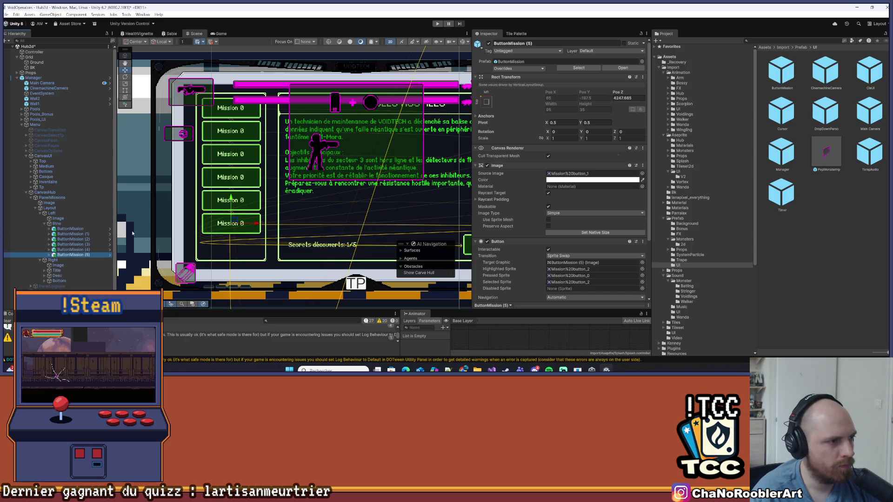
pyautogui.keyDown('shift'); pyautogui.click(70, 228); pyautogui.keyUp('shift')
pyautogui.press('Delete')
# Step up through Right, Btns, Left and Layout to select PanelMissions.
pyautogui.click(72, 229)
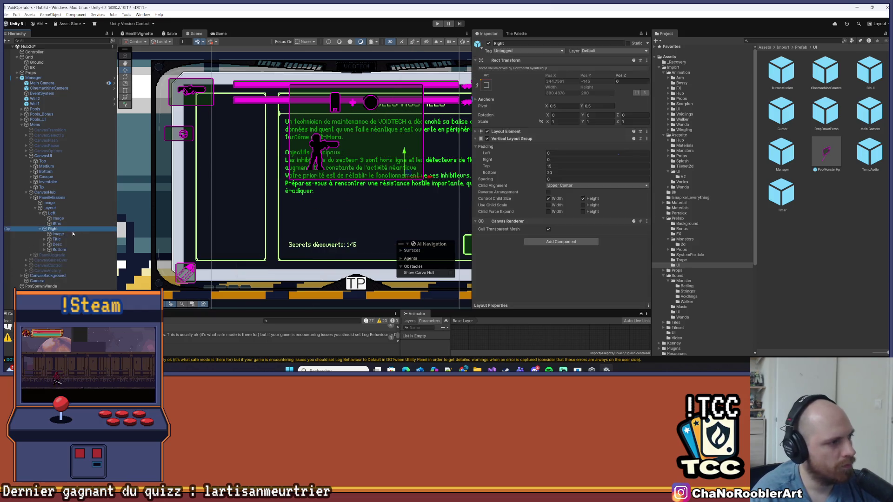
pyautogui.click(59, 223)
pyautogui.click(57, 213)
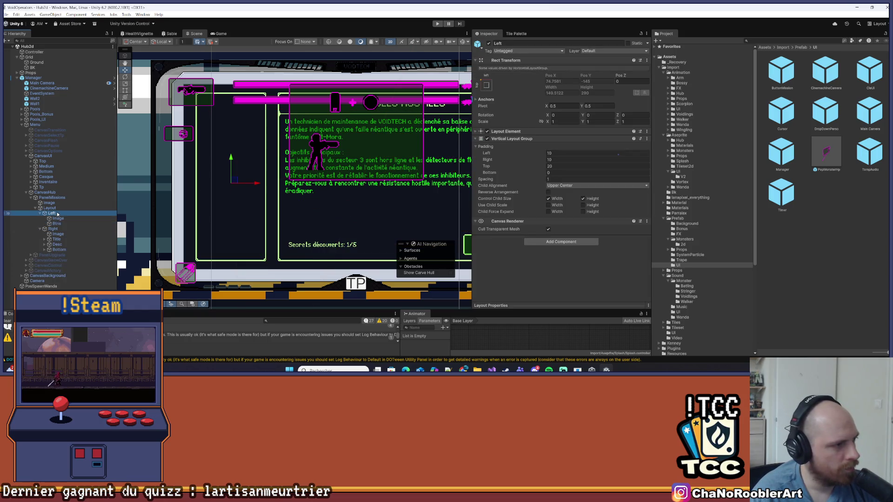
pyautogui.click(50, 208)
pyautogui.click(60, 200)
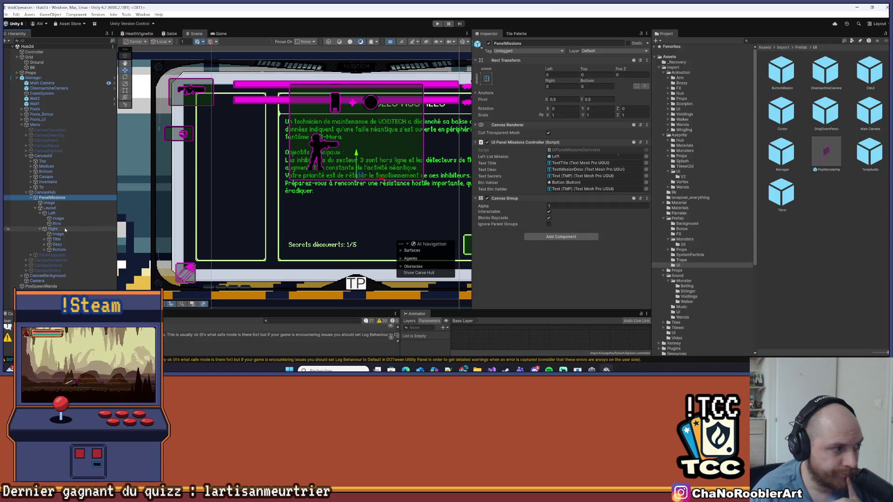
# Assign Btns as the Left List Mission, save, and apply all Manager prefab overrides.
pyautogui.moveTo(56, 223)
pyautogui.mouseDown()
pyautogui.moveTo(418, 167)
pyautogui.moveTo(584, 162)
pyautogui.mouseUp()
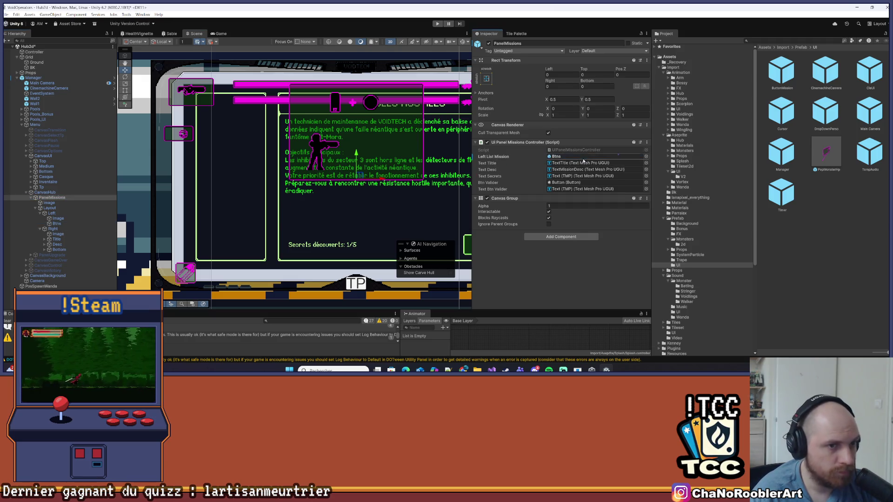
pyautogui.hotkey('ctrl', 's')
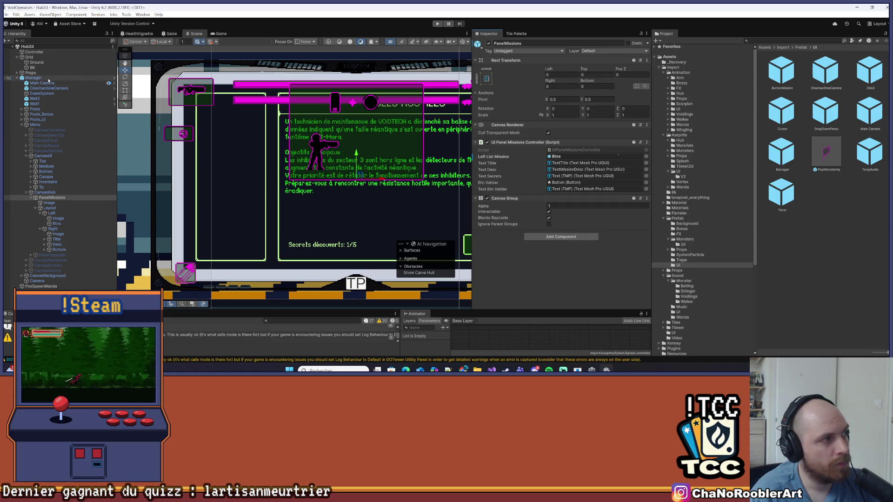
pyautogui.click(48, 79)
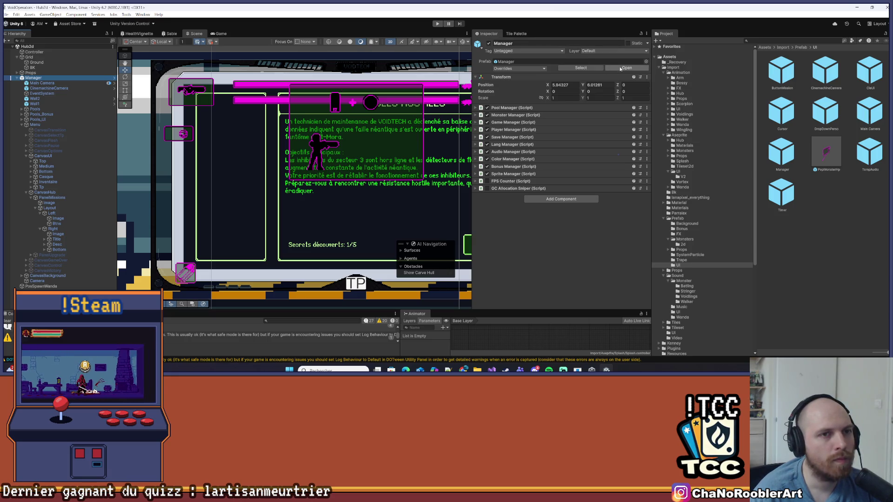
pyautogui.click(505, 70)
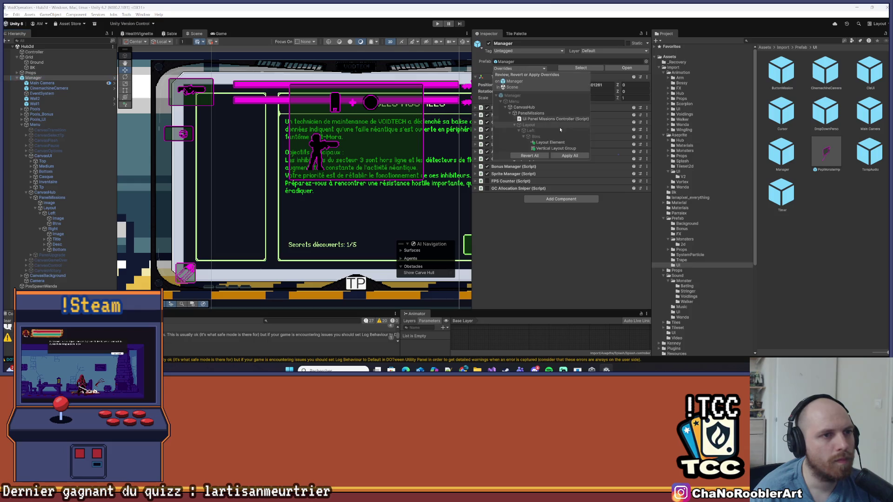
pyautogui.click(571, 156)
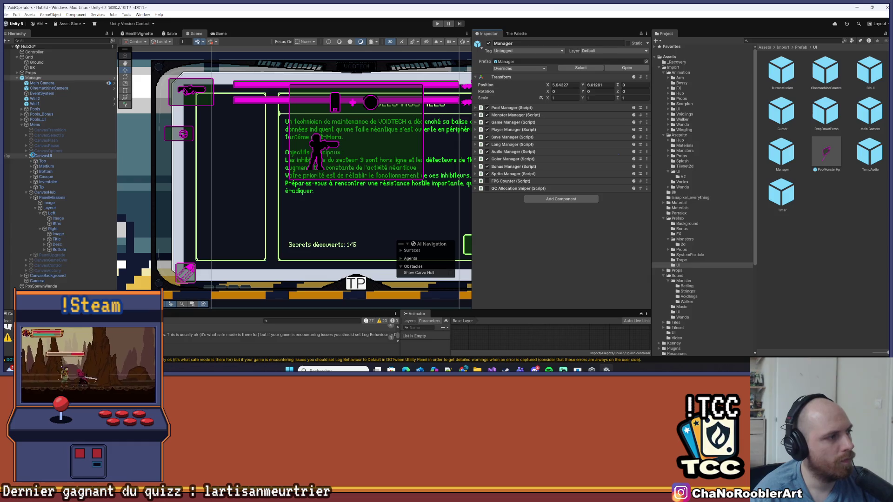
# Deactivate the CanvasHub object to hide the mission panel.
pyautogui.click(26, 157)
pyautogui.click(27, 161)
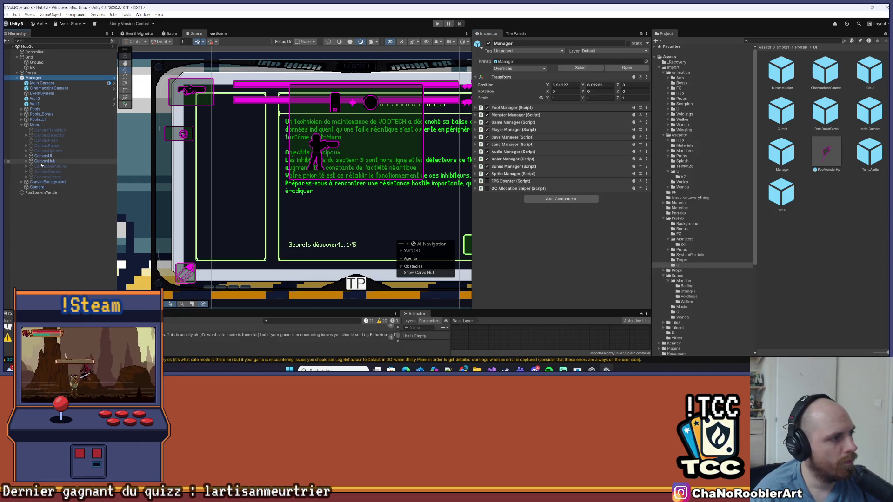
pyautogui.click(45, 161)
pyautogui.click(488, 44)
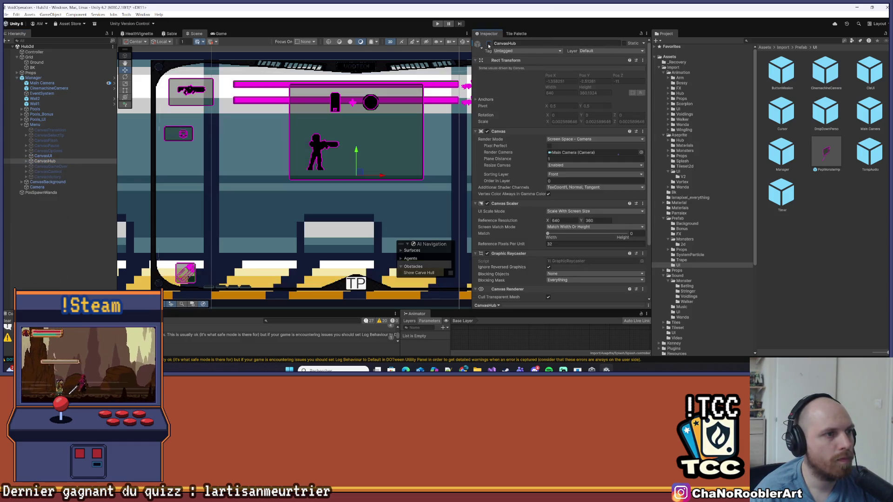
pyautogui.click(81, 264)
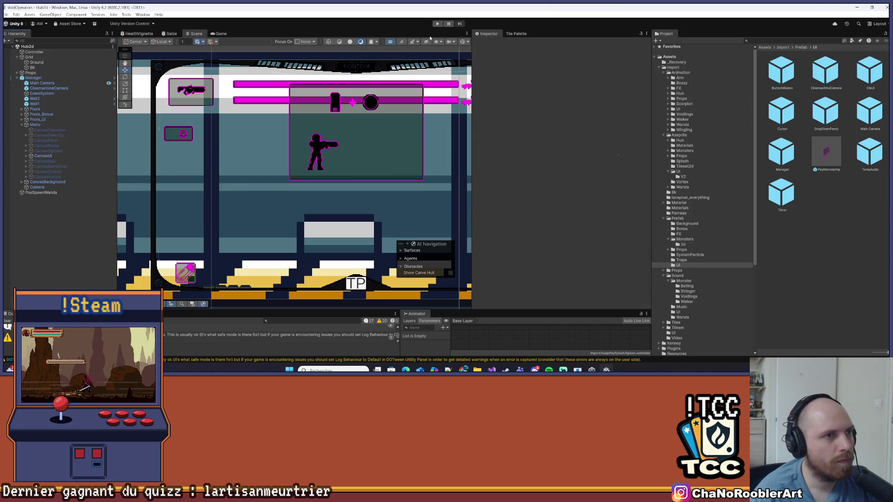
# Enter Play Mode to run the Hub2d scene.
pyautogui.click(437, 24)
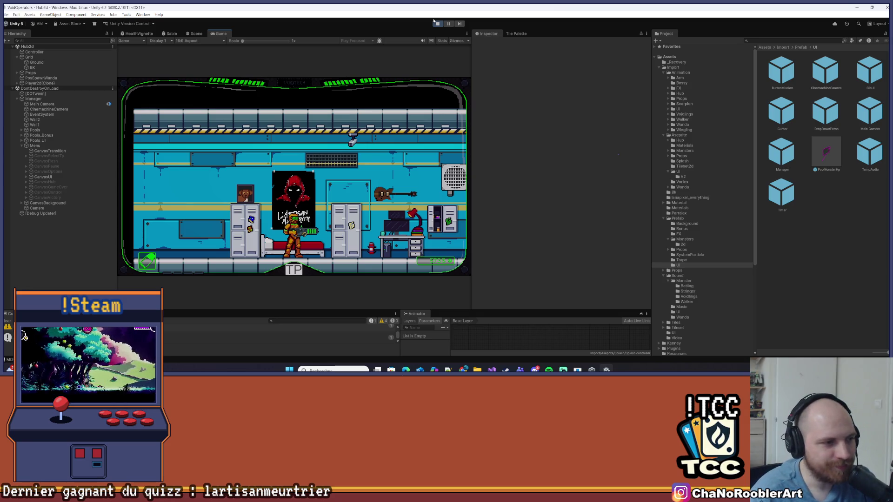
# Walk the player right through the room and select PanelMissions under CanvasHub to watch it.
pyautogui.press('d')
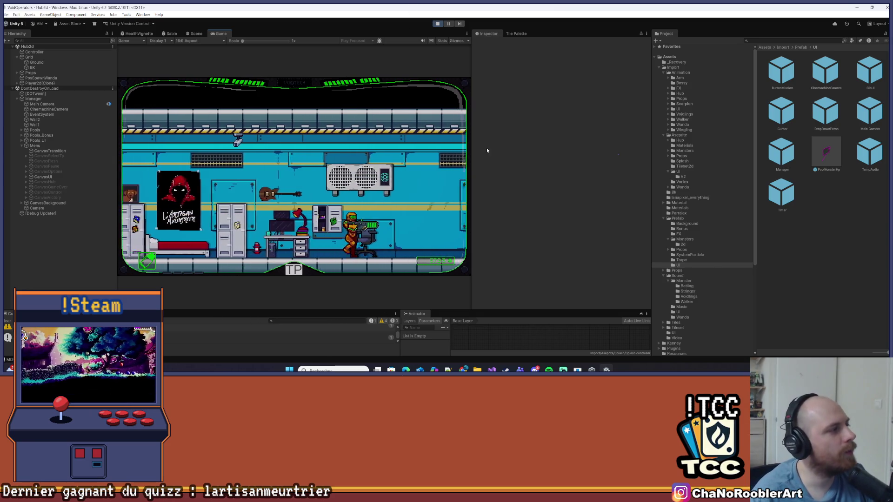
pyautogui.press('d')
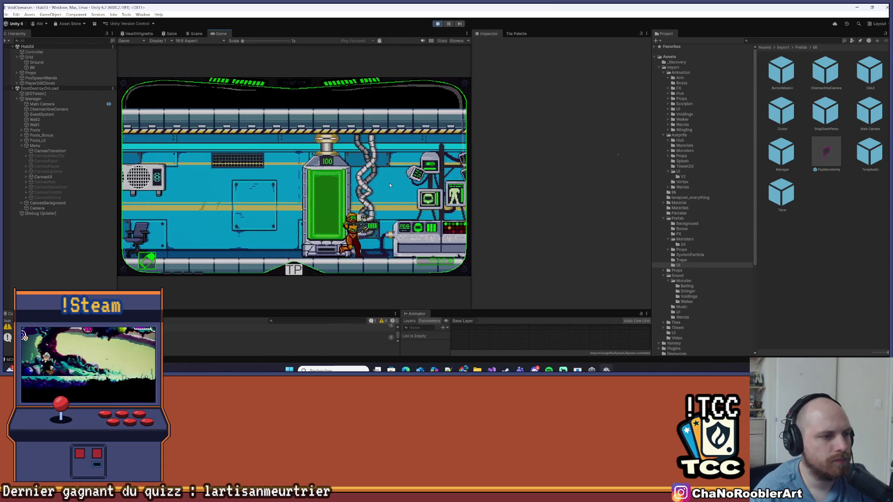
pyautogui.press('d')
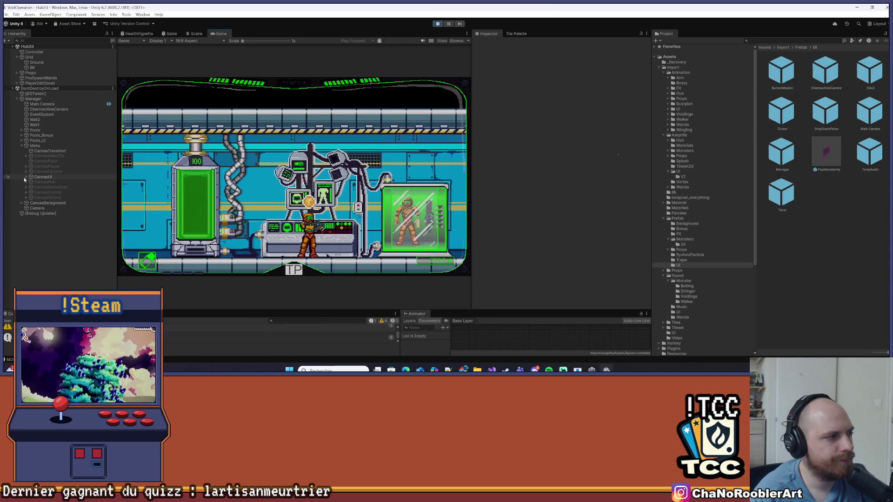
pyautogui.click(35, 178)
pyautogui.click(26, 182)
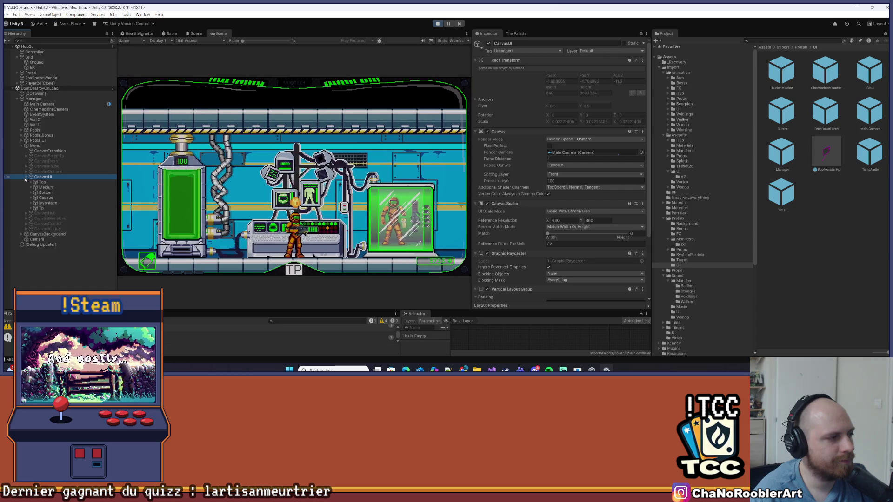
pyautogui.click(45, 187)
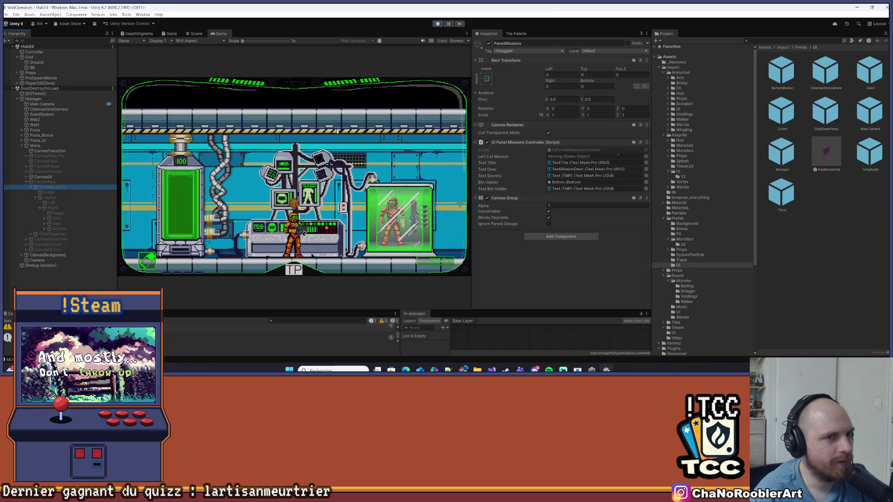
# Run the player to the terminal and interact to open the SABLES HOSTILES briefing.
pyautogui.press('d')
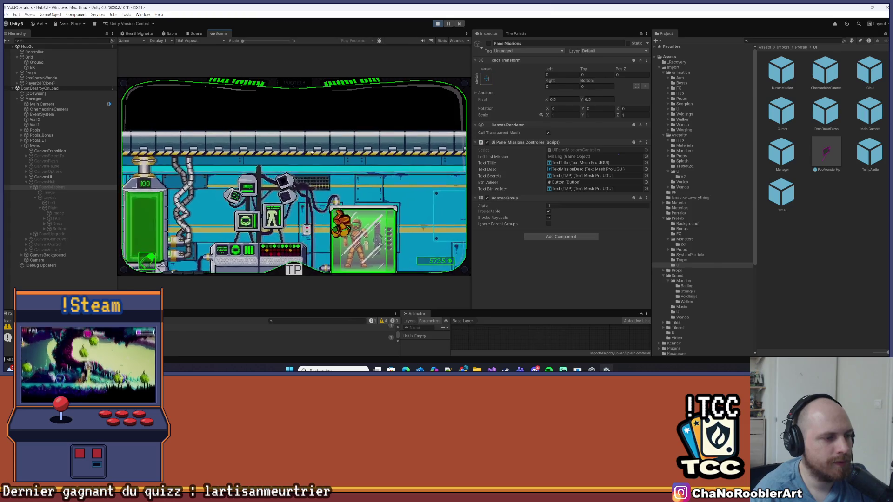
pyautogui.press('w')
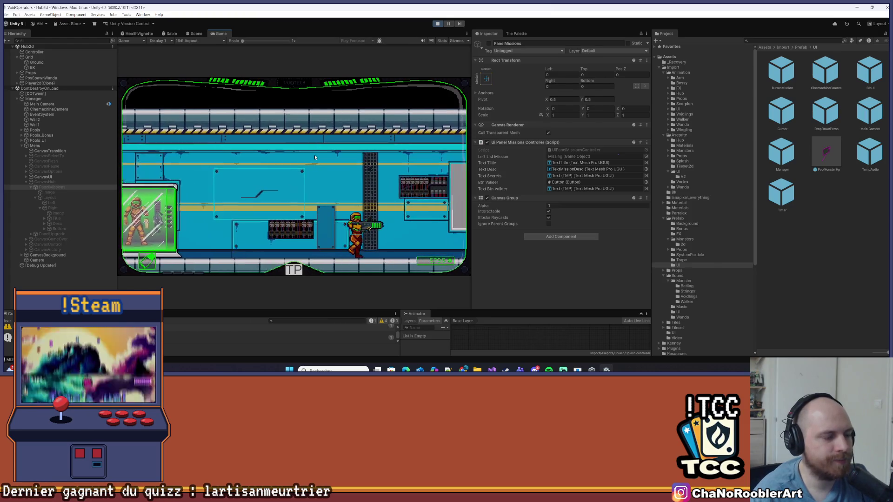
pyautogui.press('d')
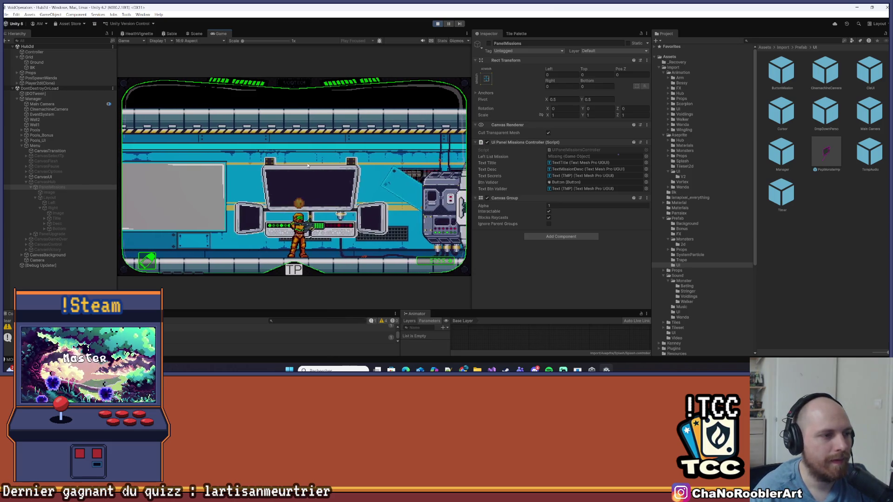
pyautogui.press('e')
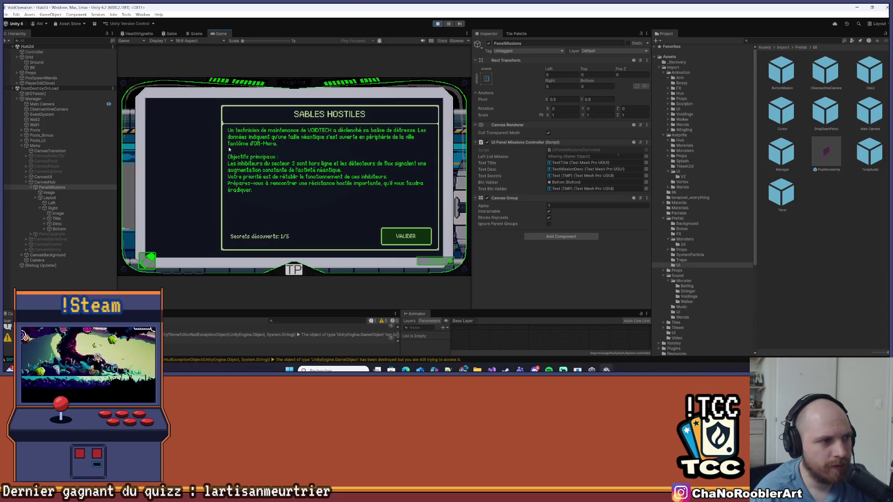
# Inspect Left and PanelMissions' controller fields, then stop Play Mode.
pyautogui.click(51, 203)
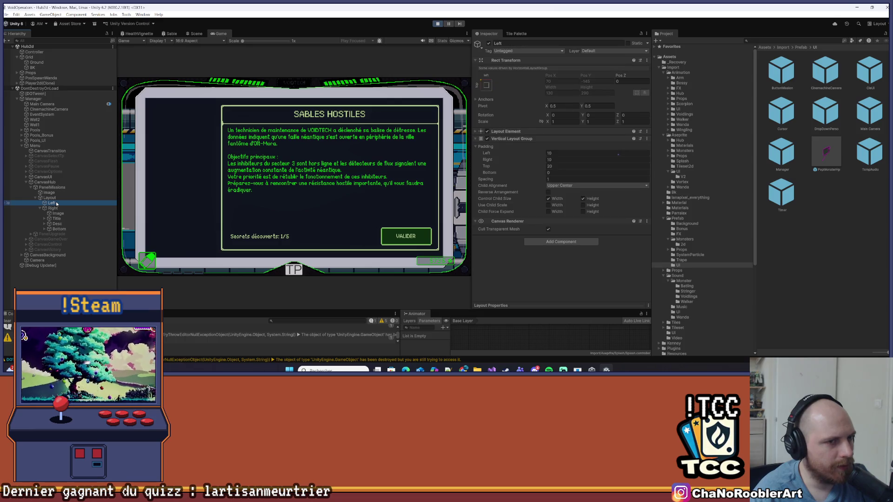
pyautogui.click(52, 188)
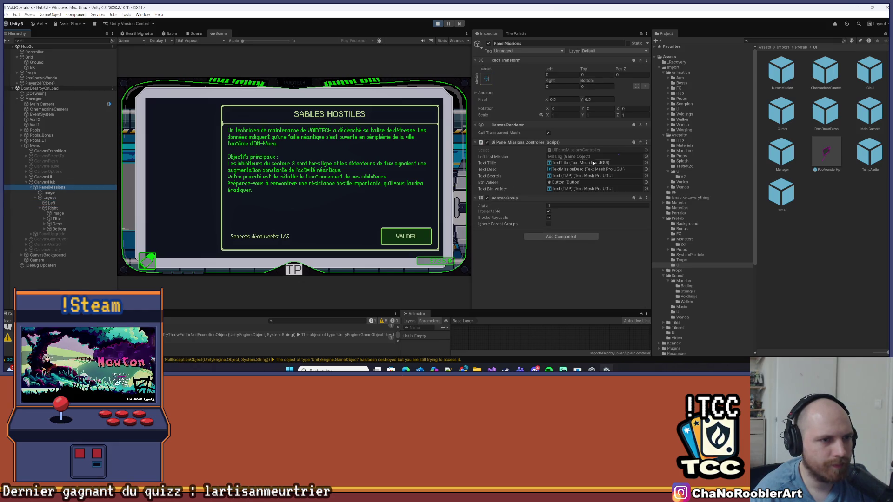
pyautogui.click(435, 24)
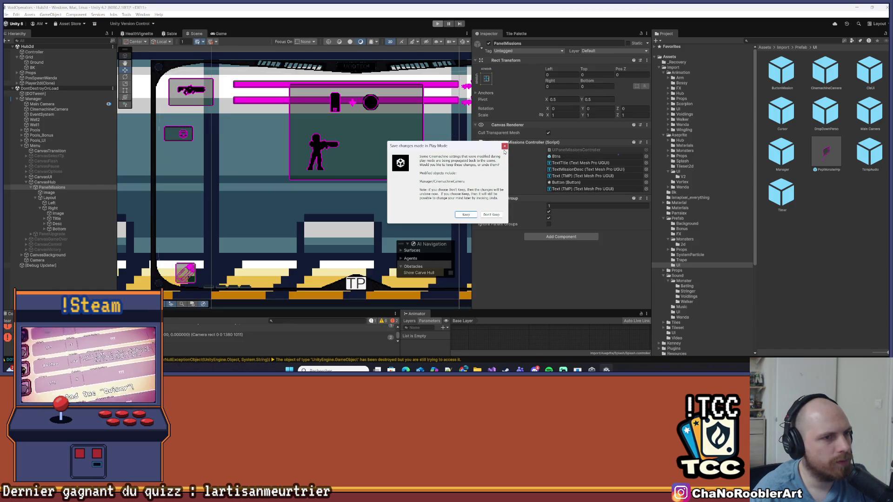
# Dismiss the play-mode changes prompt, inspect the hub canvas objects and clear the console errors.
pyautogui.click(504, 146)
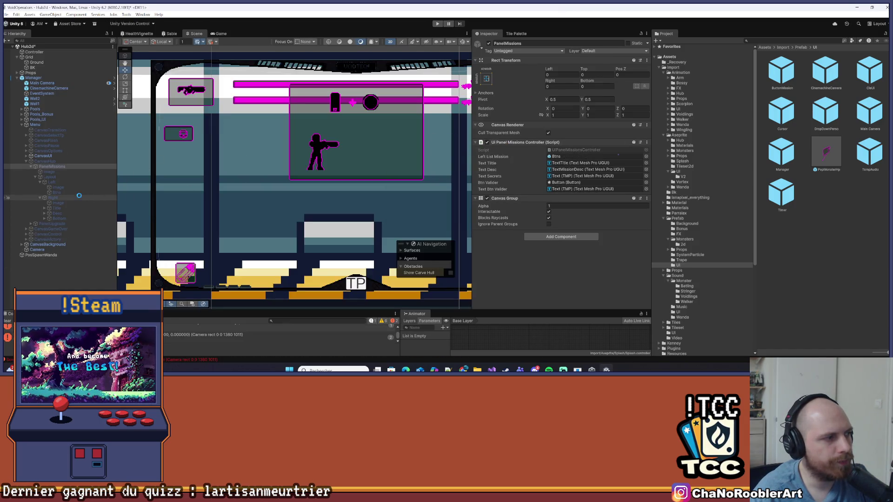
pyautogui.click(51, 181)
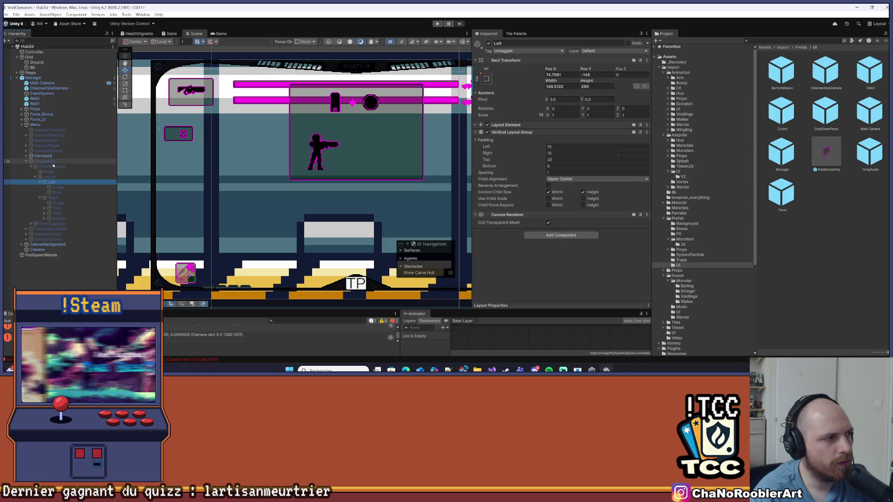
pyautogui.click(47, 161)
pyautogui.click(51, 166)
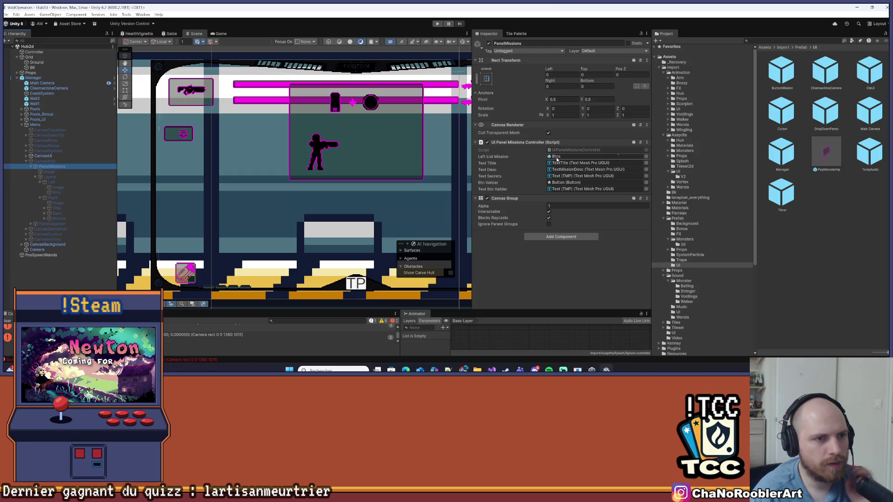
pyautogui.click(7, 321)
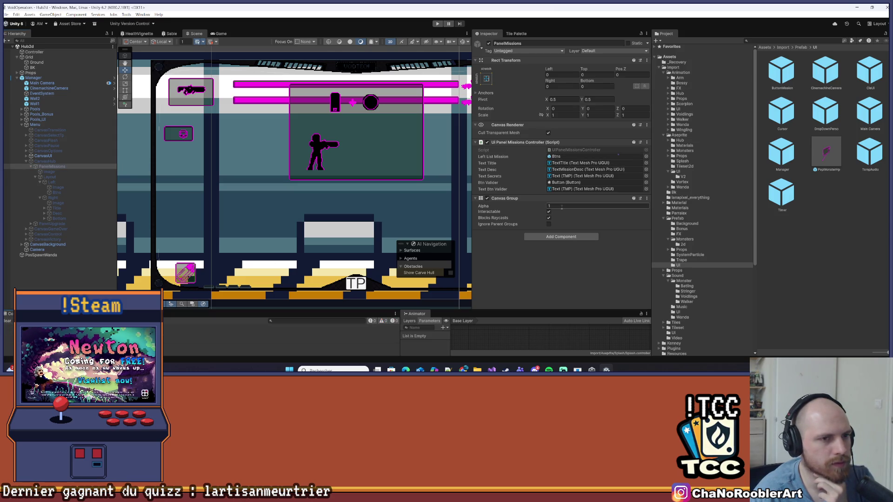
# Assign Btns as the Parent of the pool_BtnMission pool in the Pools_UI group.
pyautogui.click(73, 182)
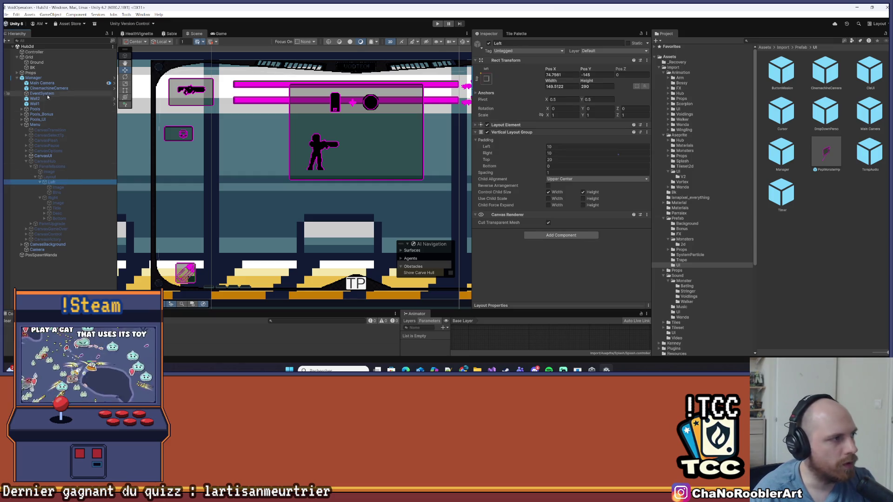
pyautogui.click(22, 110)
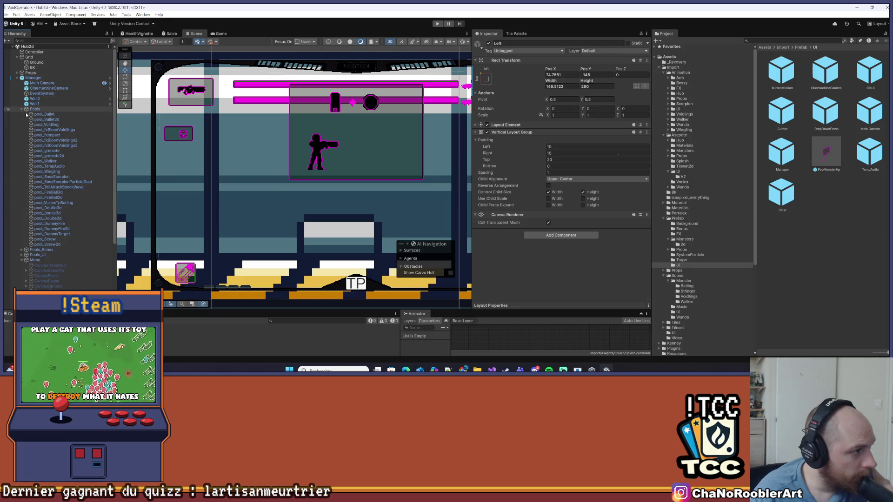
pyautogui.click(26, 109)
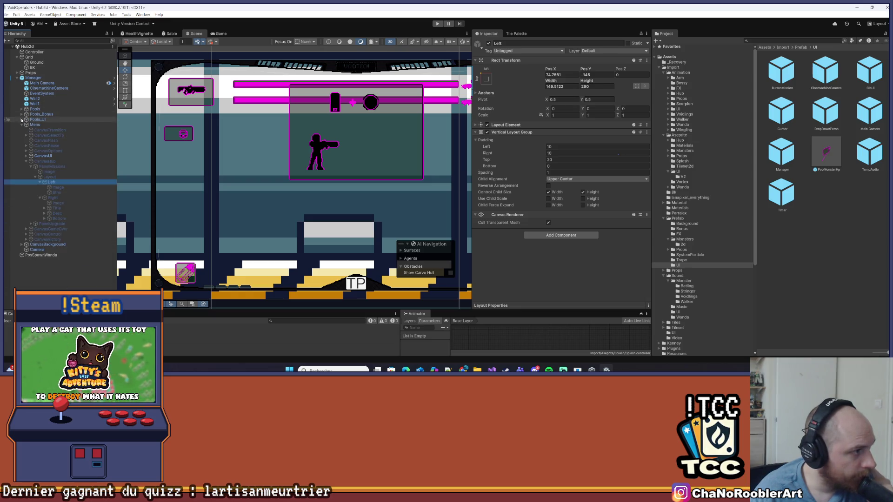
pyautogui.click(21, 119)
pyautogui.click(49, 130)
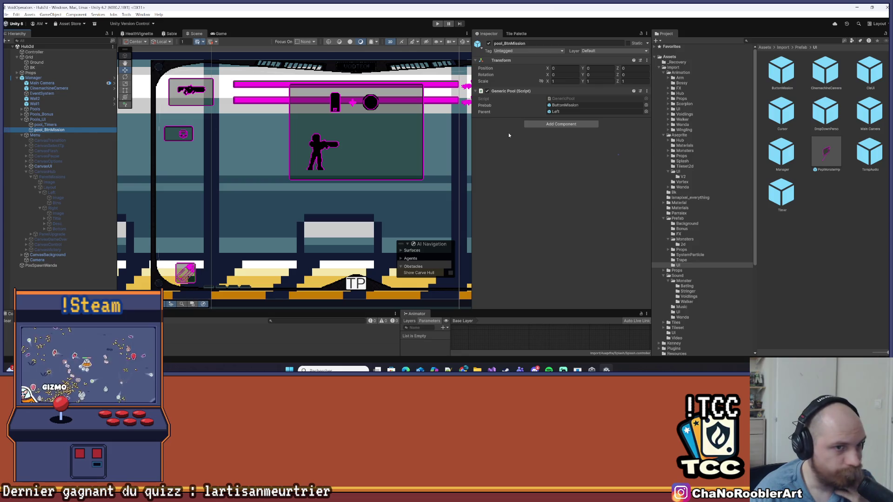
pyautogui.moveTo(53, 205); pyautogui.dragTo(471, 150)
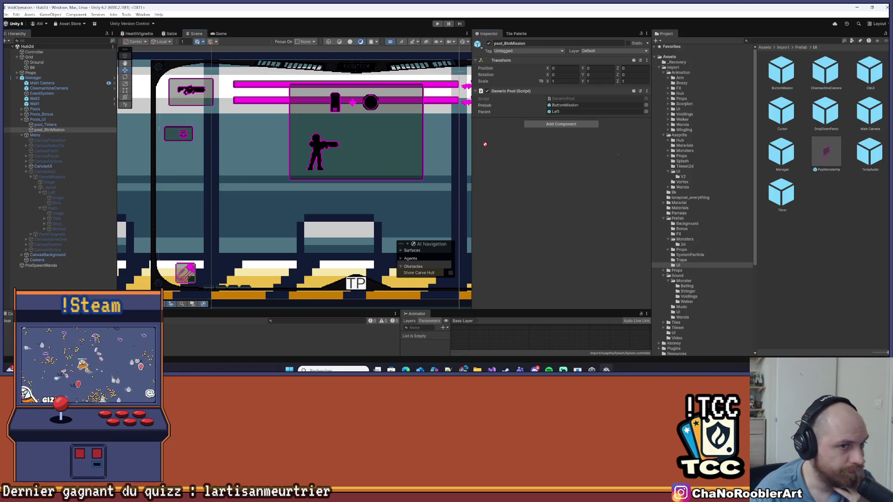
pyautogui.moveTo(543, 113); pyautogui.dragTo(558, 112)
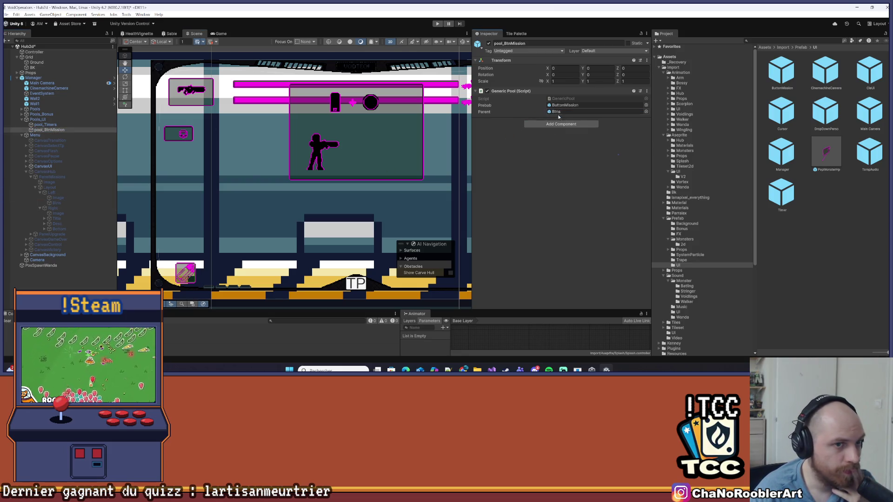
# Save the scene and apply all overrides on the Manager prefab.
pyautogui.click(6, 14)
pyautogui.click(18, 45)
pyautogui.click(30, 73)
pyautogui.click(33, 78)
pyautogui.click(518, 70)
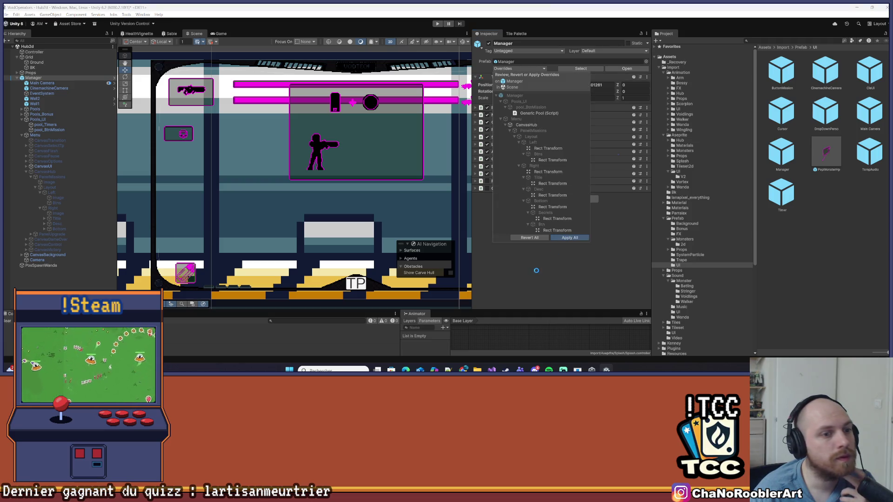
# Save the scene from the File menu and start Play mode with Ctrl+P.
pyautogui.click(7, 15)
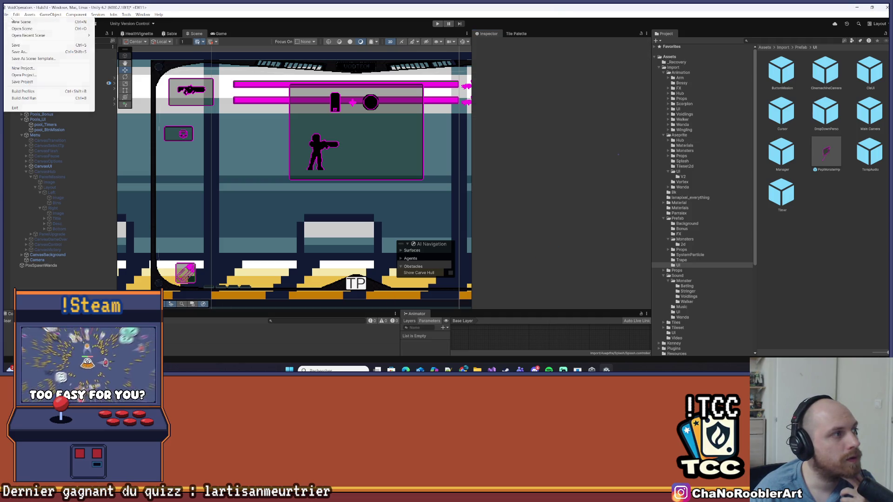
pyautogui.click(21, 44)
pyautogui.hotkey('ctrl', 'p')
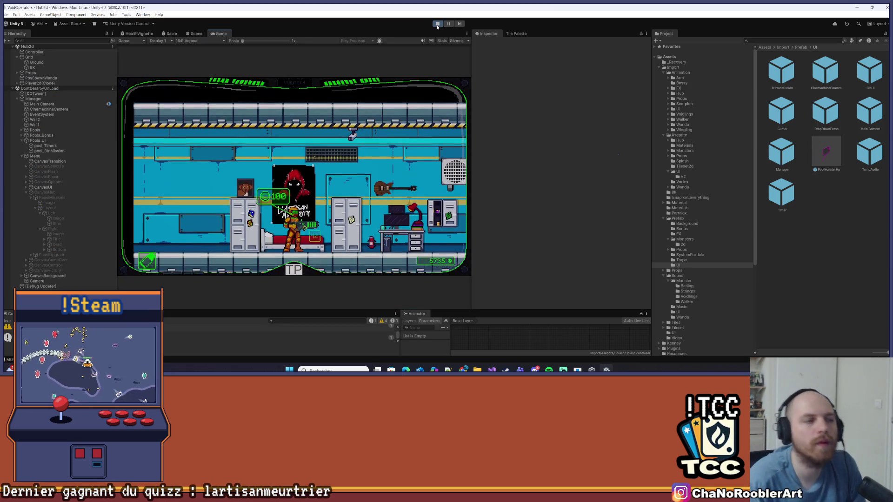
# Walk the hero right to the VOIDTECH terminal, open the missions panel and show the Mission 0 Tuto briefing.
pyautogui.press('d')
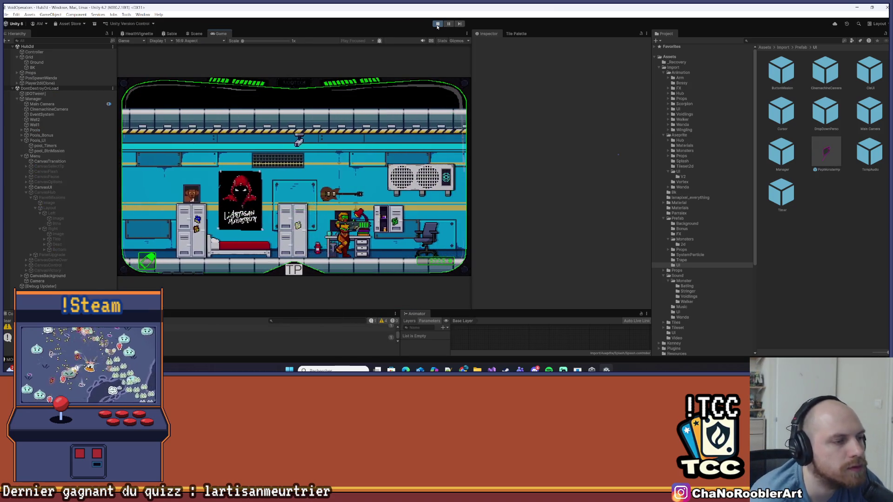
pyautogui.press('d')
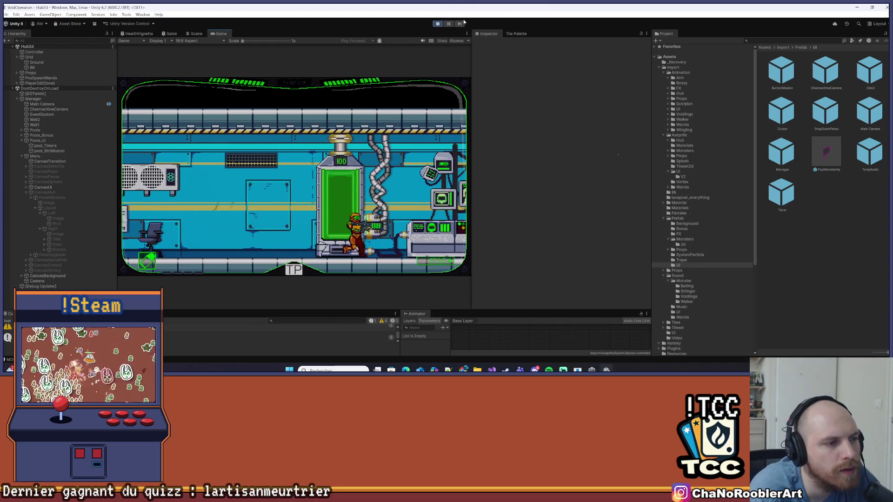
pyautogui.press('d')
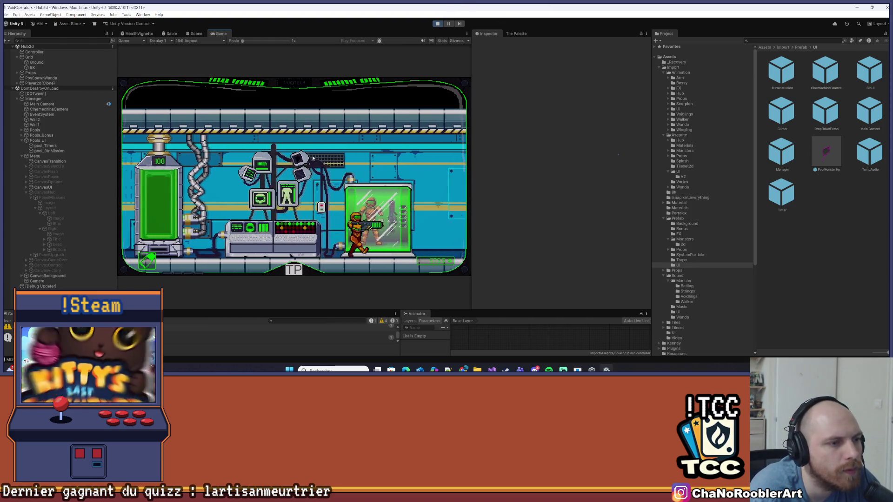
pyautogui.press('d')
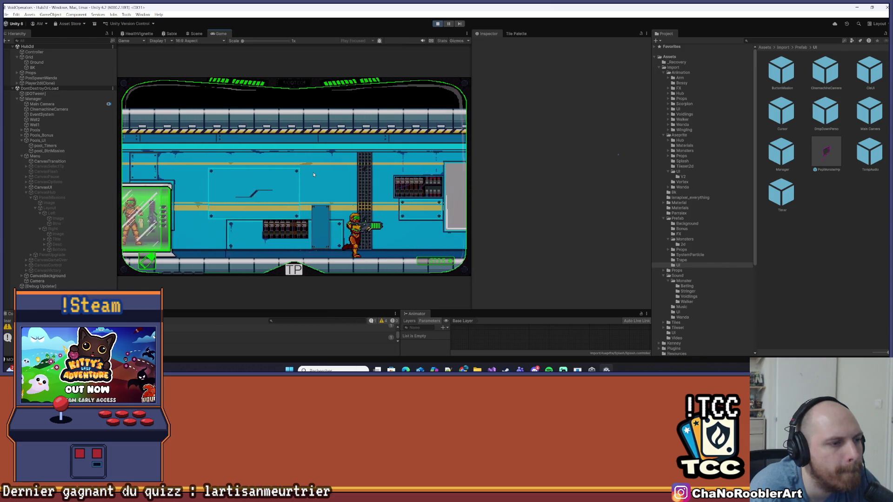
pyautogui.press('d')
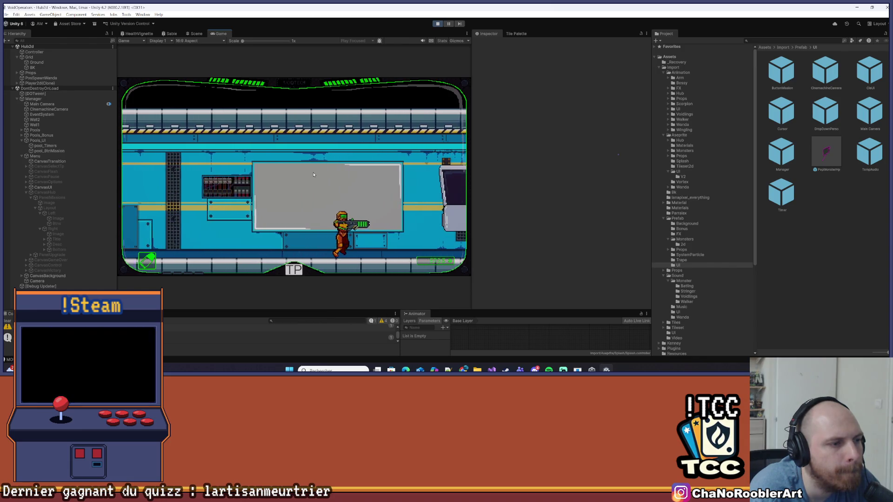
pyautogui.press('d')
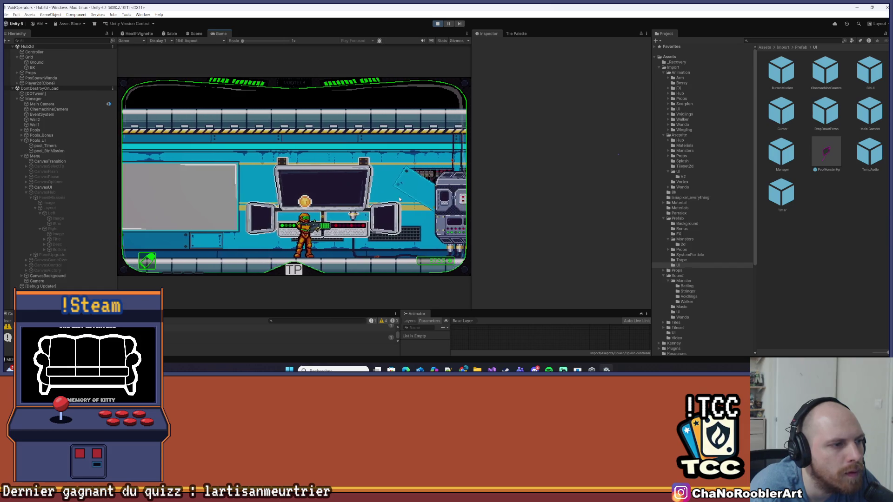
pyautogui.press('e')
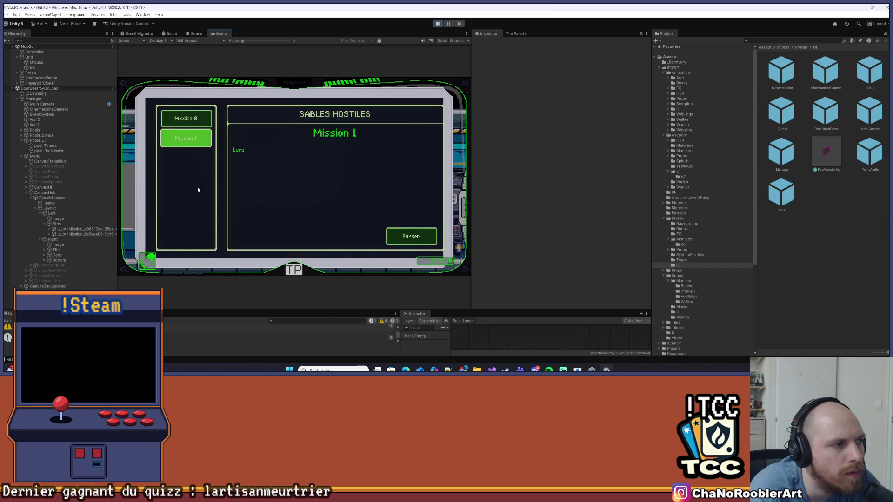
pyautogui.click(203, 120)
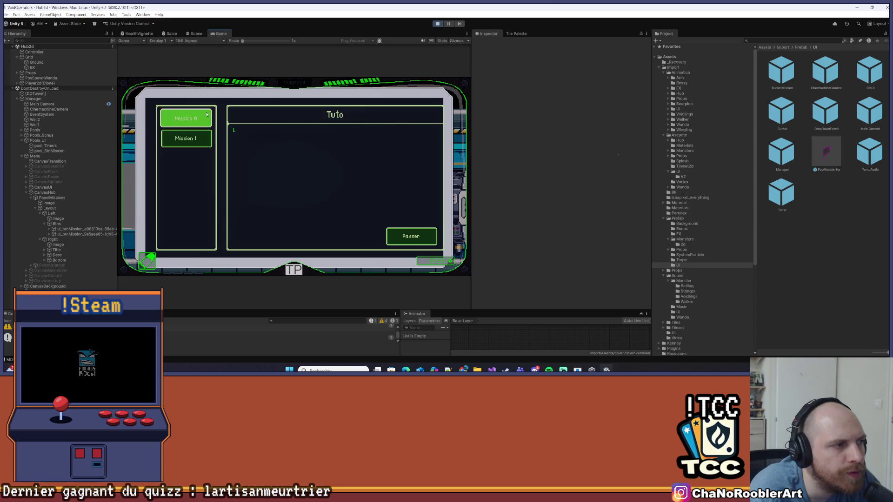
# Switch between the Mission 0 Tuto and Mission 1 briefings, skipping the typing with Passer.
pyautogui.click(199, 135)
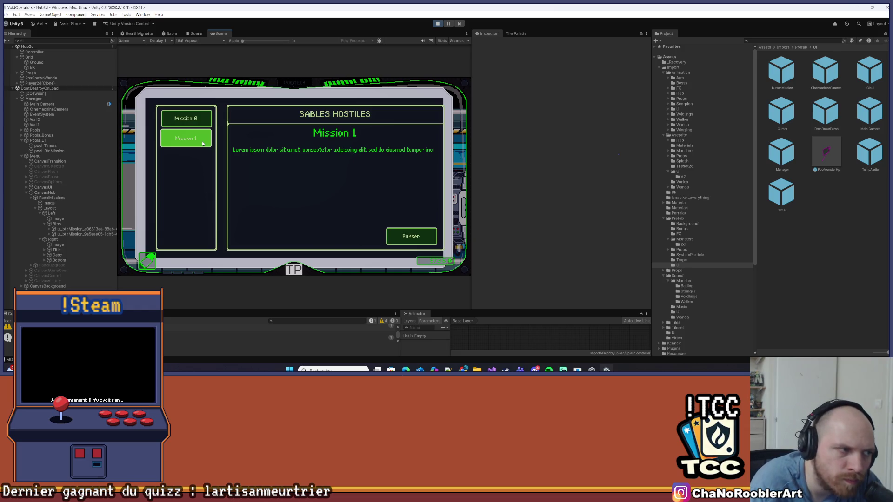
pyautogui.click(394, 233)
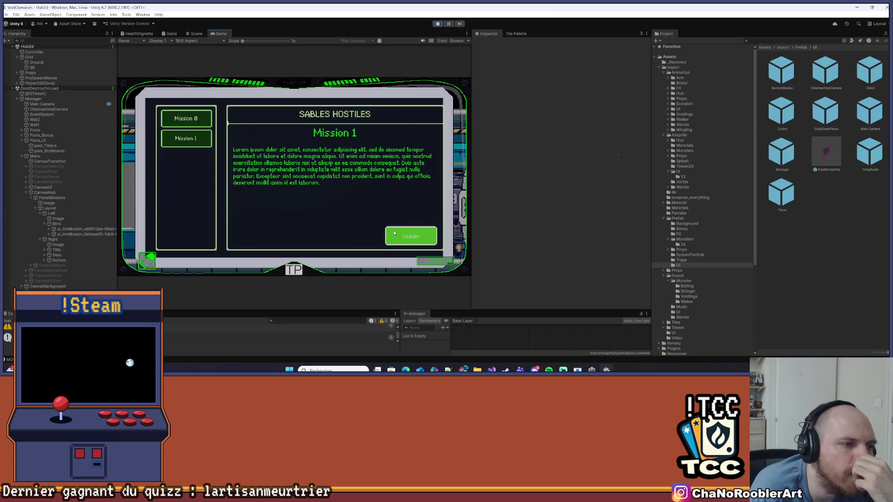
pyautogui.click(186, 138)
pyautogui.click(186, 119)
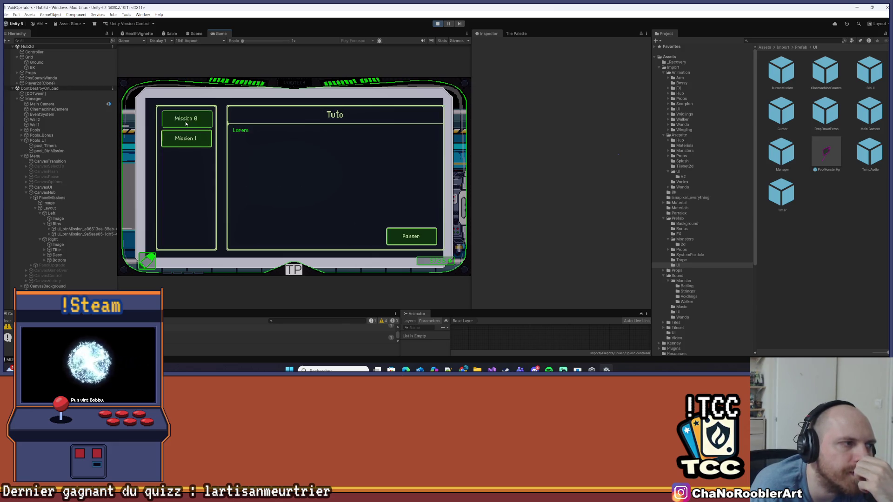
pyautogui.click(186, 138)
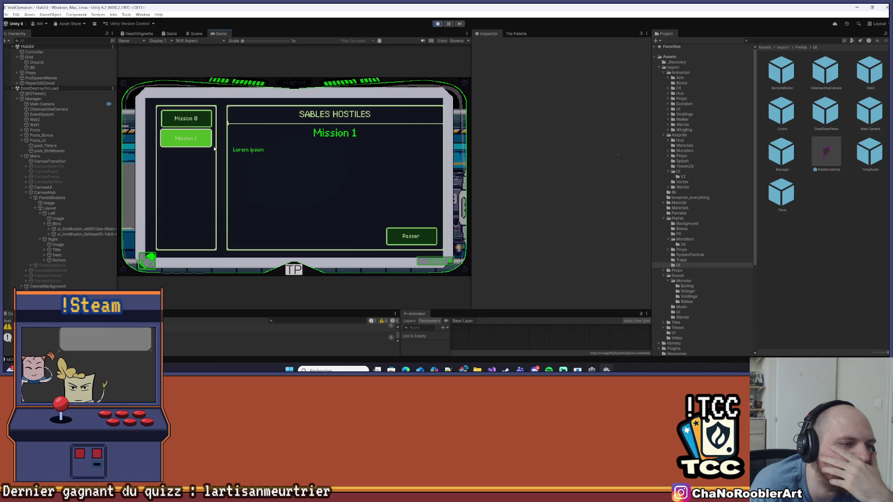
pyautogui.click(185, 138)
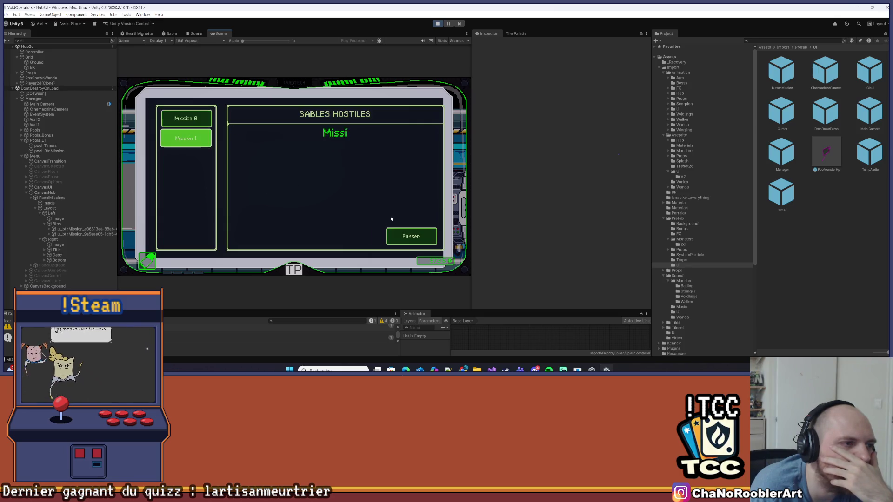
# Move between the mission buttons and Passer with the arrow keys, using Enter to skip the typing.
pyautogui.press('Down')
pyautogui.press('Up')
pyautogui.press('Down')
pyautogui.press('Up')
pyautogui.press('Down')
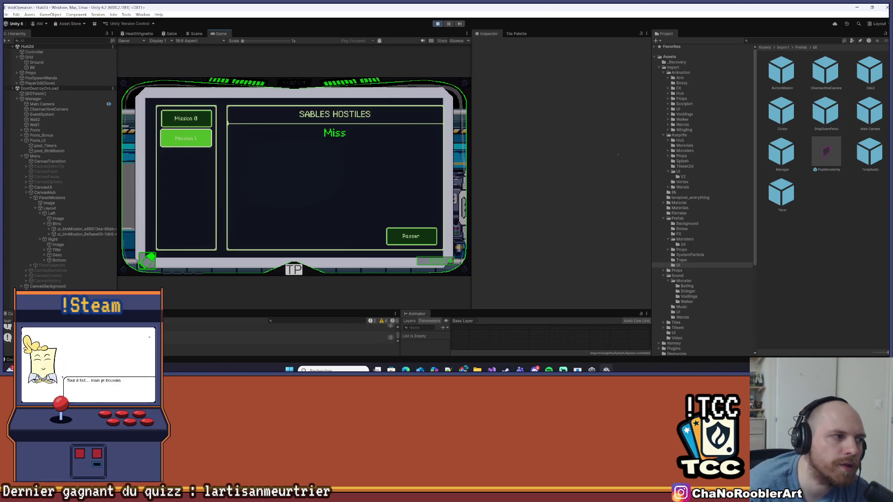
pyautogui.press('Right')
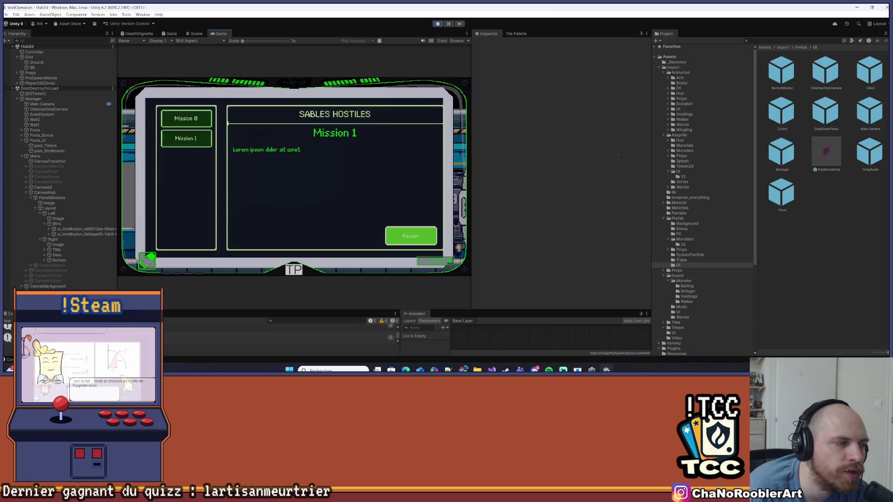
pyautogui.press('Left')
pyautogui.press('Right')
pyautogui.press('Left')
pyautogui.press('Right')
pyautogui.press('Return')
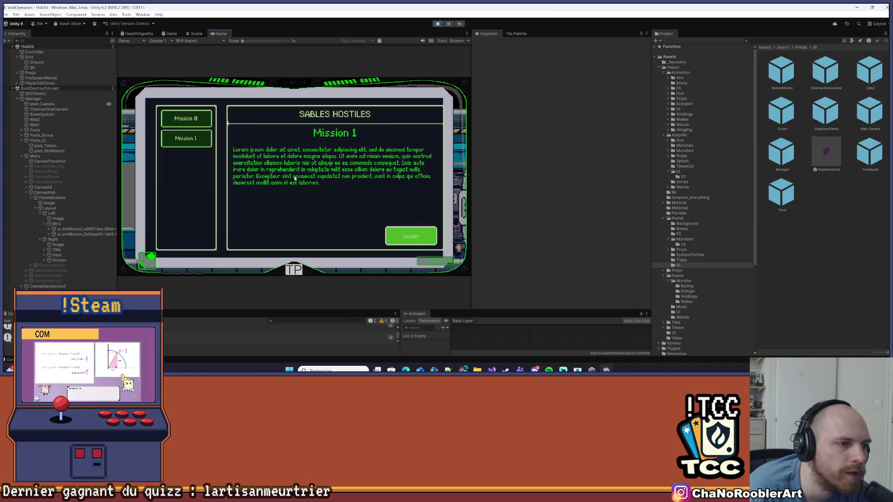
# Toggle keyboard selection between Mission 1 and Passer, then press Enter to finish the description.
pyautogui.press('Left')
pyautogui.press('Right')
pyautogui.press('Left')
pyautogui.press('Right')
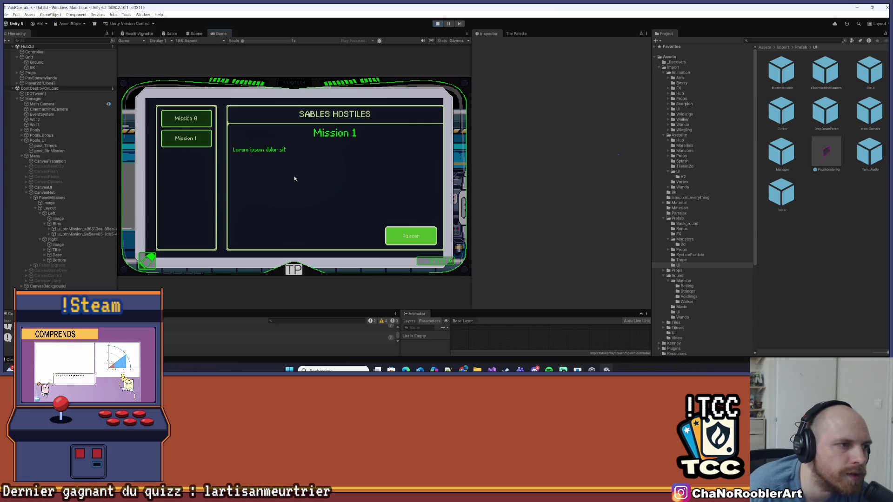
pyautogui.press('Left')
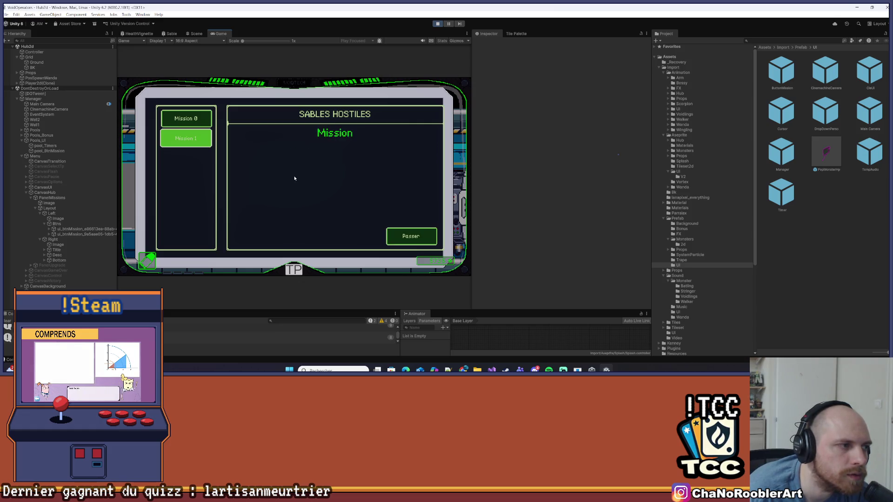
pyautogui.press('Right')
pyautogui.press('Left')
pyautogui.press('Right')
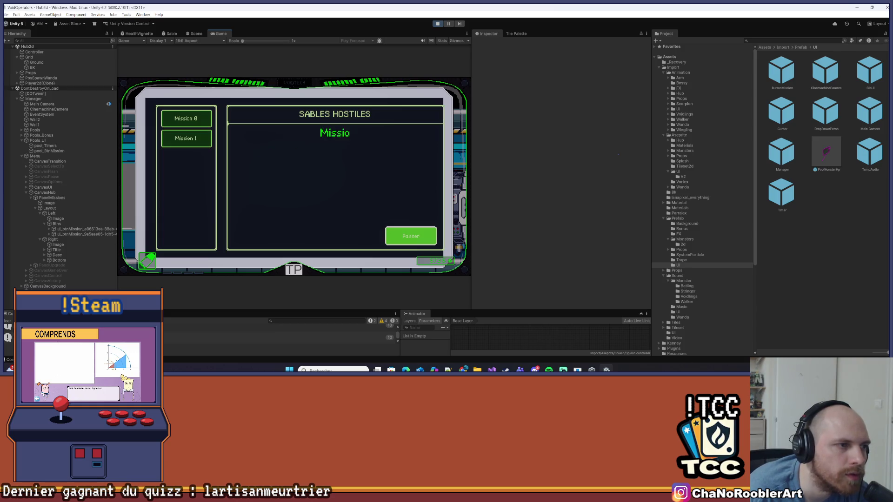
pyautogui.press('Return')
# Navigate up to Mission 0 and back to Mission 1, reveal its full description, then stop Play mode.
pyautogui.press('Left')
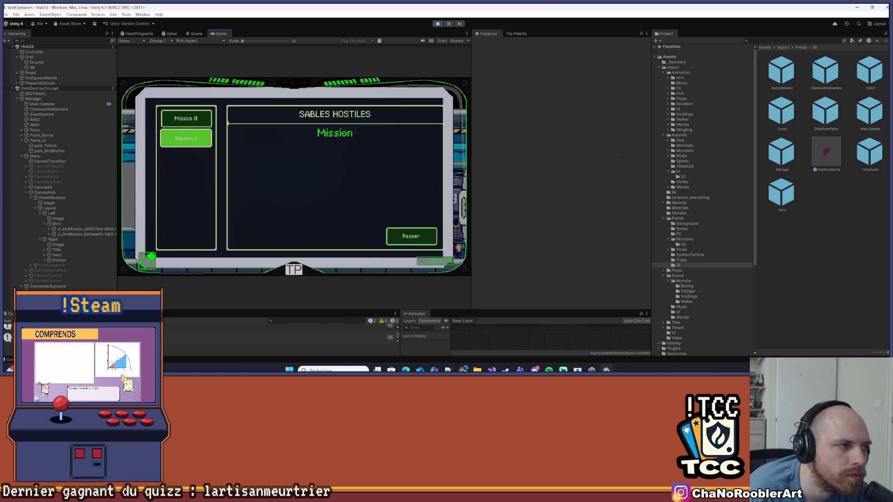
pyautogui.press('Up')
pyautogui.press('Down')
pyautogui.press('Right')
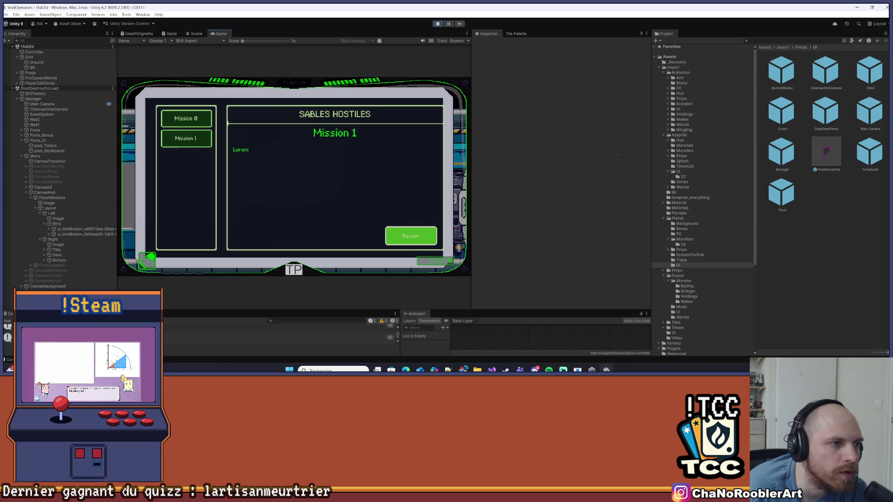
pyautogui.press('Left')
pyautogui.press('Right')
pyautogui.press('Left')
pyautogui.press('Up')
pyautogui.press('Down')
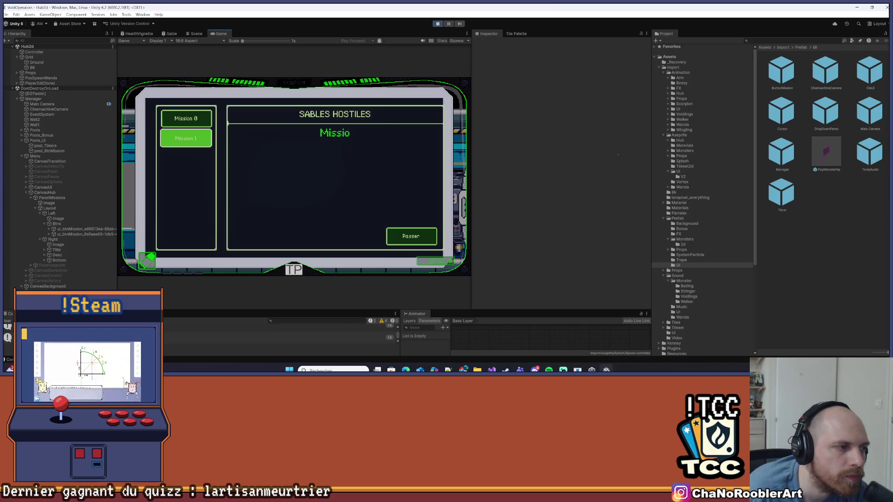
pyautogui.press('Right')
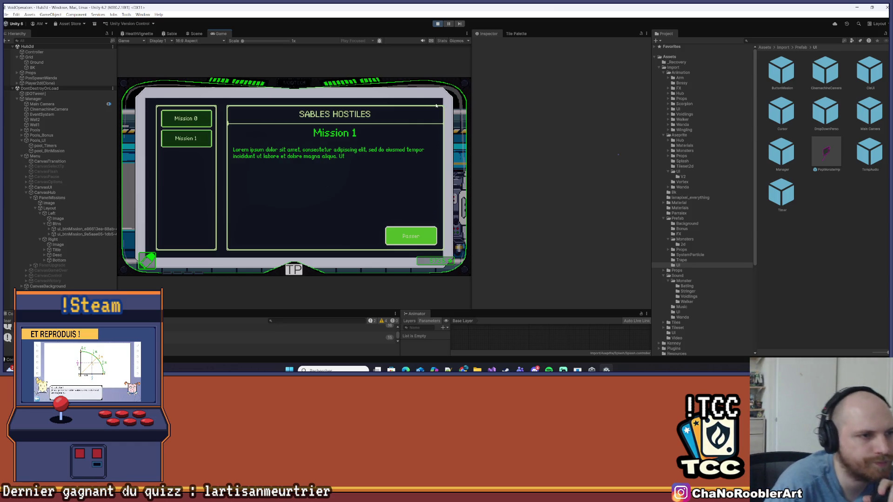
pyautogui.press('Left')
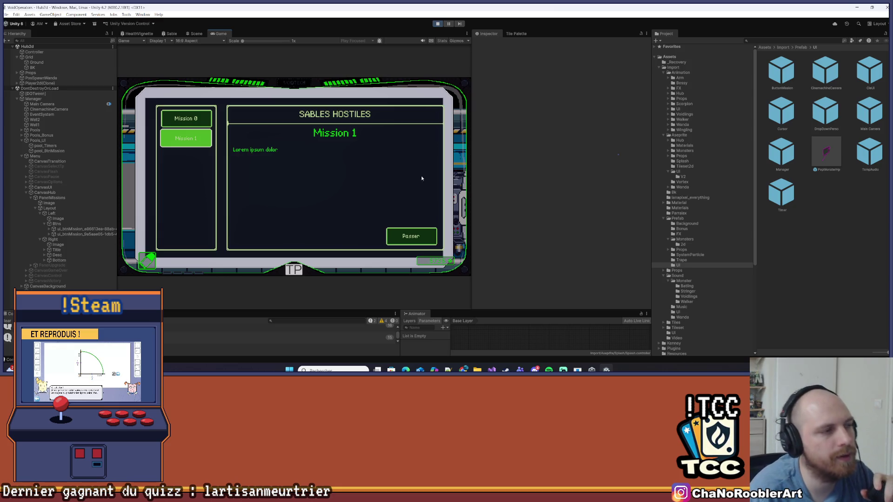
pyautogui.click(409, 236)
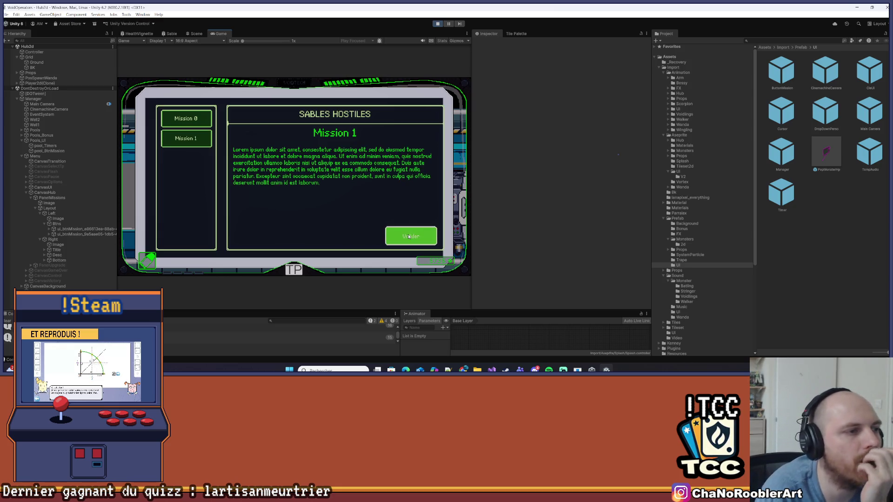
pyautogui.click(437, 24)
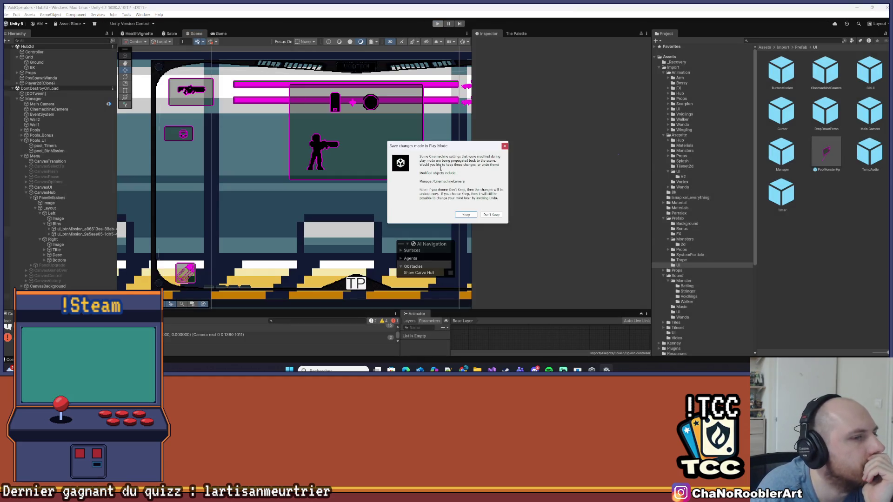
# Dismiss the play-mode prompt and re-enable the CanvasHub object.
pyautogui.click(504, 147)
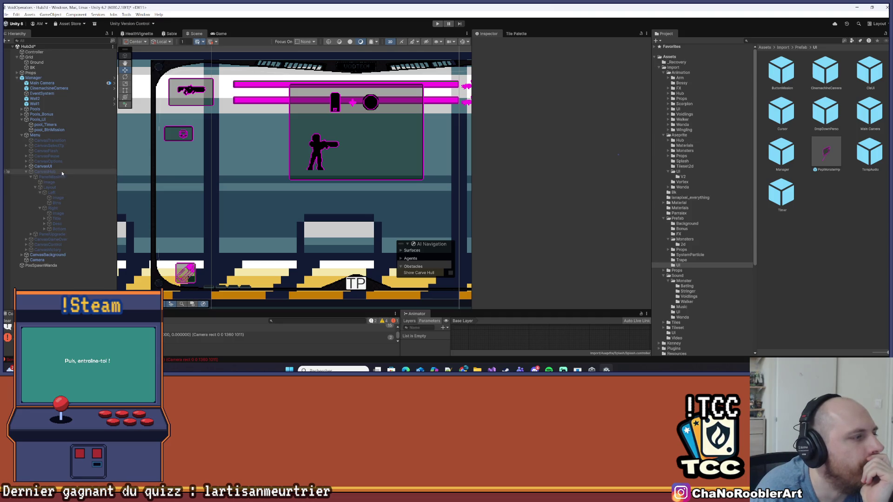
pyautogui.click(53, 172)
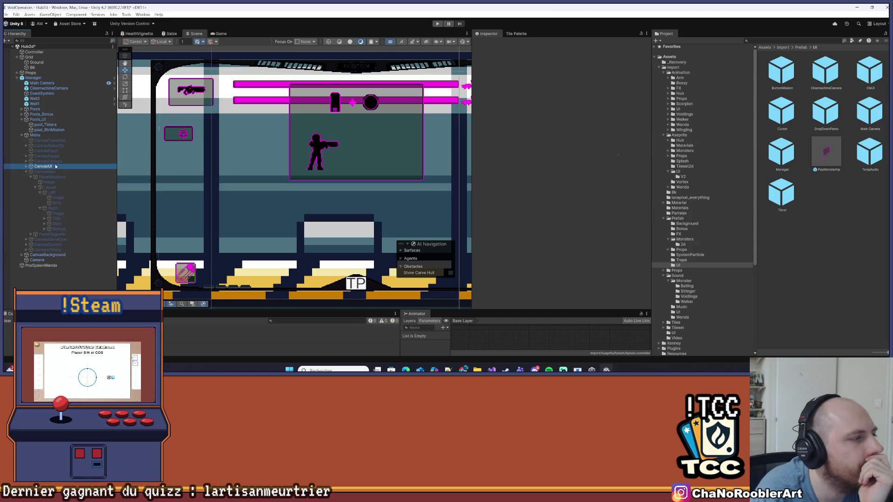
pyautogui.click(488, 43)
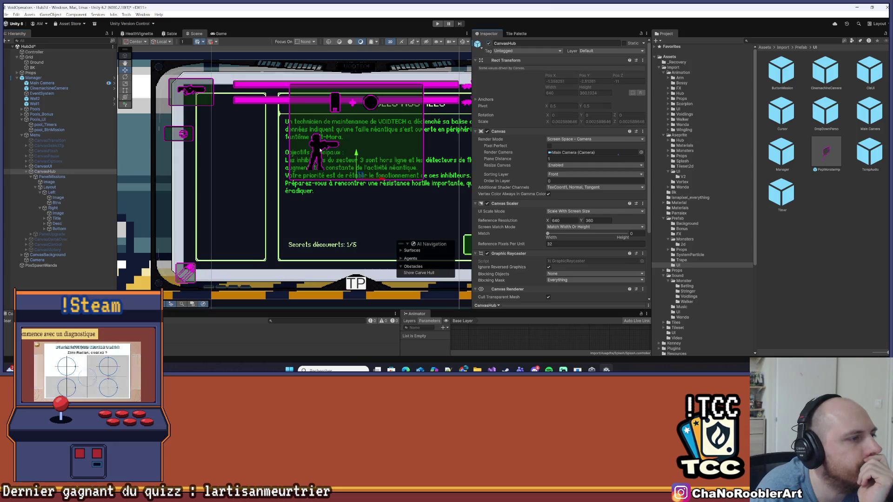
pyautogui.scroll(-3, 286, 191)
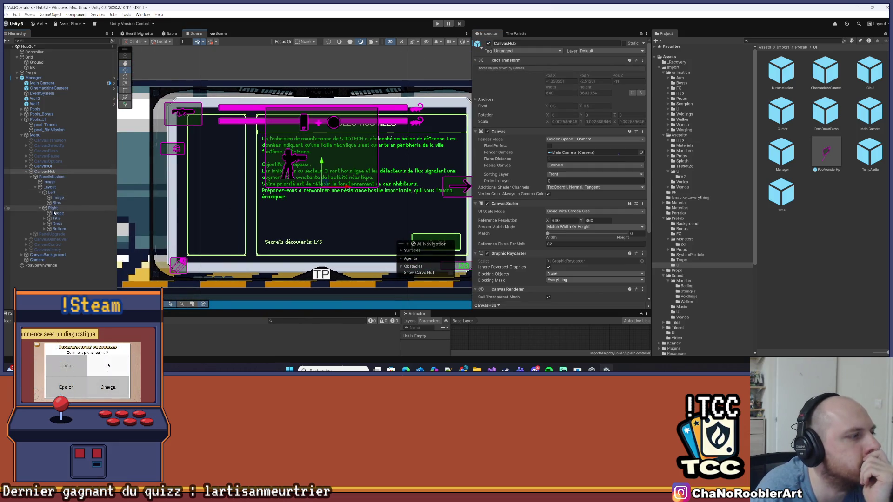
# Set the Btns Vertical Layout Group's Left and Right padding to 0.
pyautogui.click(59, 196)
pyautogui.click(56, 203)
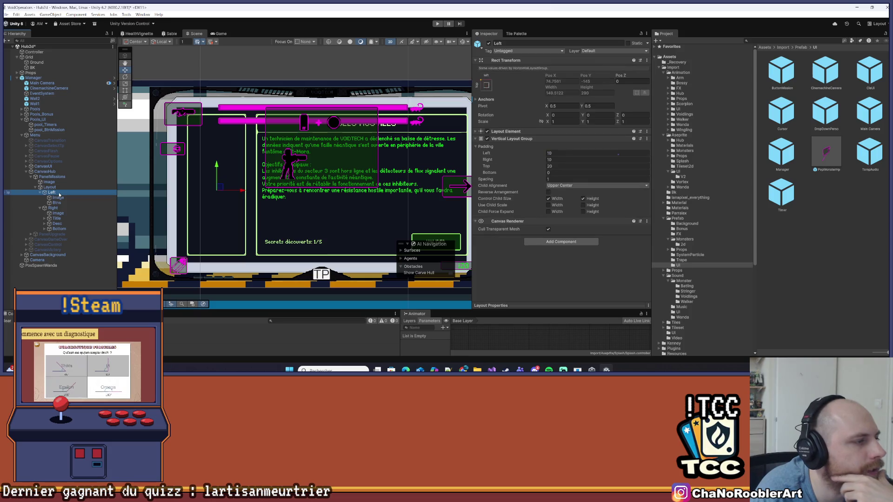
pyautogui.click(560, 160)
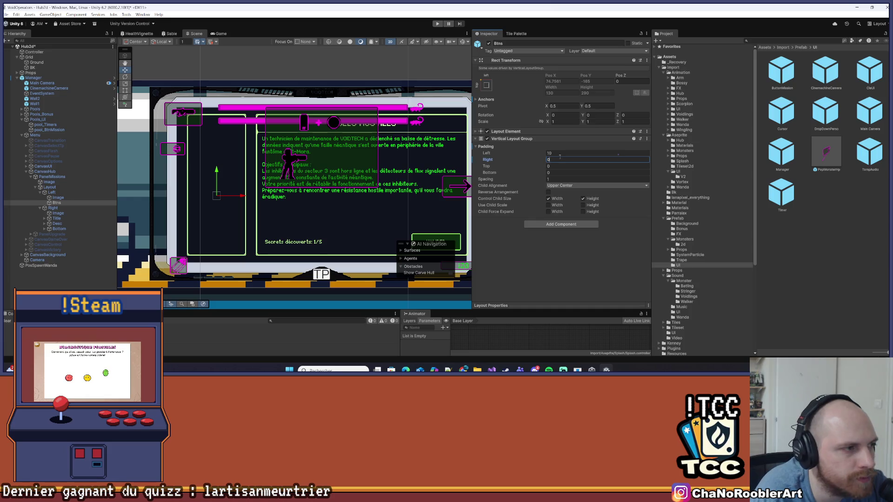
pyautogui.click(561, 152)
pyautogui.write('0')
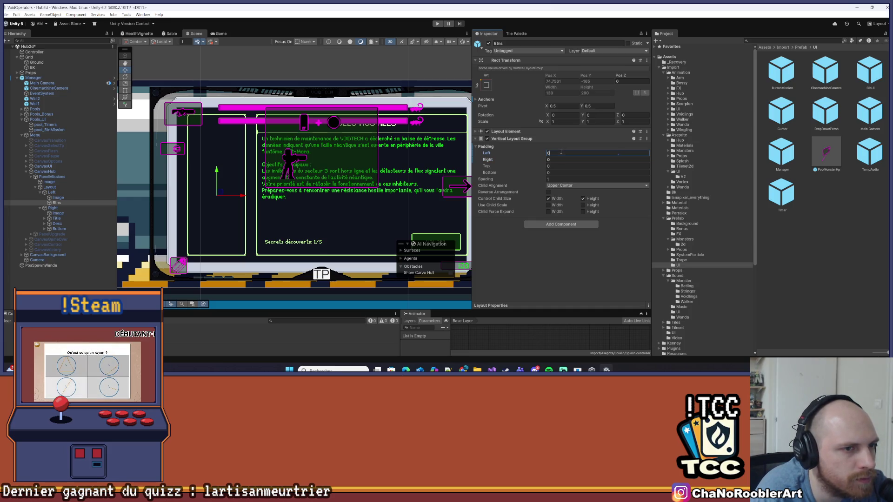
pyautogui.click(184, 205)
# Frame the missions panel and expand Btns to reveal its ButtonMission child.
pyautogui.press('f')
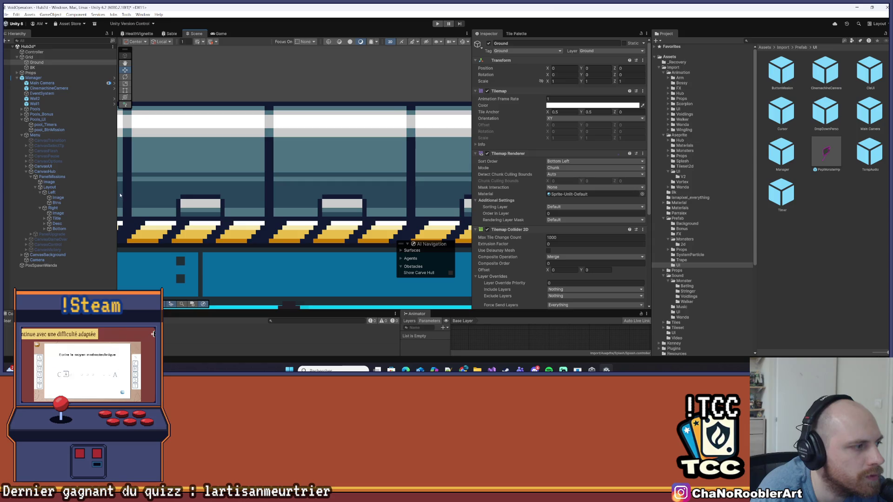
pyautogui.click(52, 177)
pyautogui.press('f')
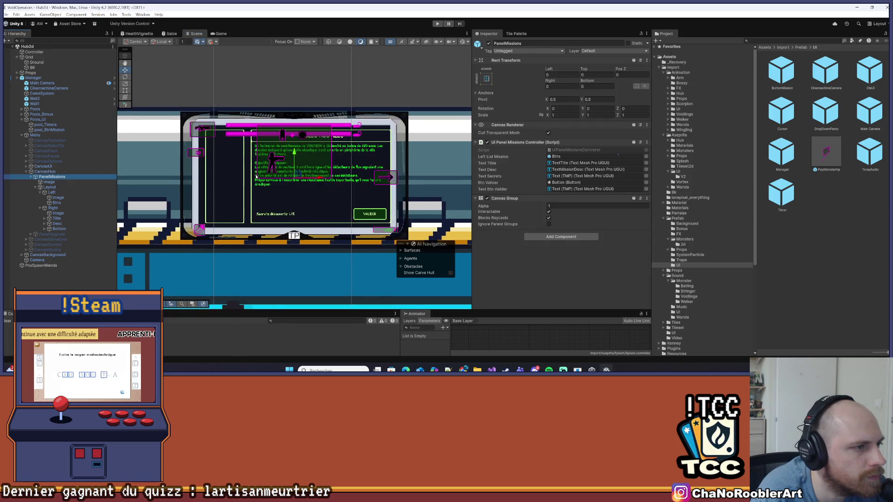
pyautogui.press('Down')
pyautogui.press('Down')
pyautogui.press('Down')
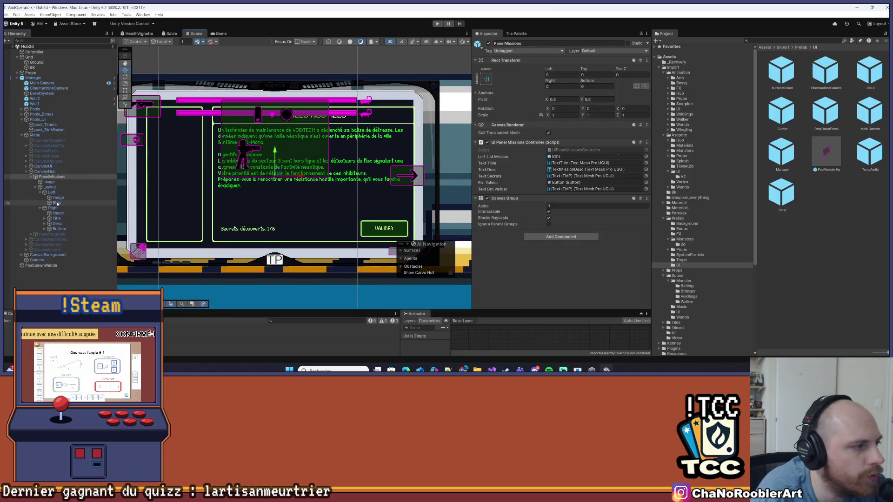
pyautogui.click(527, 116)
pyautogui.click(58, 203)
pyautogui.press('Right')
# Duplicate the ButtonMission template, then select and delete all the placeholder mission buttons.
pyautogui.click(60, 207)
pyautogui.click(78, 202)
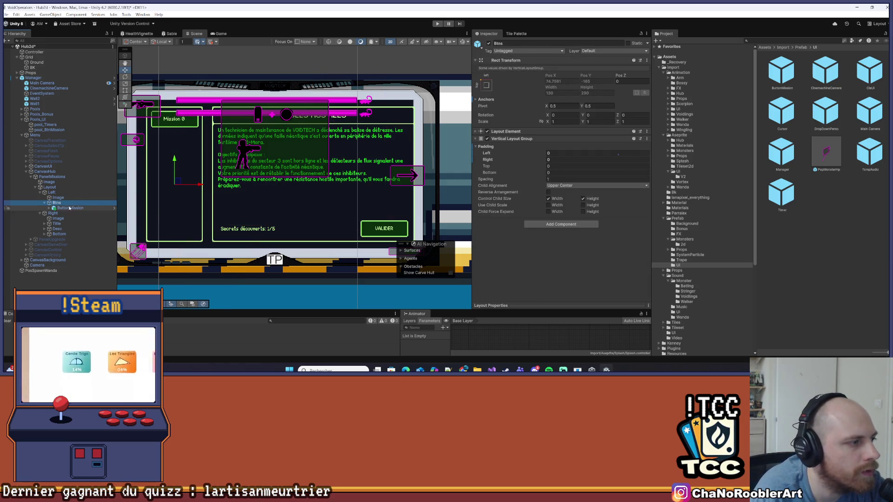
pyautogui.click(69, 208)
pyautogui.press('Up')
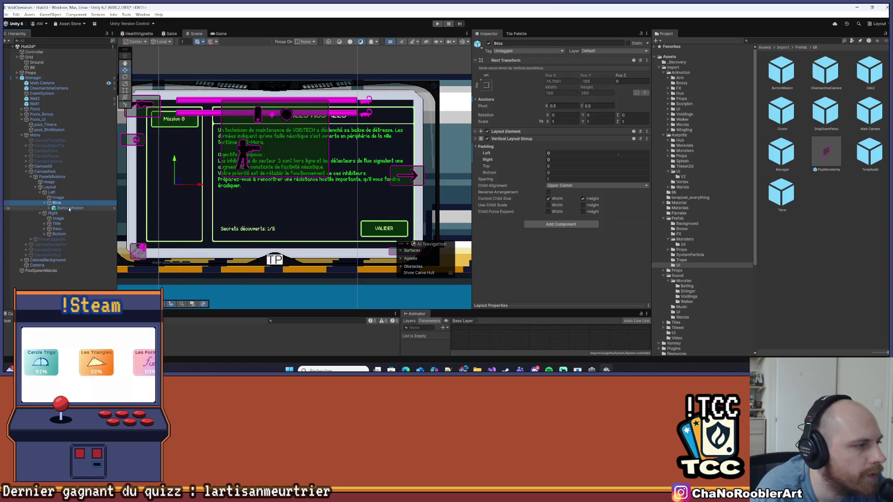
pyautogui.click(84, 207)
pyautogui.hotkey('ctrl', 'd')
pyautogui.hotkey('ctrl', 'd')
pyautogui.hotkey('ctrl', 'd')
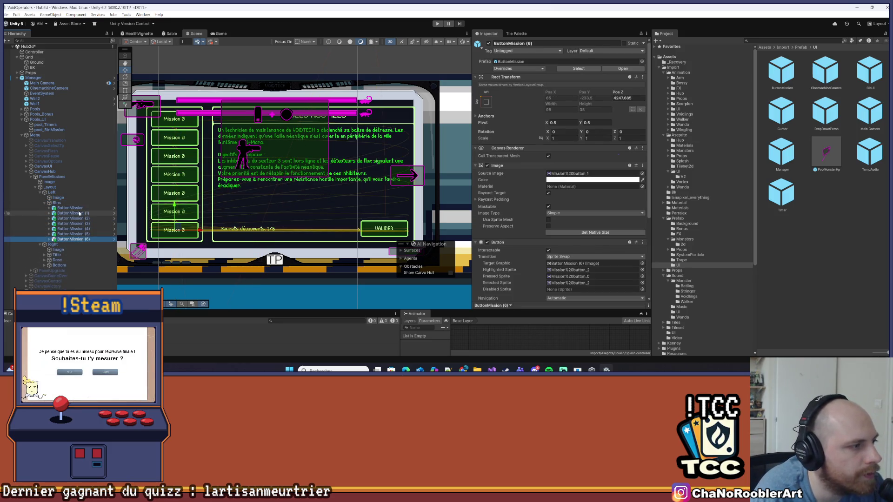
pyautogui.keyDown('shift'); pyautogui.click(80, 209); pyautogui.keyUp('shift')
pyautogui.press('Delete')
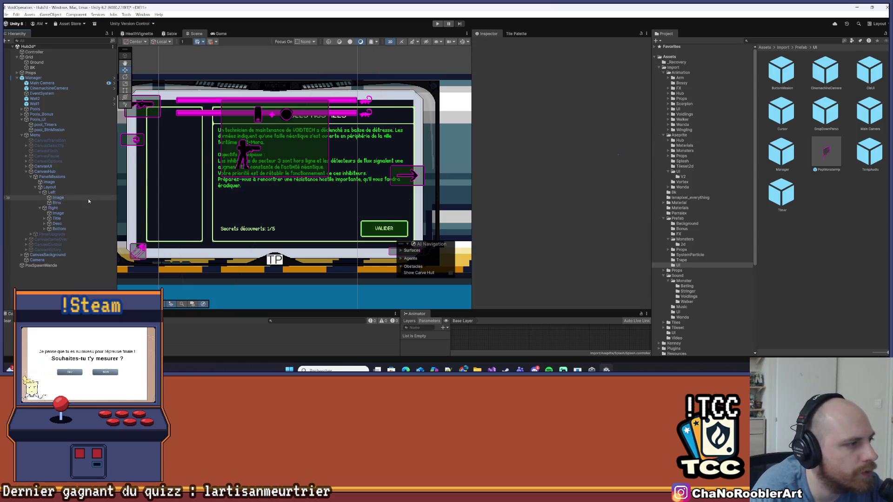
# Set the Left column's Vertical Layout Group Left and Right padding to 0 and save Hub2d.
pyautogui.click(60, 193)
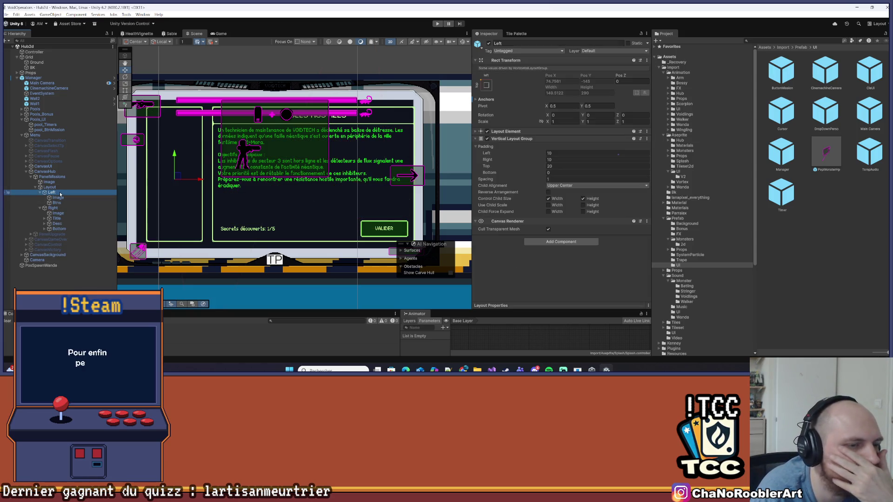
pyautogui.moveTo(269, 168); pyautogui.dragTo(279, 172)
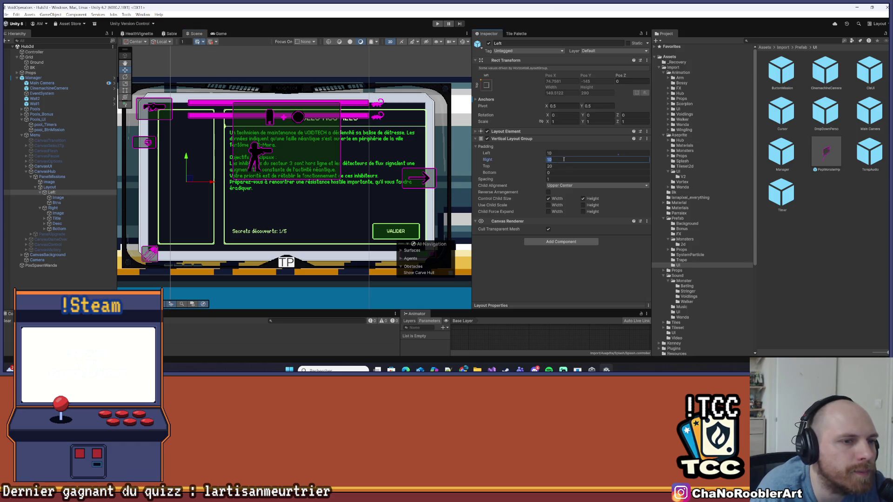
pyautogui.write('5')
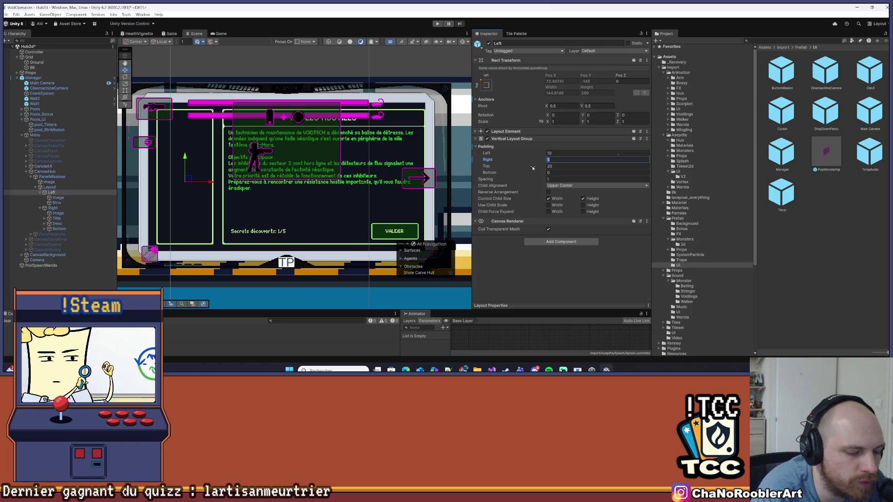
pyautogui.press('BackSpace')
pyautogui.write('0')
pyautogui.hotkey('shift', 'Tab')
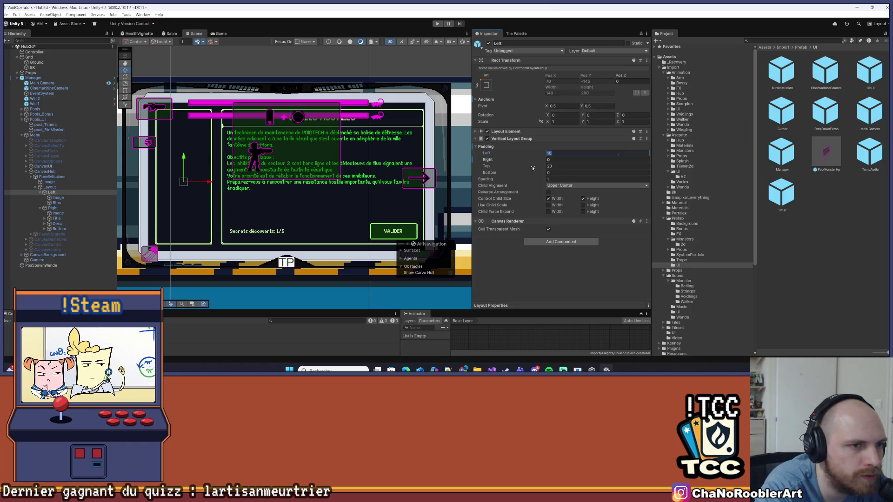
pyautogui.write('0')
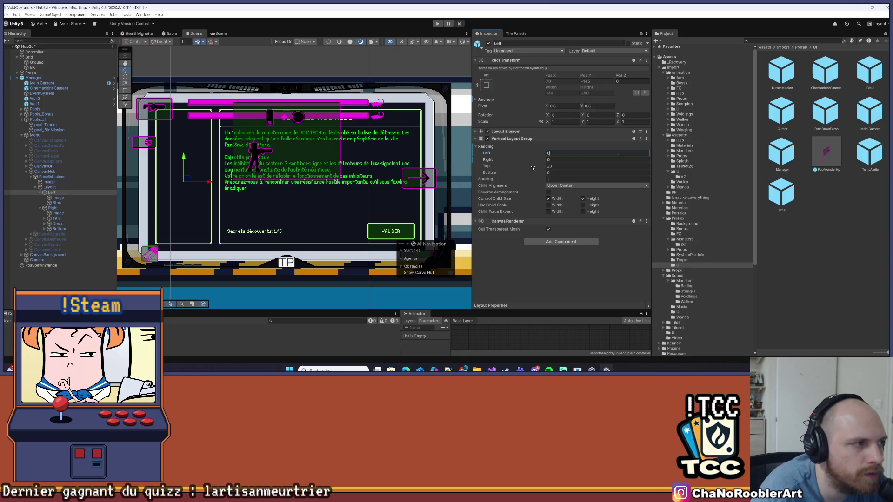
pyautogui.click(446, 186)
pyautogui.hotkey('ctrl', 's')
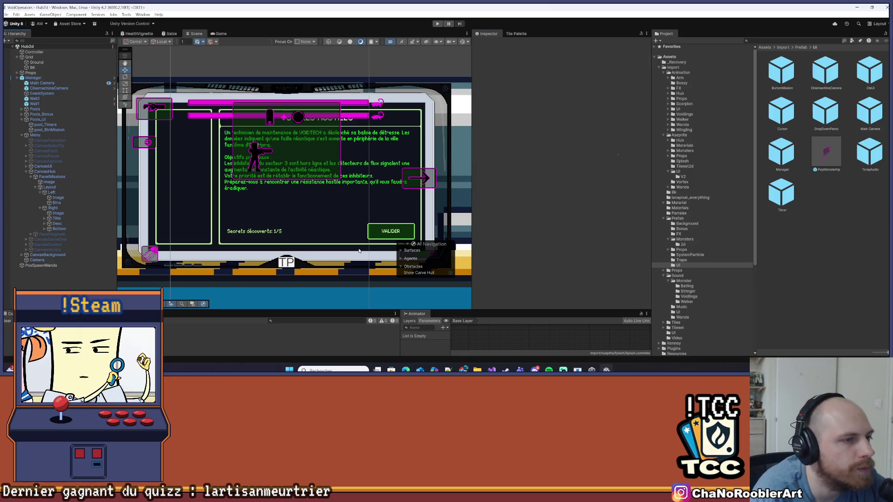
# Review the Left column, Layout container and PanelMissions layout settings in the Inspector.
pyautogui.scroll(-1, 387, 242)
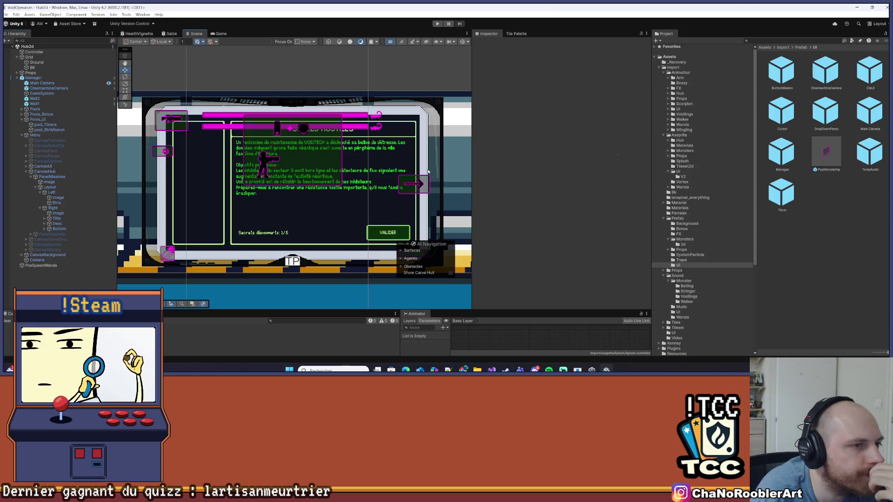
pyautogui.scroll(2, 345, 207)
pyautogui.moveTo(322, 220); pyautogui.dragTo(361, 184)
pyautogui.click(51, 192)
pyautogui.click(63, 187)
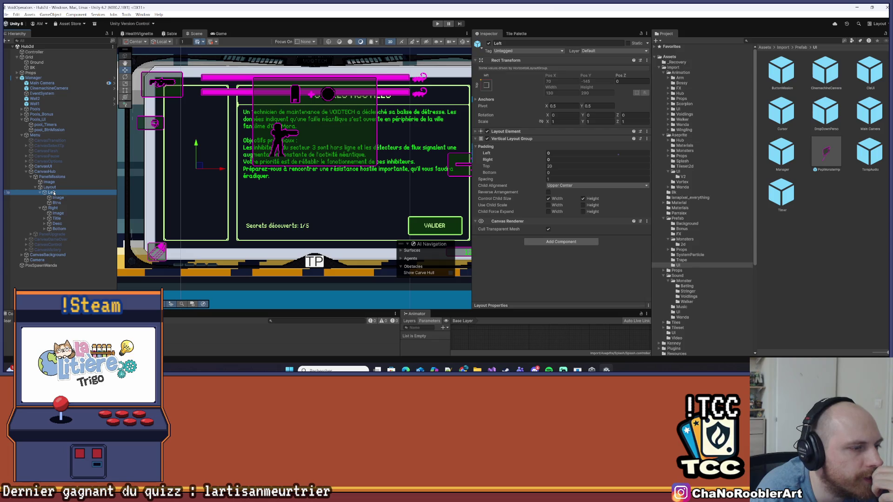
pyautogui.click(62, 177)
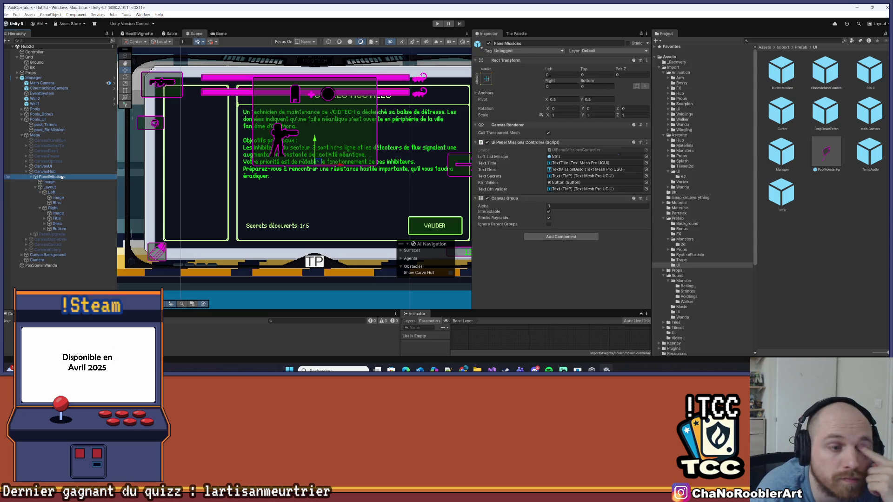
pyautogui.click(58, 188)
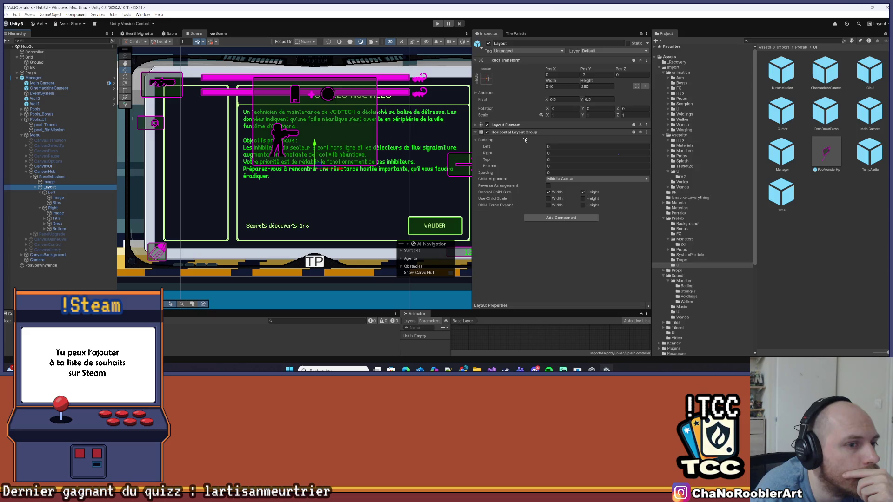
pyautogui.click(65, 194)
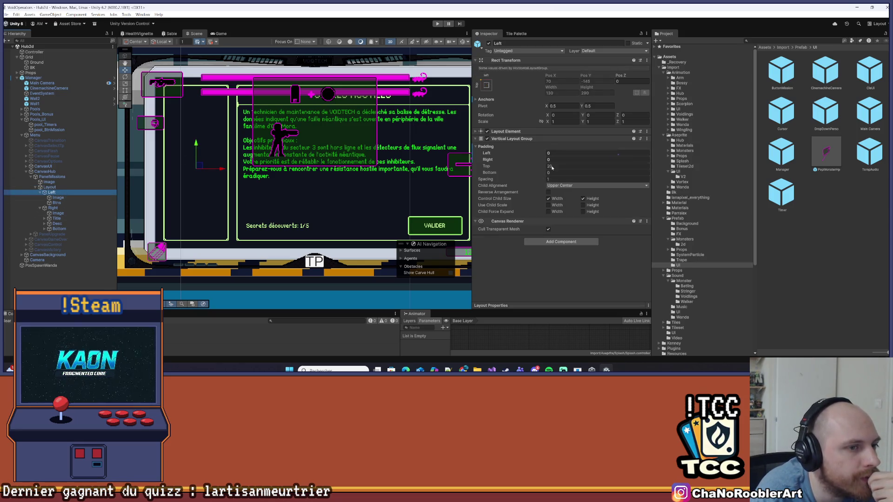
pyautogui.click(50, 187)
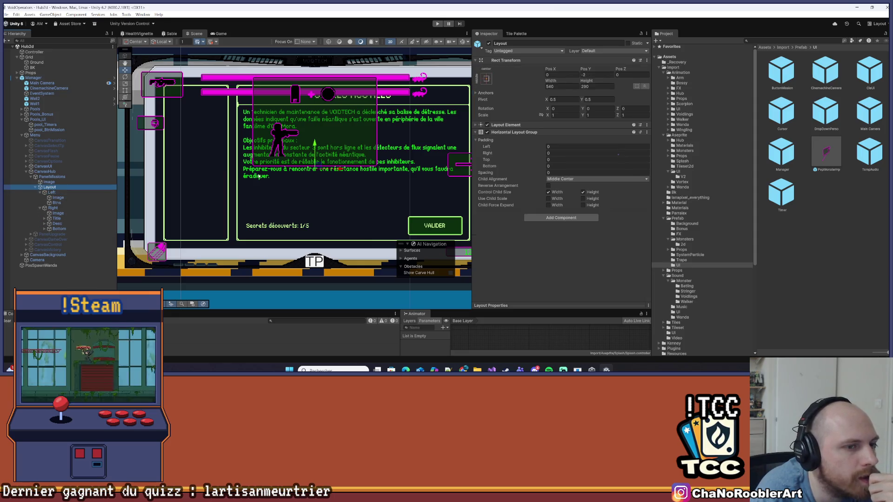
pyautogui.scroll(-3, 282, 163)
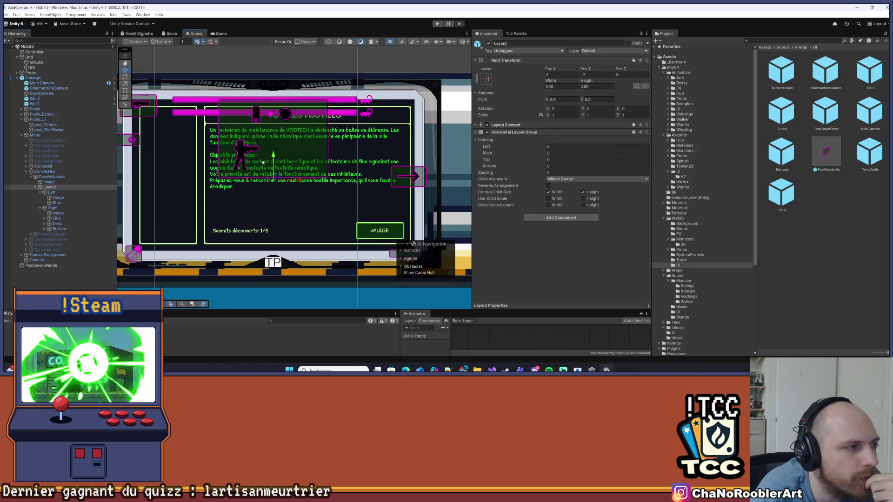
pyautogui.moveTo(282, 162); pyautogui.dragTo(278, 163)
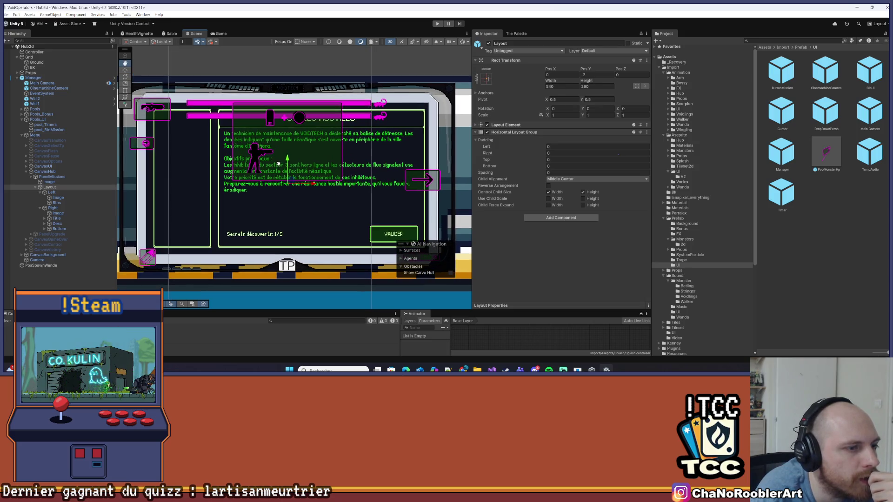
pyautogui.click(101, 278)
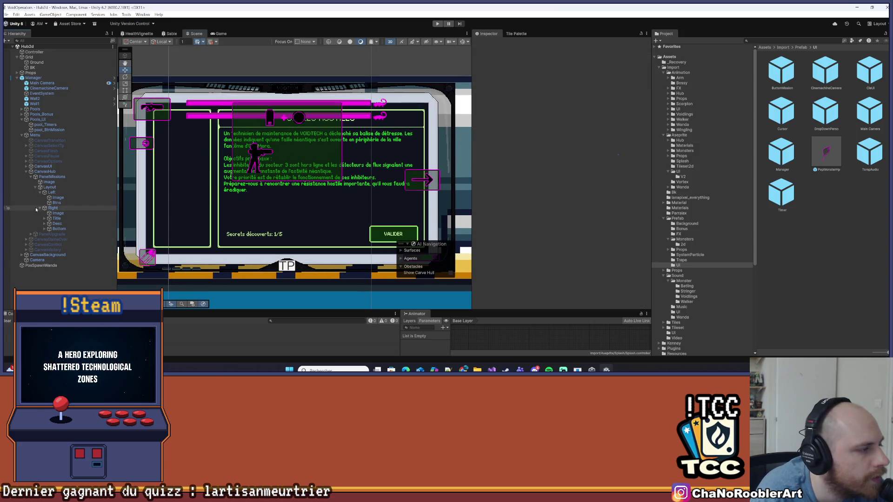
pyautogui.click(33, 78)
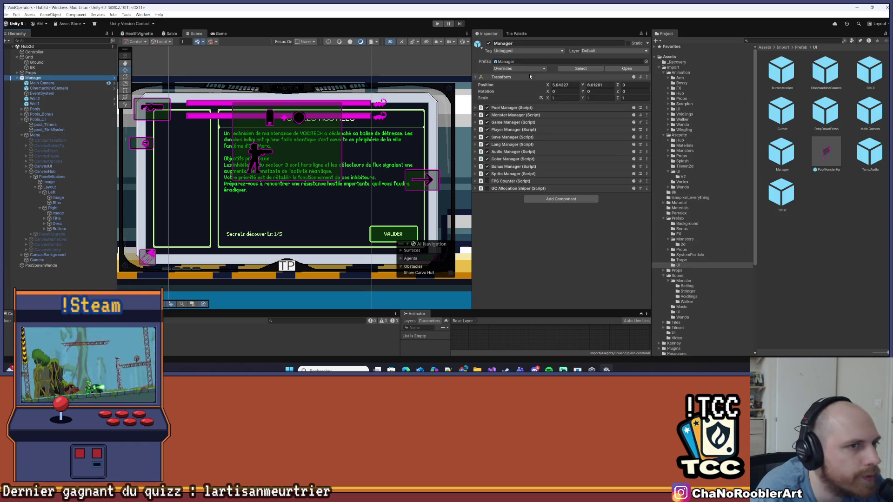
# Apply all overrides on the Manager prefab and save the scene.
pyautogui.click(508, 69)
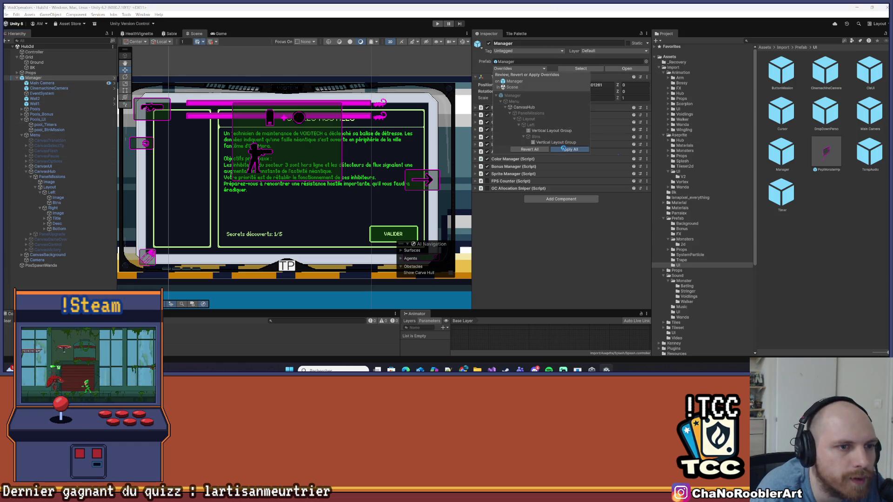
pyautogui.click(571, 149)
pyautogui.click(212, 177)
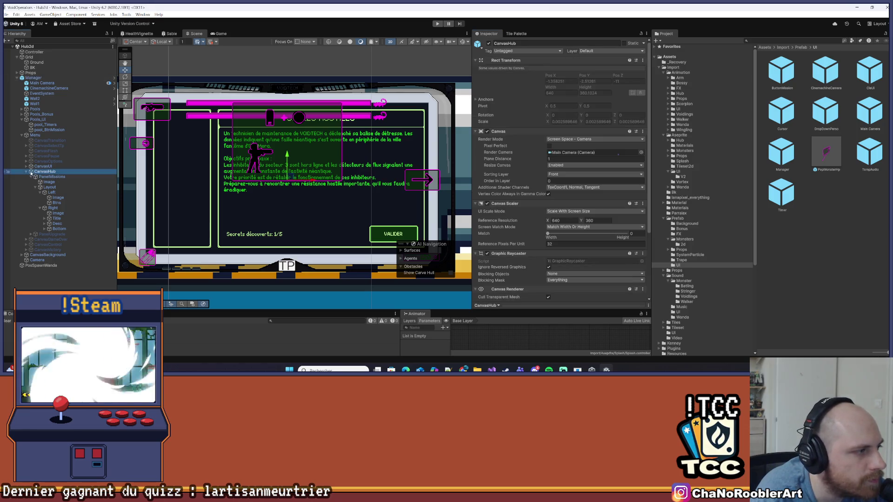
pyautogui.hotkey('ctrl', 's')
# Deactivate the CanvasHub canvas, enter Play mode and walk the hero right.
pyautogui.click(488, 43)
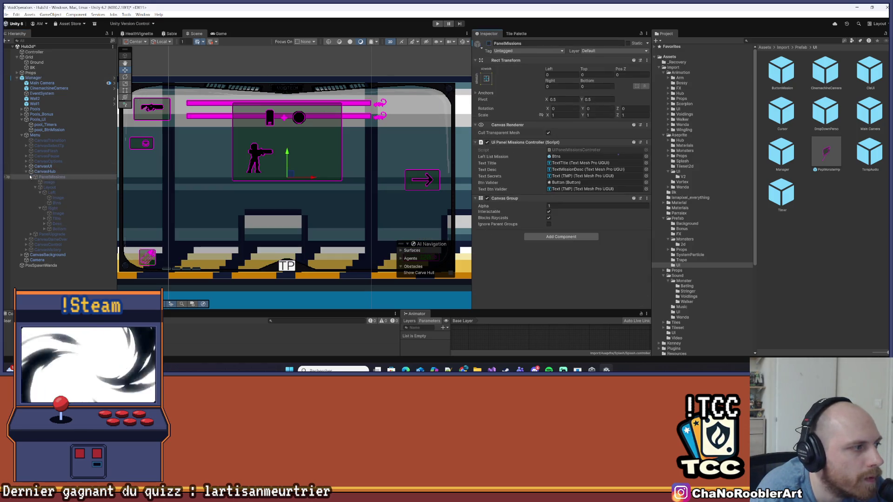
pyautogui.click(44, 172)
pyautogui.click(488, 43)
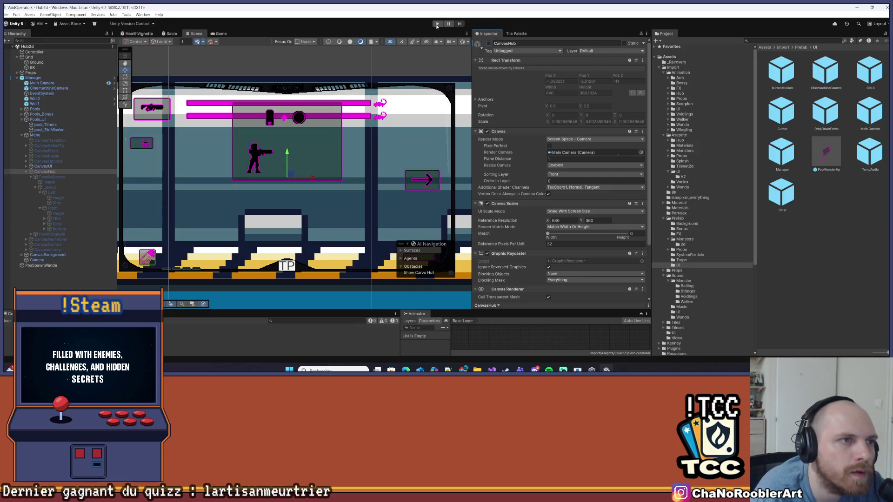
pyautogui.click(437, 24)
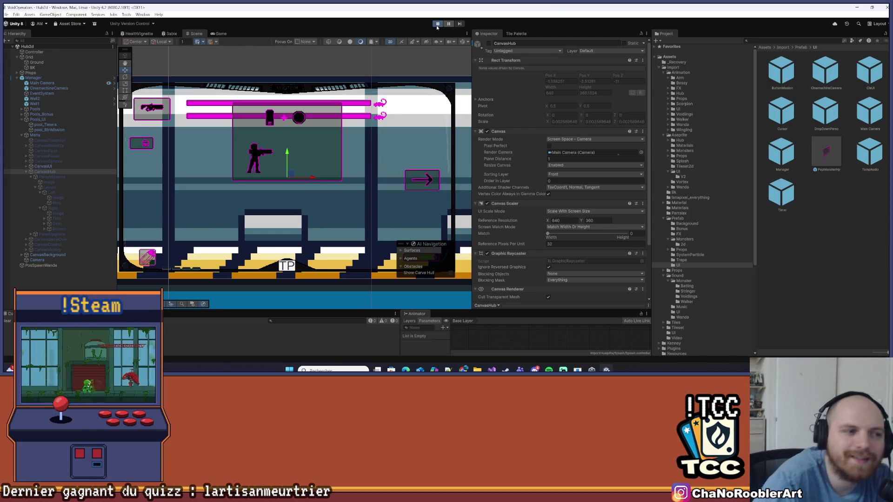
pyautogui.press('d')
pyautogui.press('d')
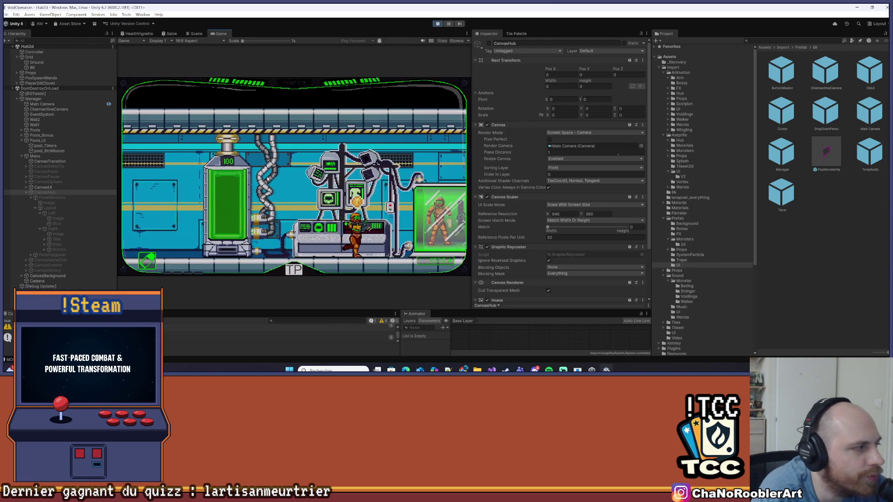
# Walk to the VOIDTECH terminal, open the panel and switch between Mission 0 and Mission 1, skipping the typing.
pyautogui.press('d')
pyautogui.press('d')
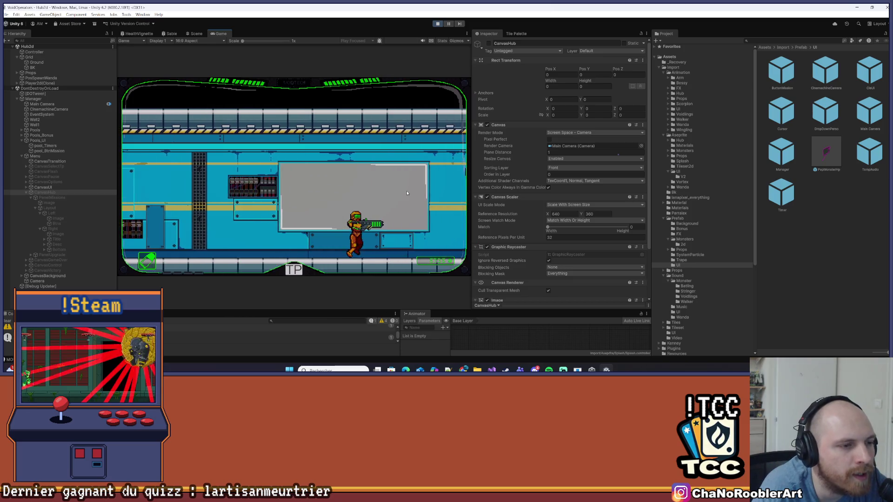
pyautogui.press('d')
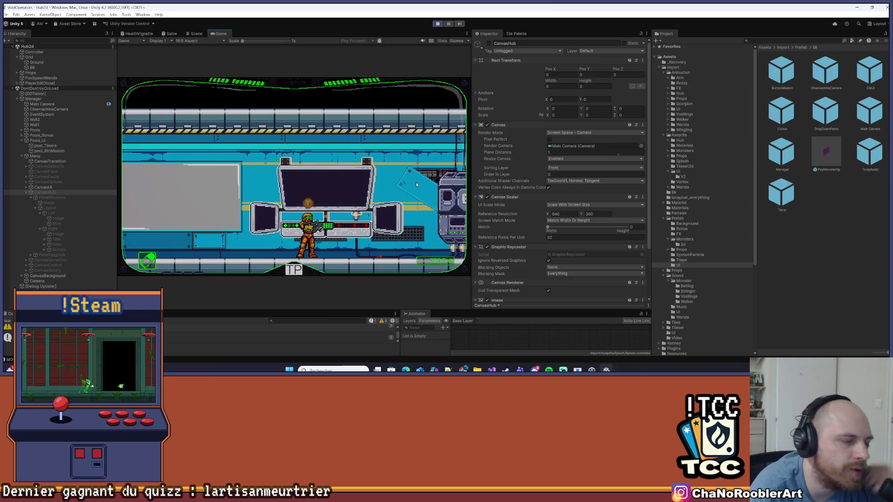
pyautogui.press('d')
pyautogui.press('e')
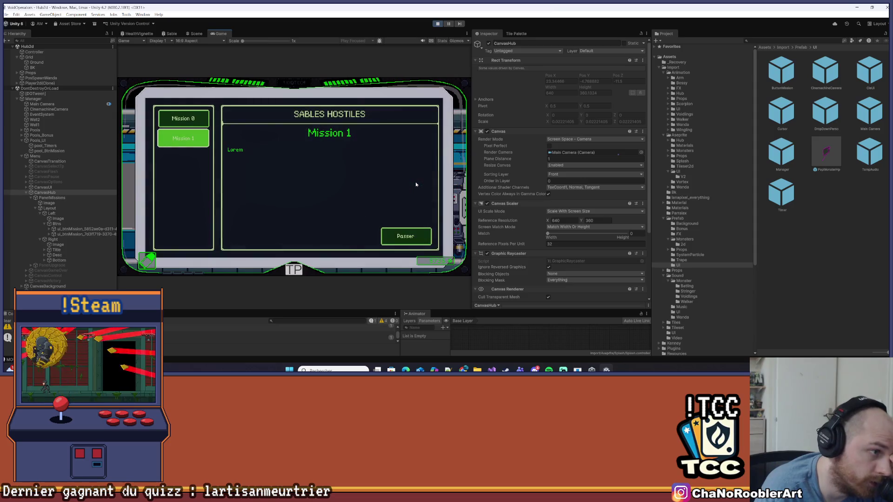
pyautogui.click(184, 119)
pyautogui.click(182, 137)
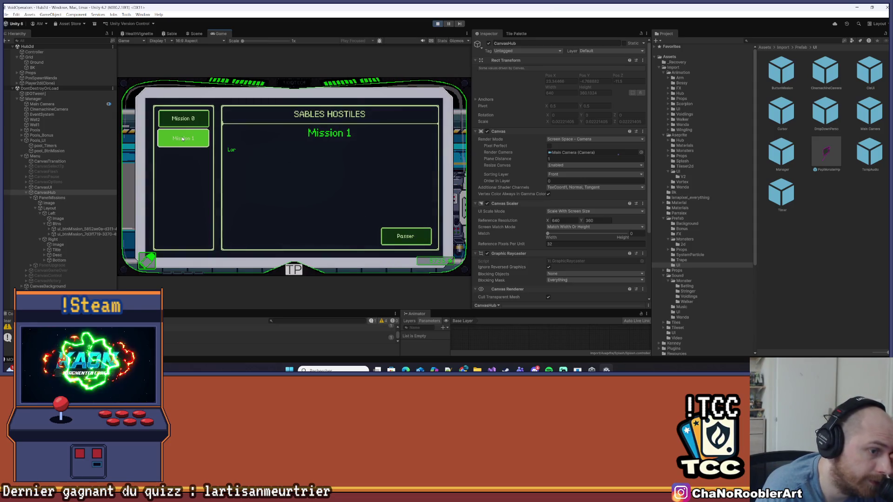
pyautogui.click(396, 231)
# Restart Mission 1's description, skip it with Passer and confirm with Valider.
pyautogui.click(186, 139)
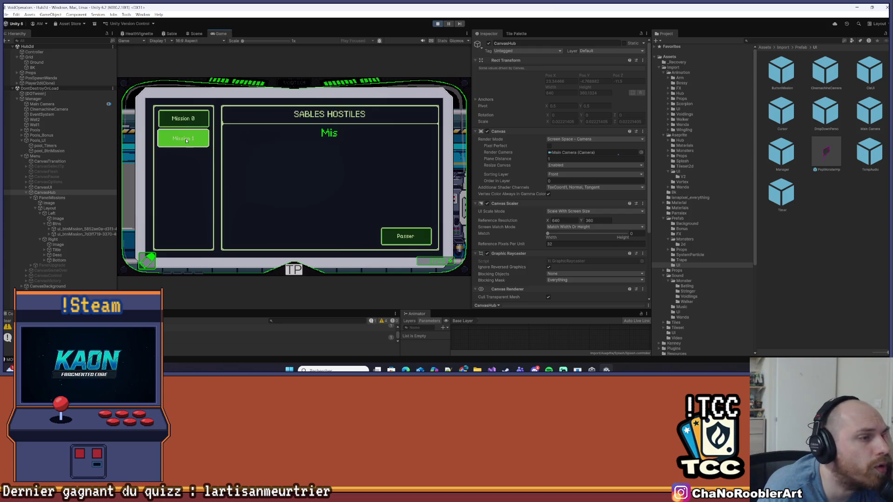
pyautogui.click(385, 238)
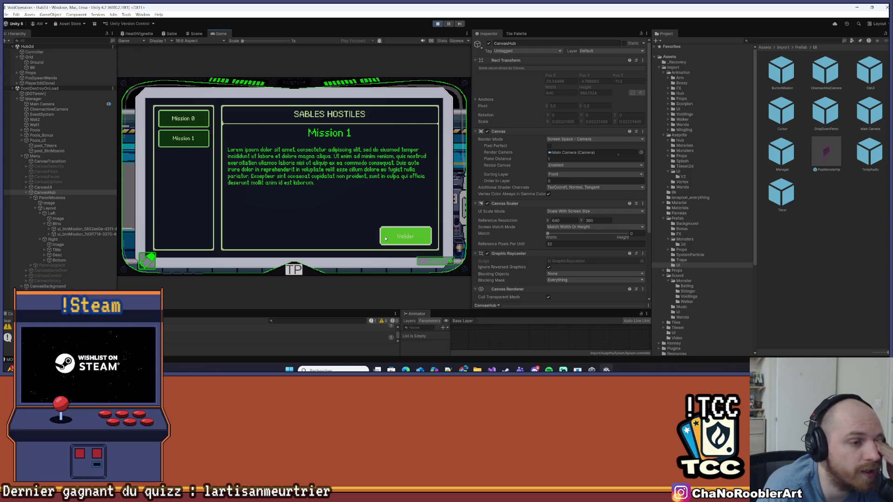
pyautogui.click(397, 242)
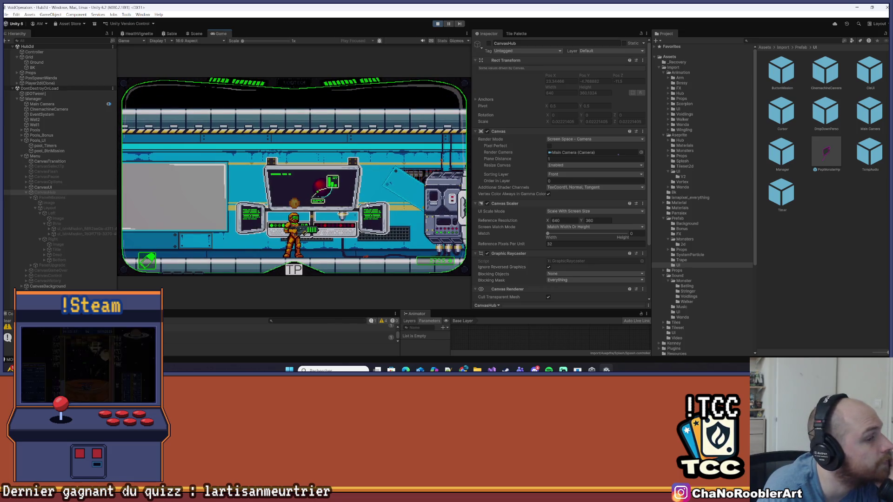
# Reopen the terminal panel, retest Mission 1's typewriter skip, stop the game and return to the scripts.
pyautogui.press('e')
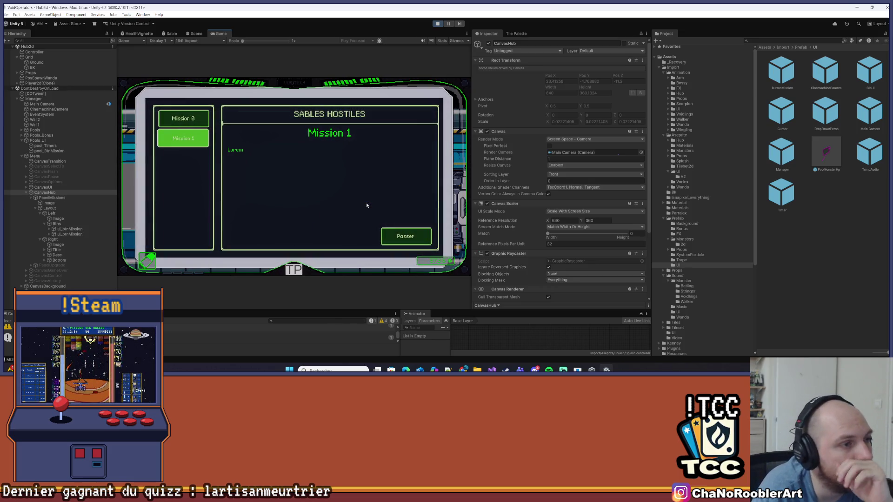
pyautogui.click(201, 138)
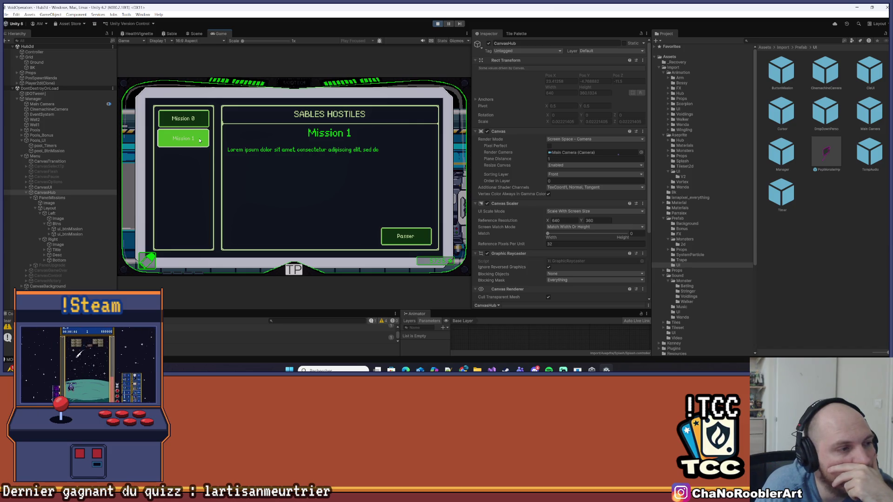
pyautogui.click(408, 232)
pyautogui.click(438, 24)
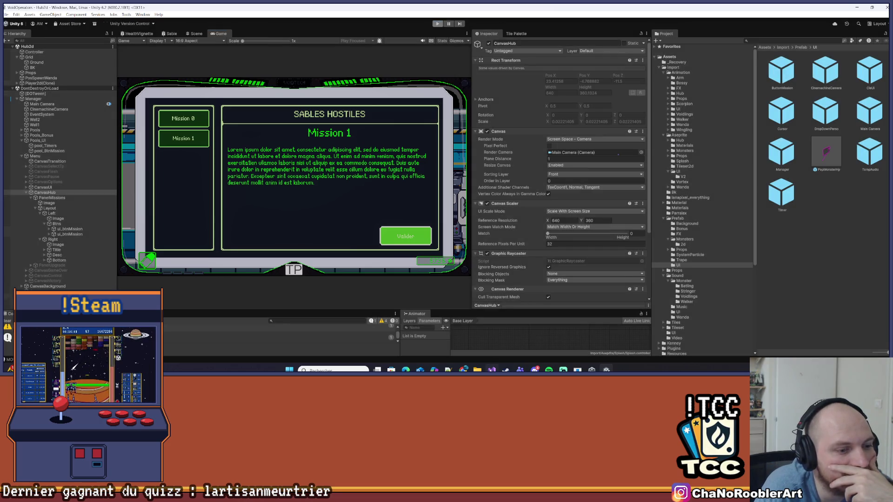
pyautogui.click(491, 370)
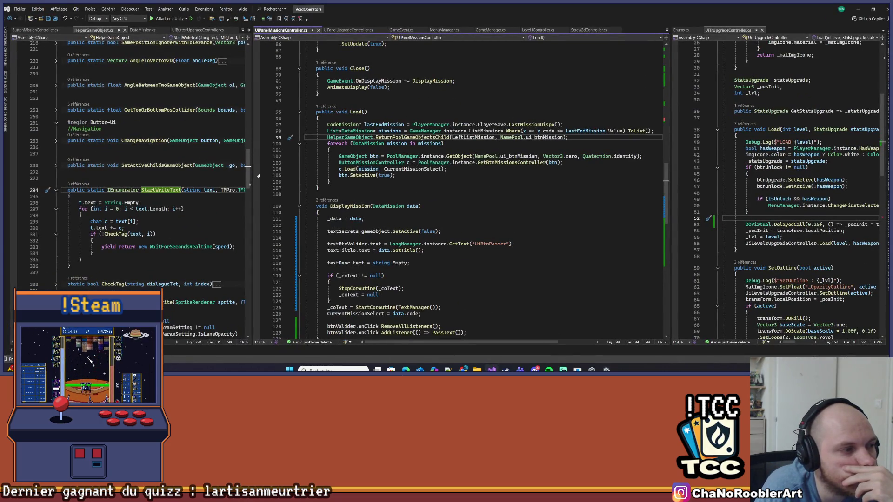
# Lower the StartWriteText delay in TextManager from 0.05f to 0.02f on line 135, then return to Unity.
pyautogui.click(77, 184)
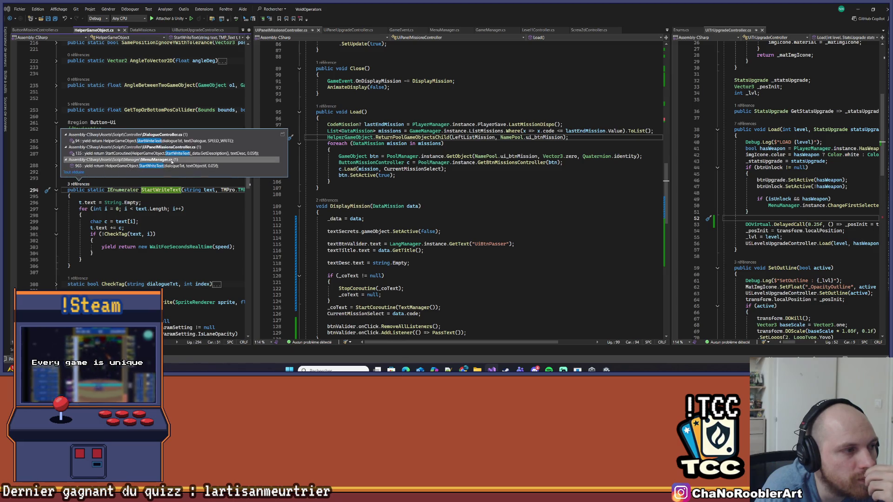
pyautogui.moveTo(177, 167)
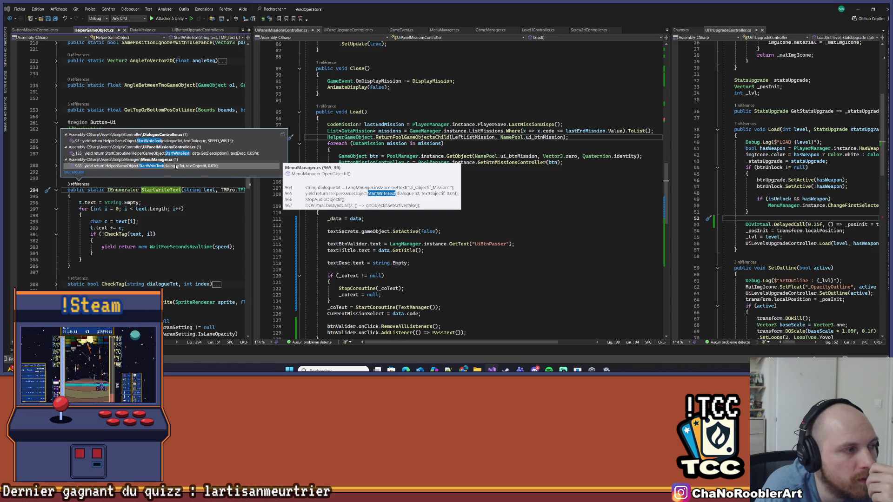
pyautogui.doubleClick(176, 153)
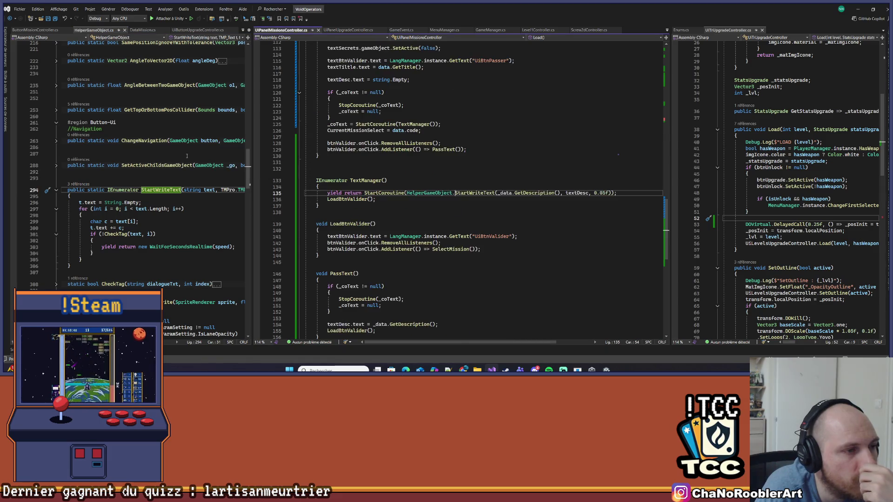
pyautogui.click(605, 192)
pyautogui.press('BackSpace')
pyautogui.write('2')
pyautogui.press('Up')
pyautogui.press('Up')
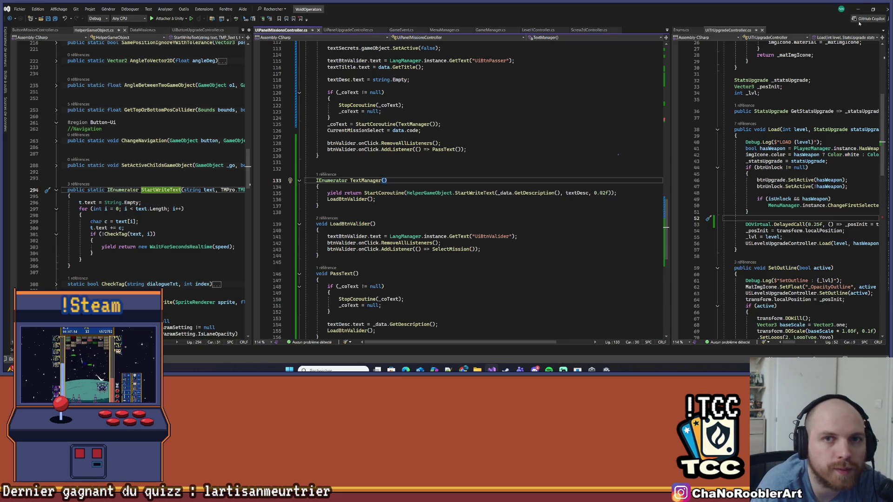
pyautogui.click(858, 9)
pyautogui.click(506, 146)
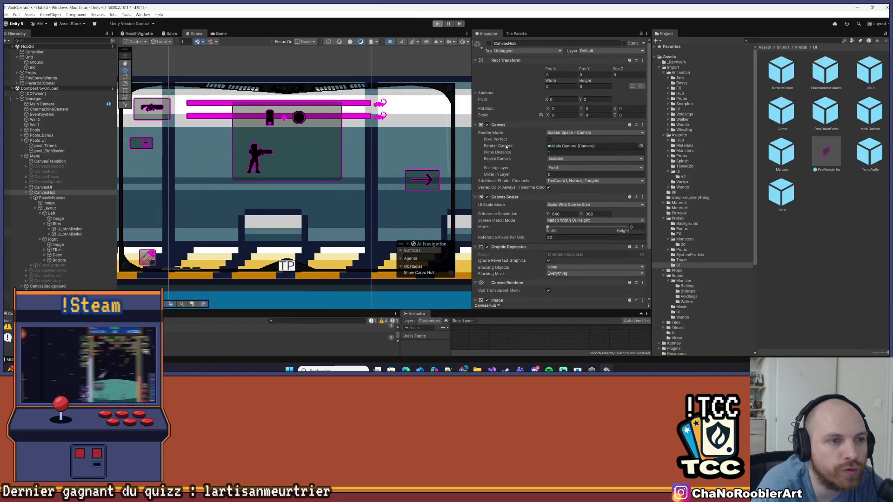
# Save the Hub2d scene and enter Play mode to test again.
pyautogui.click(5, 14)
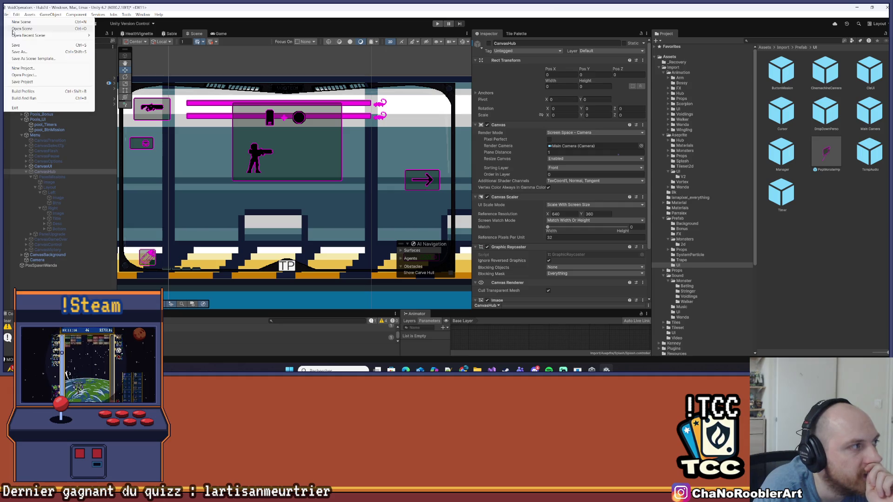
pyautogui.click(28, 45)
pyautogui.click(438, 24)
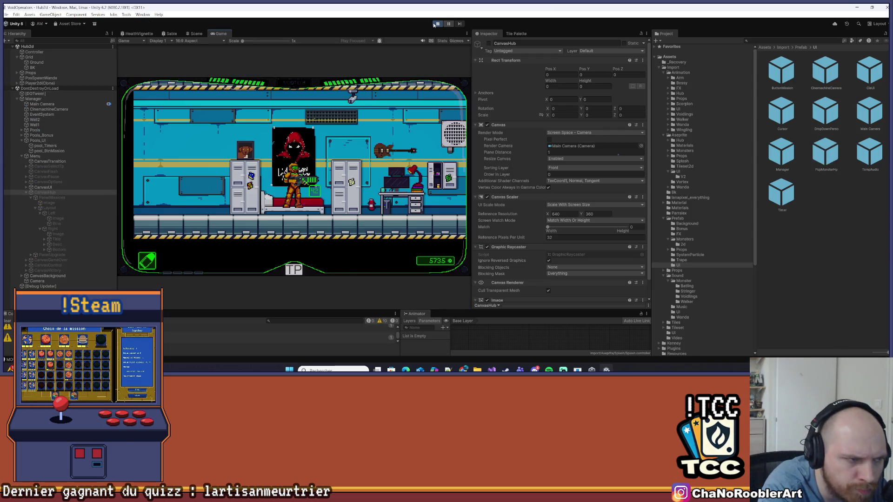
# Walk the player right to the VOIDTECH terminal and open the faster-typing mission panel.
pyautogui.press('d')
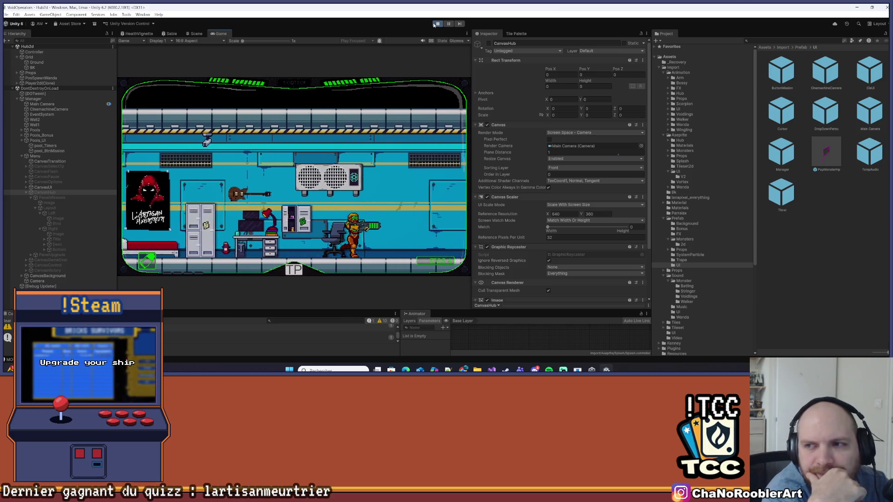
pyautogui.press('d')
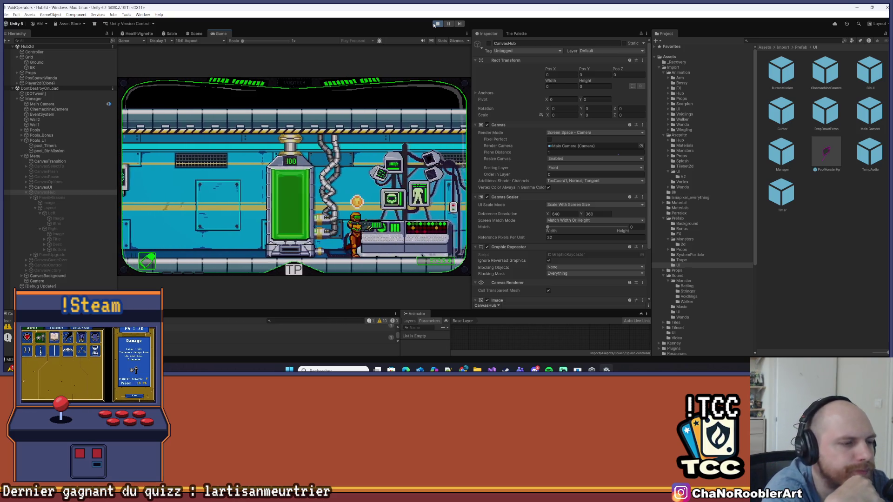
pyautogui.press('d')
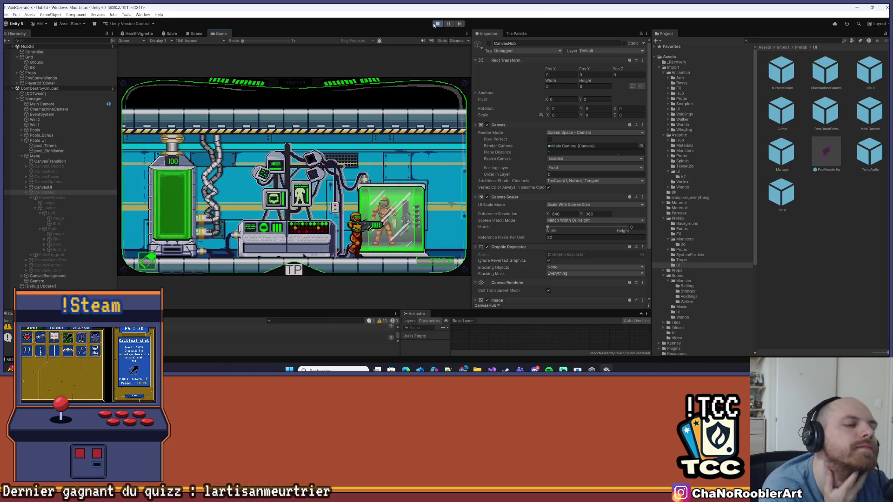
pyautogui.press('d')
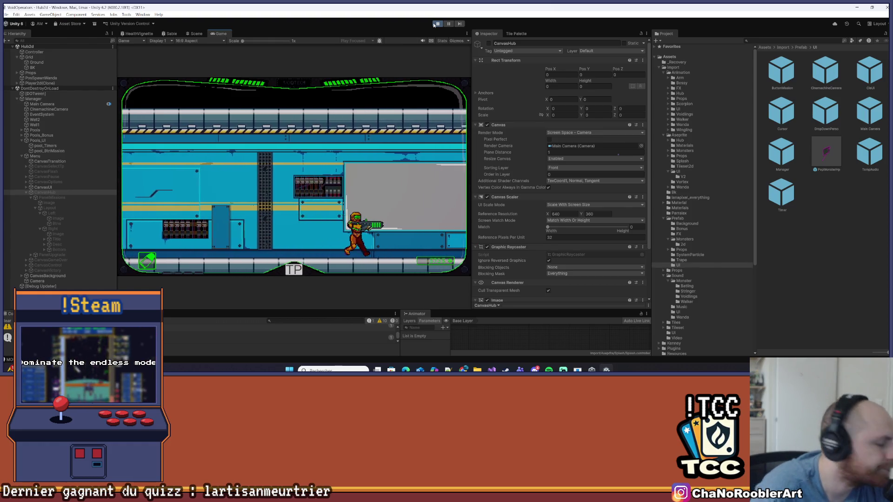
pyautogui.press('d')
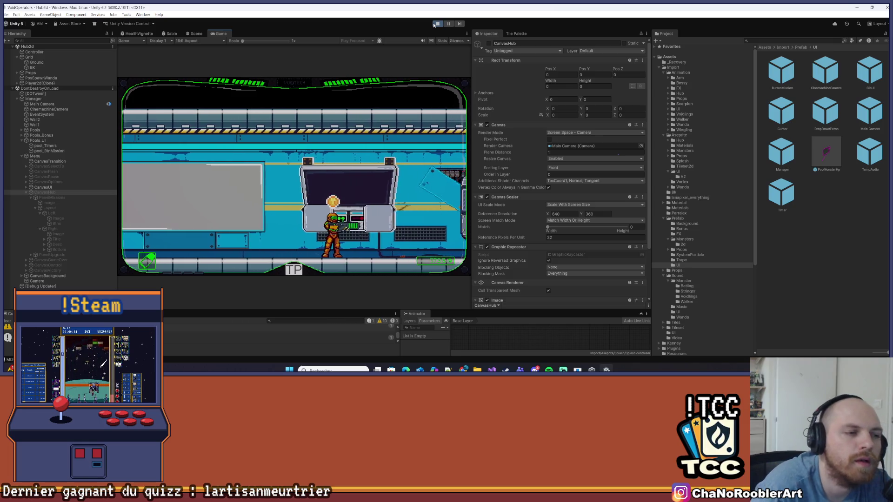
pyautogui.press('d')
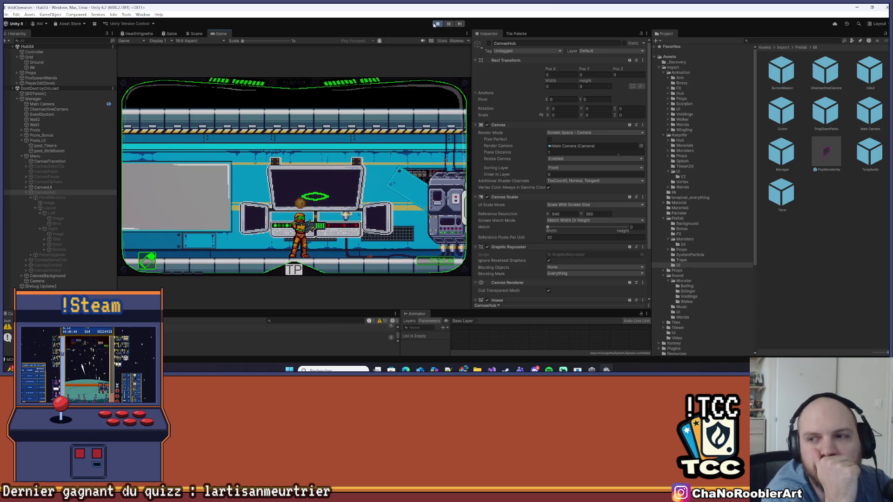
pyautogui.press('e')
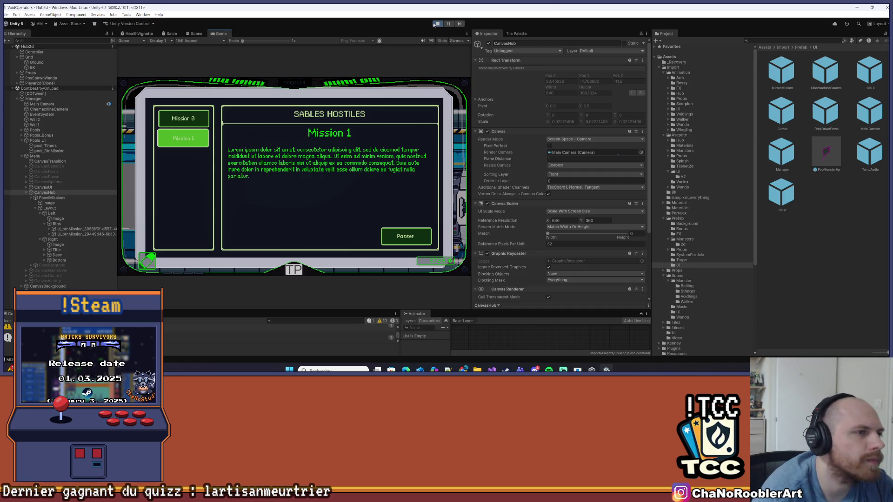
pyautogui.moveTo(403, 7); pyautogui.dragTo(892, 7)
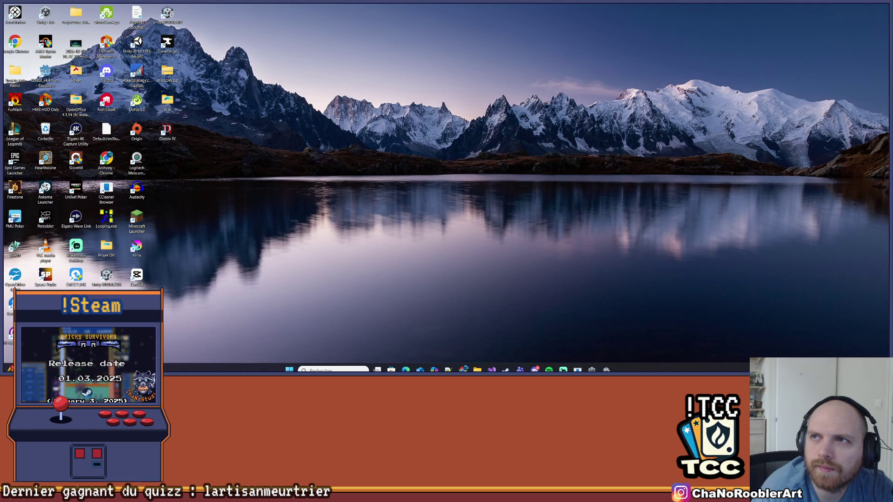
pyautogui.moveTo(892, 200)
pyautogui.mouseDown()
pyautogui.moveTo(470, 200)
pyautogui.moveTo(412, 8)
pyautogui.moveTo(368, 24)
pyautogui.moveTo(0, 46)
pyautogui.moveTo(0, 58)
pyautogui.moveTo(90, 80)
pyautogui.moveTo(232, 84)
pyautogui.moveTo(196, 60)
pyautogui.moveTo(235, 41)
pyautogui.moveTo(65, 53)
pyautogui.moveTo(0, 76)
pyautogui.moveTo(193, 88)
pyautogui.moveTo(0, 84)
pyautogui.moveTo(343, 1)
pyautogui.mouseUp()
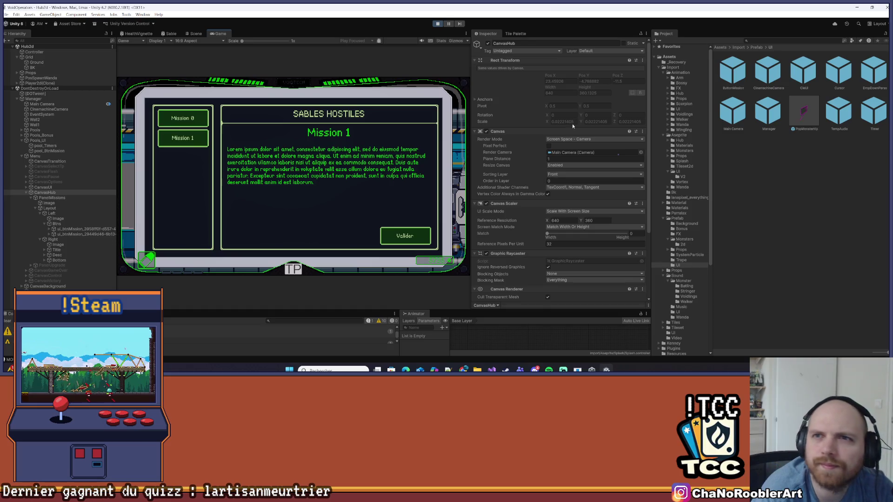